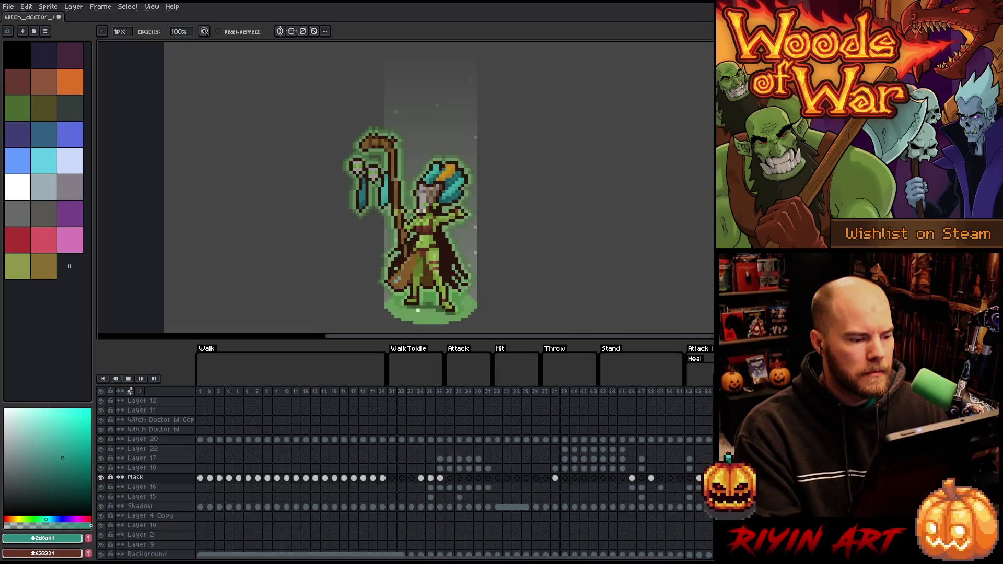
Review the poses on frames 43–54 and play the animation from frame 43.
{"action": "left_click", "coordinate": [621, 393]}
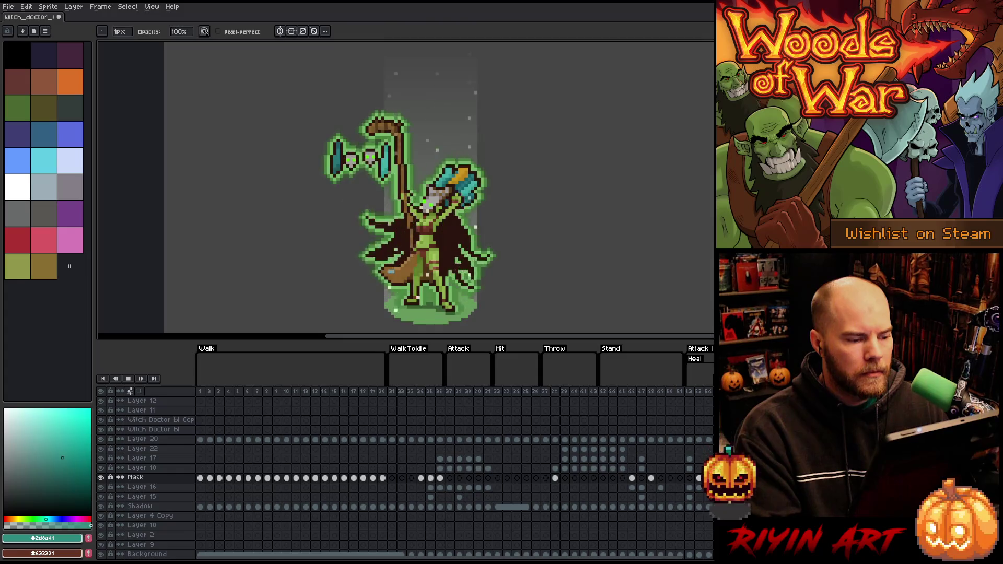
{"action": "left_click", "coordinate": [611, 393]}
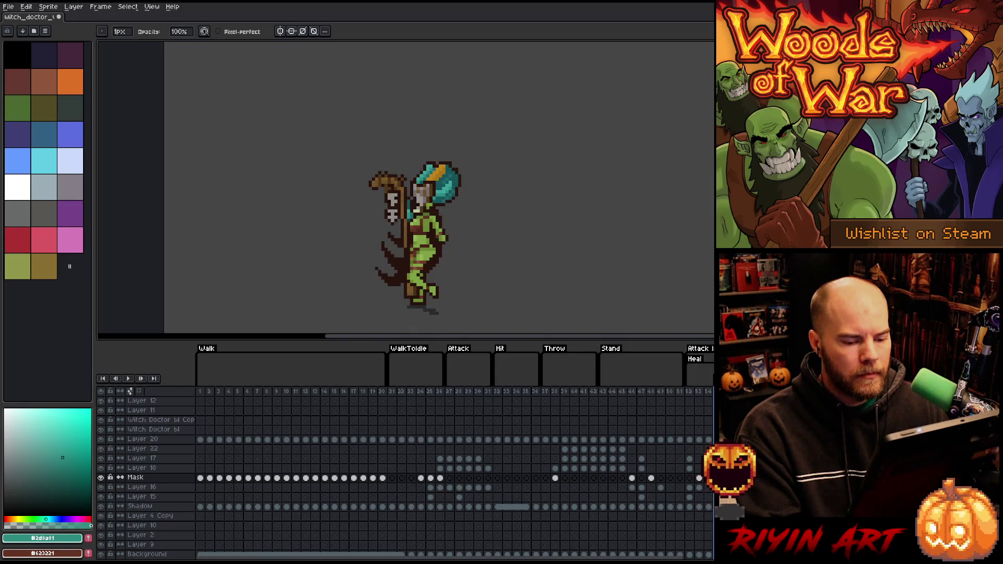
{"action": "left_click", "coordinate": [679, 391]}
{"action": "left_click", "coordinate": [670, 393]}
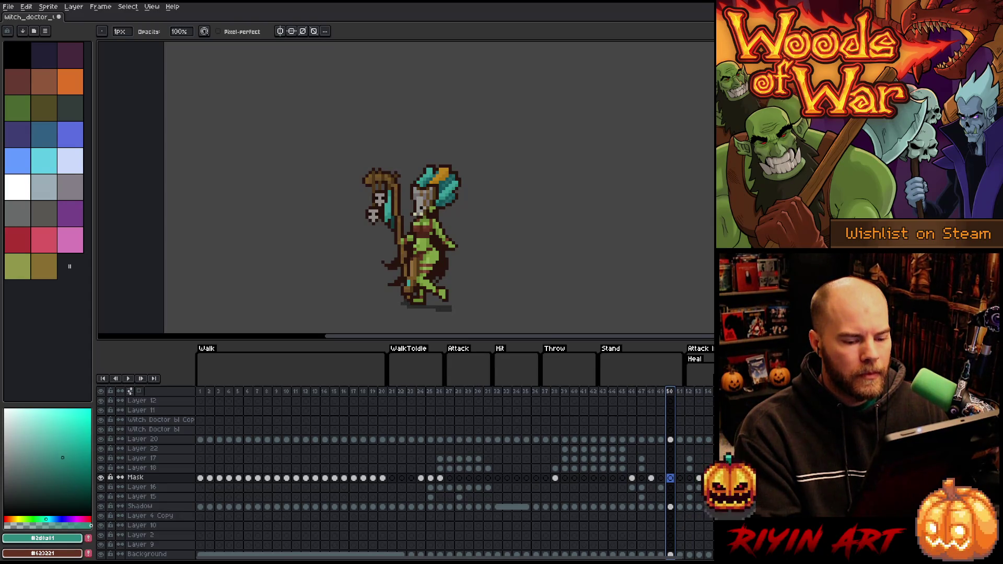
{"action": "left_click", "coordinate": [709, 392]}
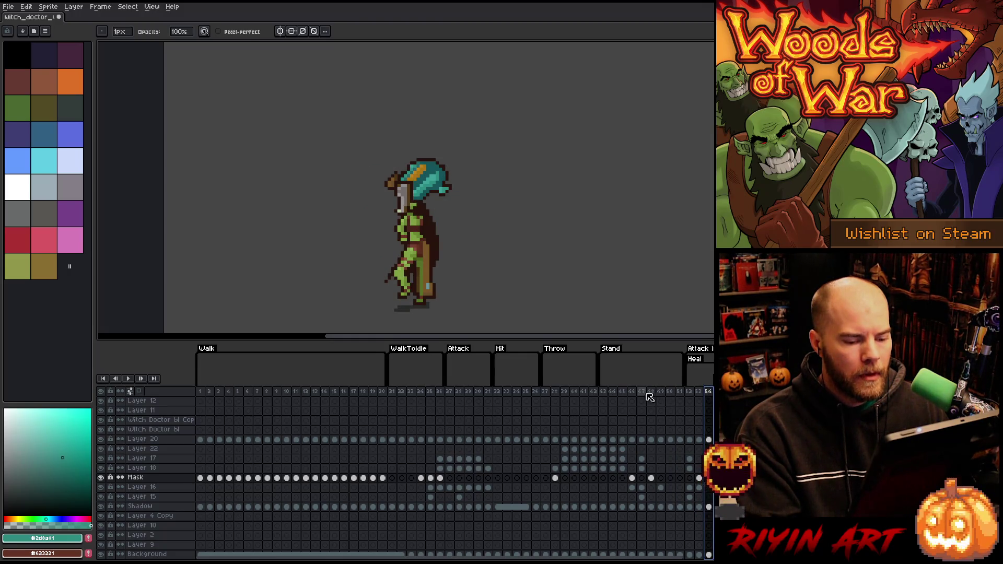
{"action": "left_click", "coordinate": [605, 392]}
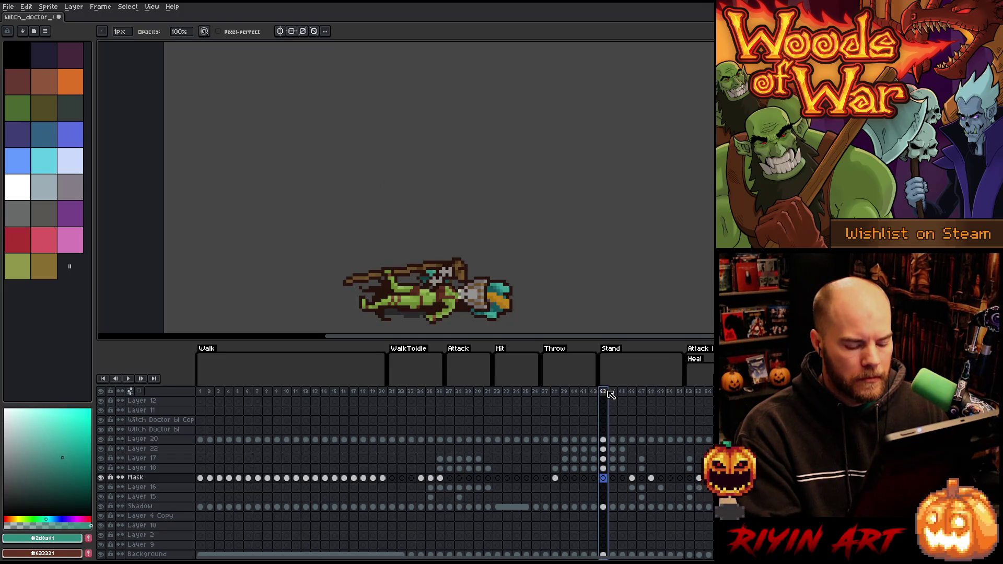
{"action": "key", "text": "Return"}
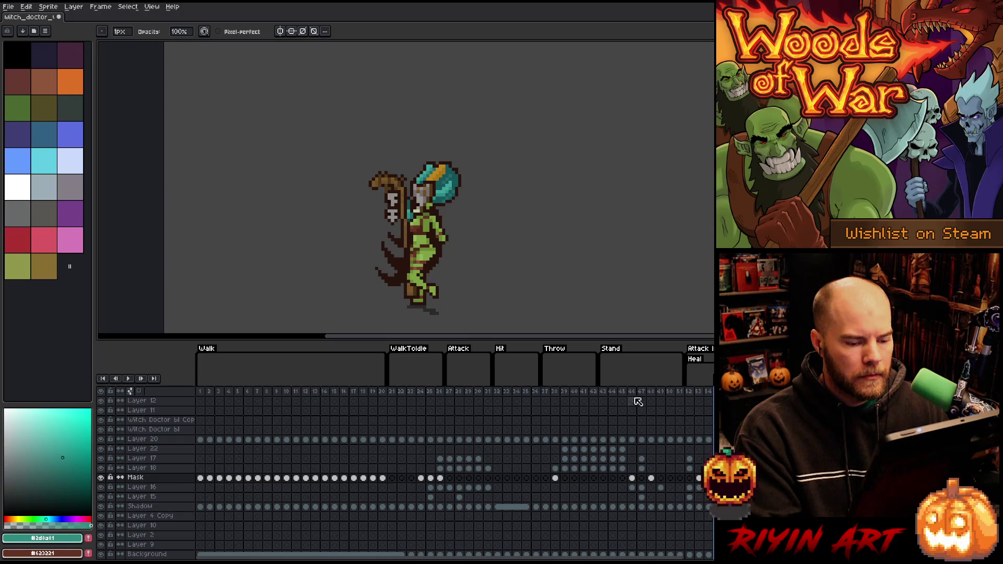
Compare the Stand poses with the Walk animation during playback, then stop on frame 1.
{"action": "left_click", "coordinate": [611, 397]}
{"action": "key", "text": "Right"}
{"action": "key", "text": "Right"}
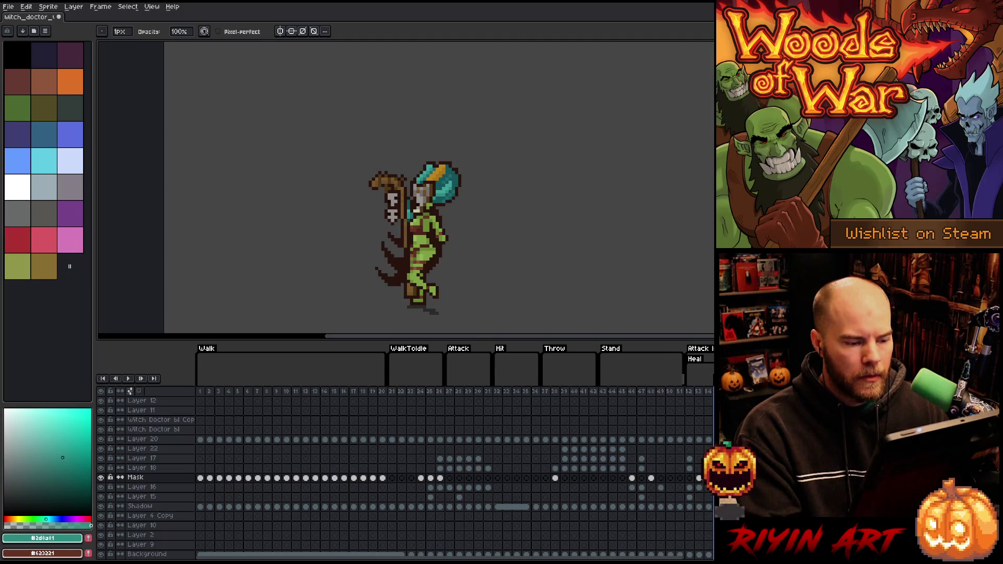
{"action": "left_click", "coordinate": [604, 395]}
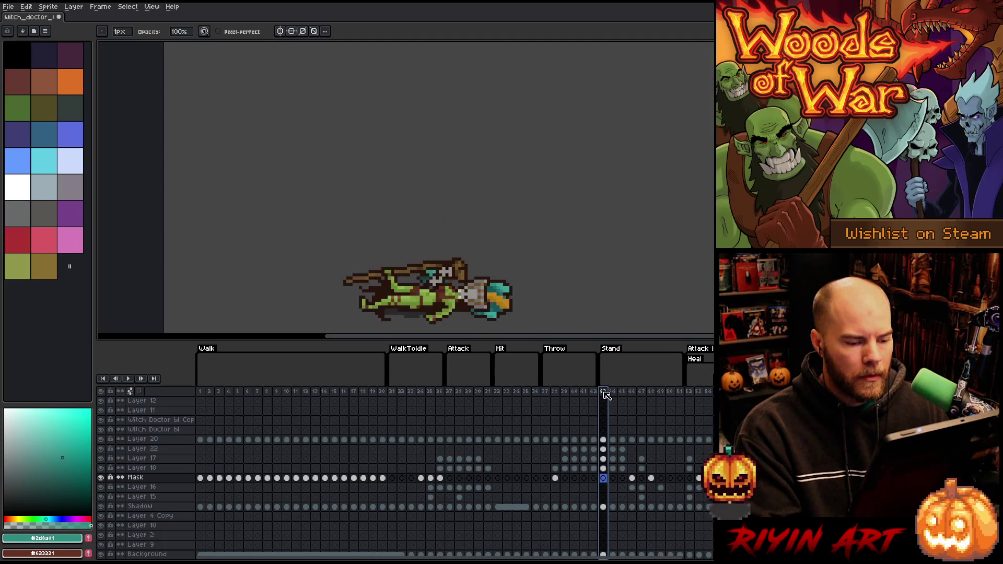
{"action": "key", "text": "Right"}
{"action": "key", "text": "Right"}
{"action": "key", "text": "Right"}
{"action": "key", "text": "Right"}
{"action": "key", "text": "Right"}
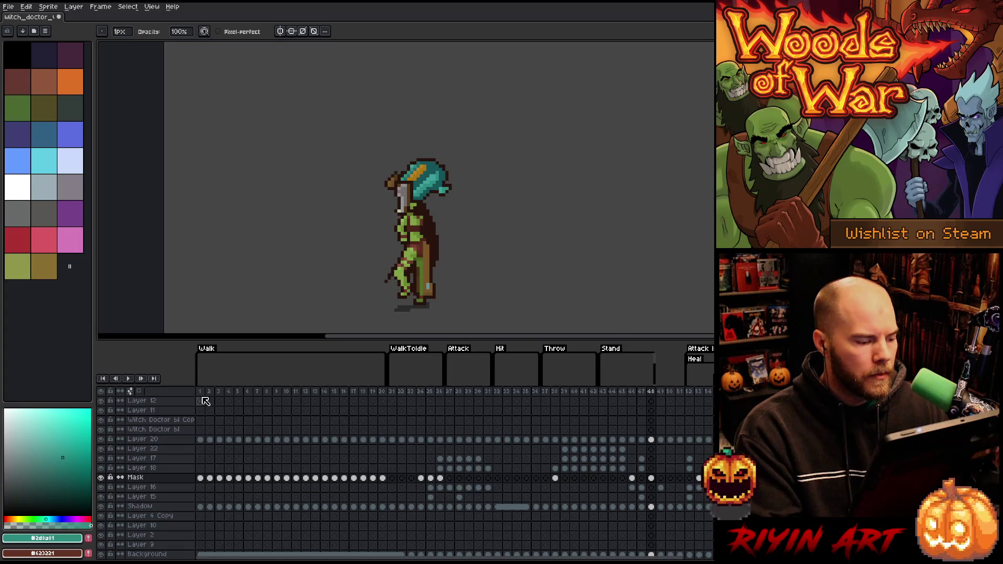
{"action": "left_click", "coordinate": [248, 392]}
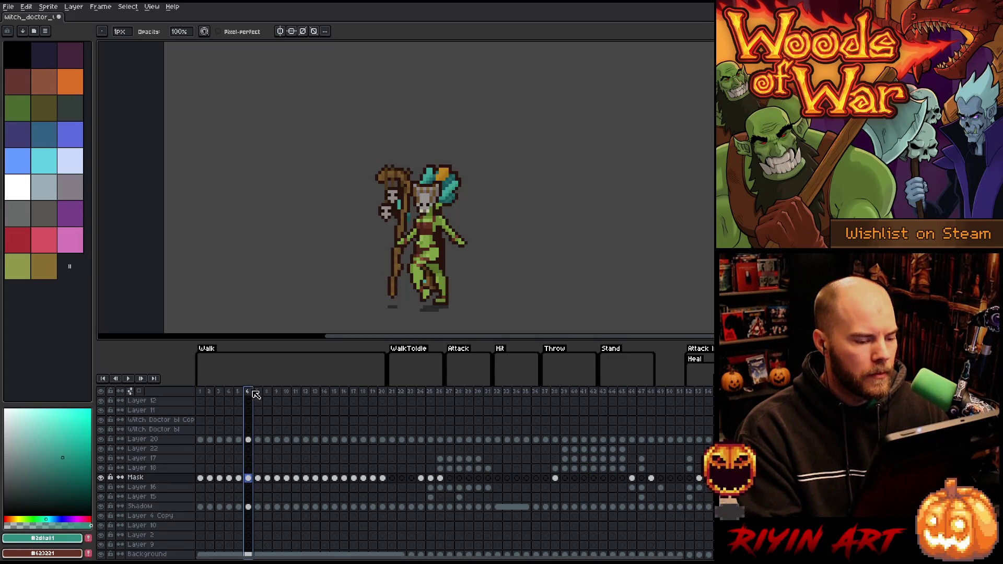
{"action": "left_click", "coordinate": [603, 392]}
{"action": "key", "text": "Return"}
{"action": "left_click", "coordinate": [240, 386]}
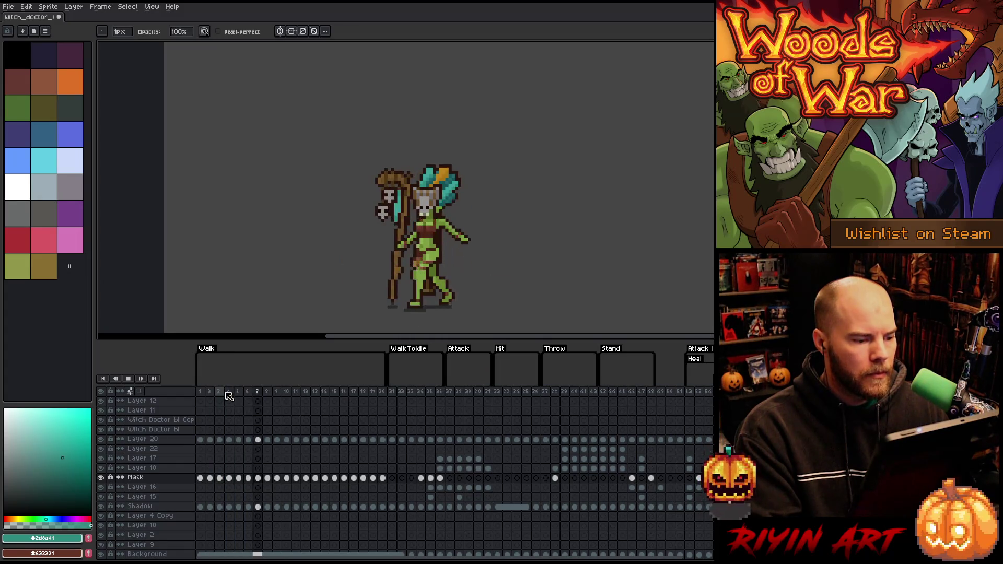
{"action": "left_click", "coordinate": [604, 391]}
{"action": "left_click", "coordinate": [231, 394]}
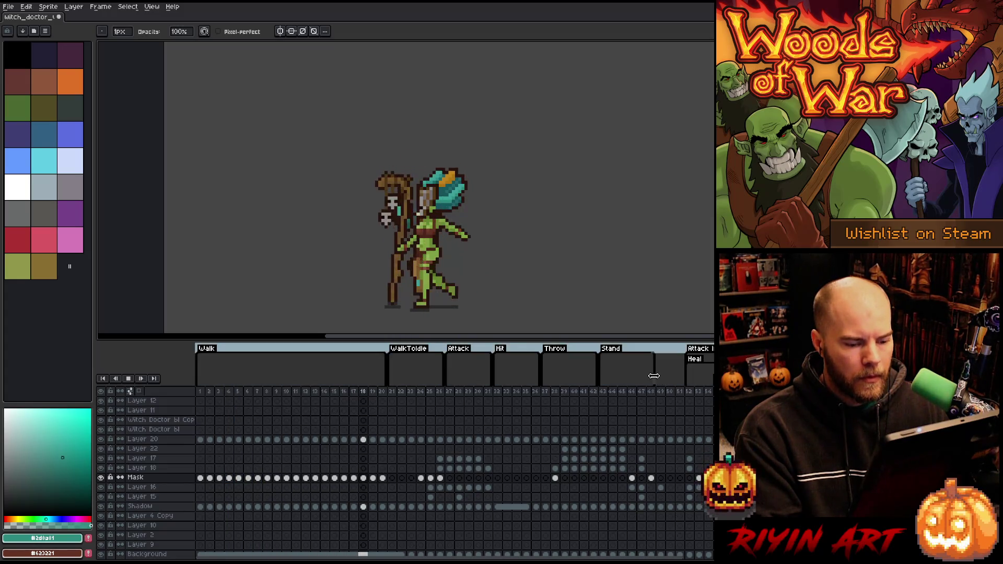
{"action": "key", "text": "Return"}
Drag the Stand tag's end over more frames and loop-play Stand and Walk to check.
{"action": "left_click_drag", "start_coordinate": [654, 376], "coordinate": [674, 372]}
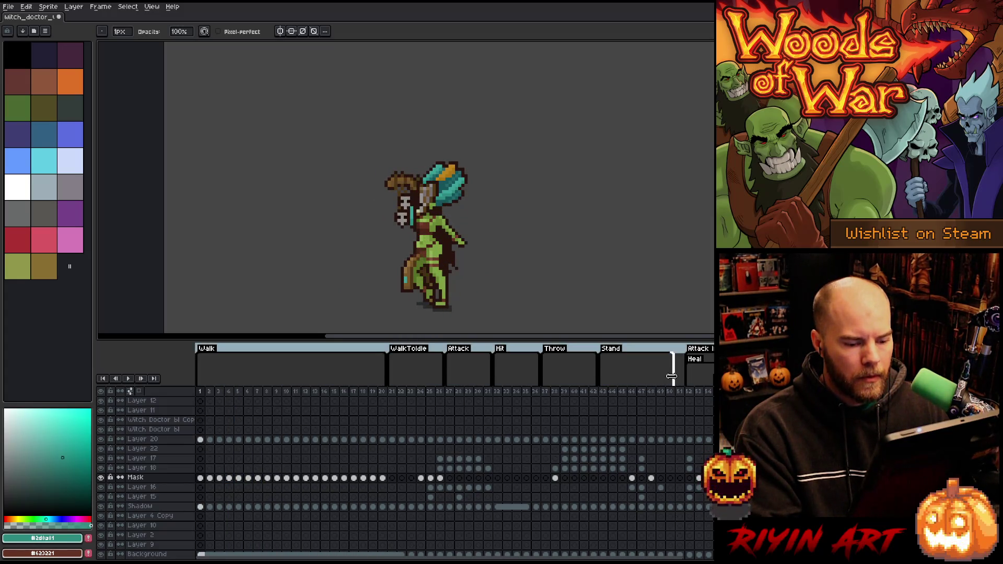
{"action": "left_click", "coordinate": [608, 395]}
{"action": "key", "text": "Return"}
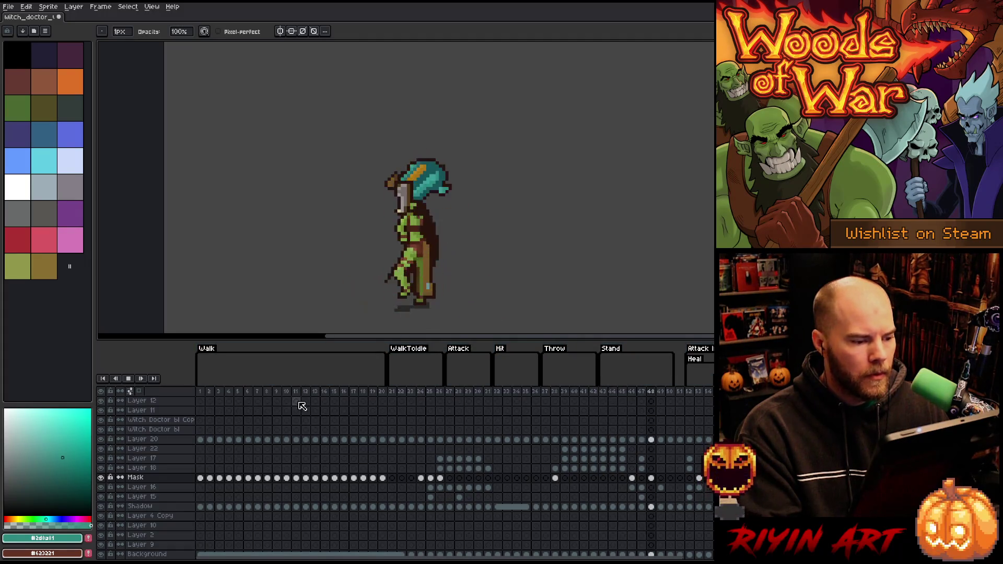
{"action": "left_click", "coordinate": [206, 394]}
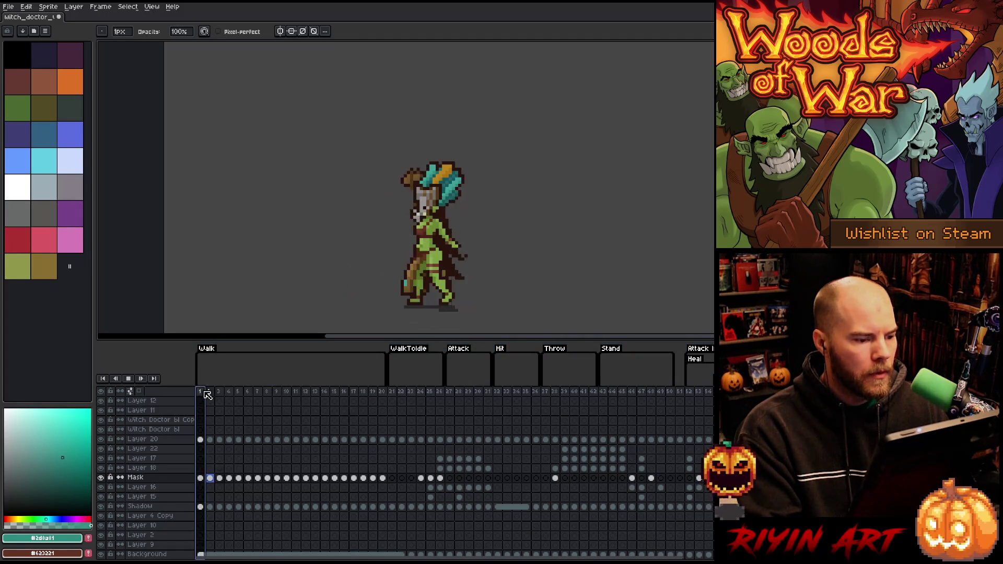
{"action": "left_click", "coordinate": [609, 396]}
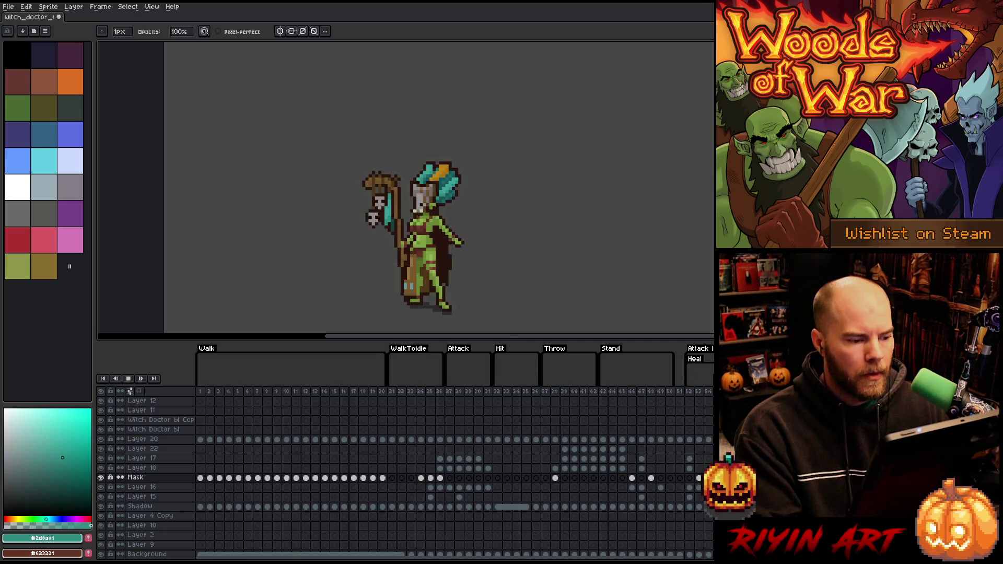
{"action": "left_click", "coordinate": [670, 392]}
{"action": "key", "text": "Return"}
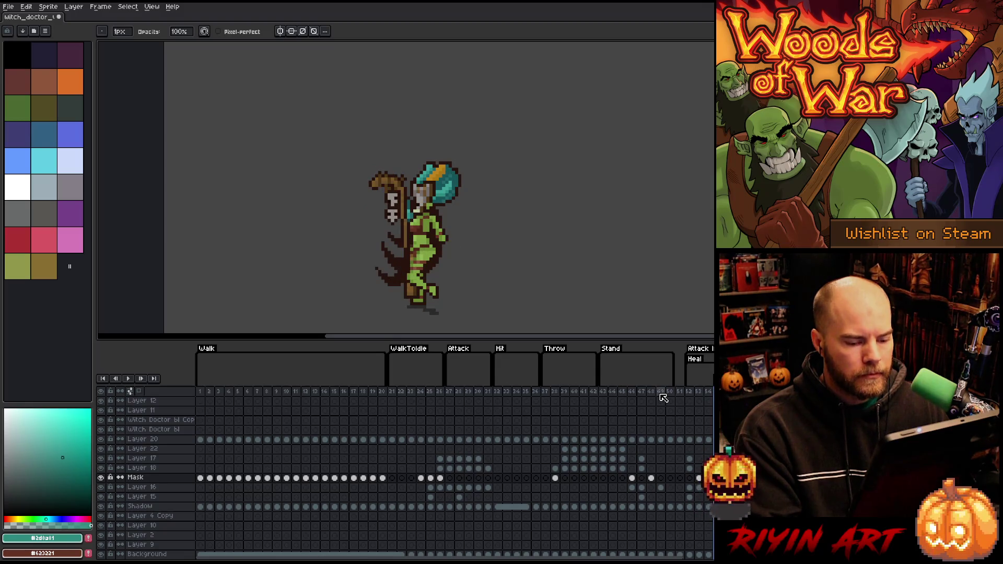
Preview the heal cast across frames 44–50 and replay the animation from frame 43.
{"action": "left_click", "coordinate": [612, 391]}
{"action": "left_click", "coordinate": [660, 394]}
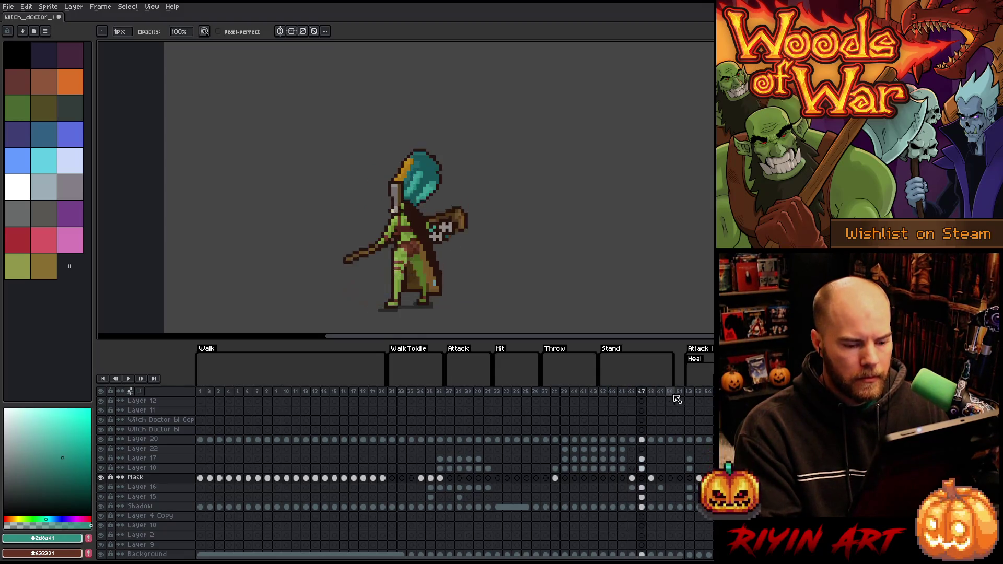
{"action": "key", "text": "Right"}
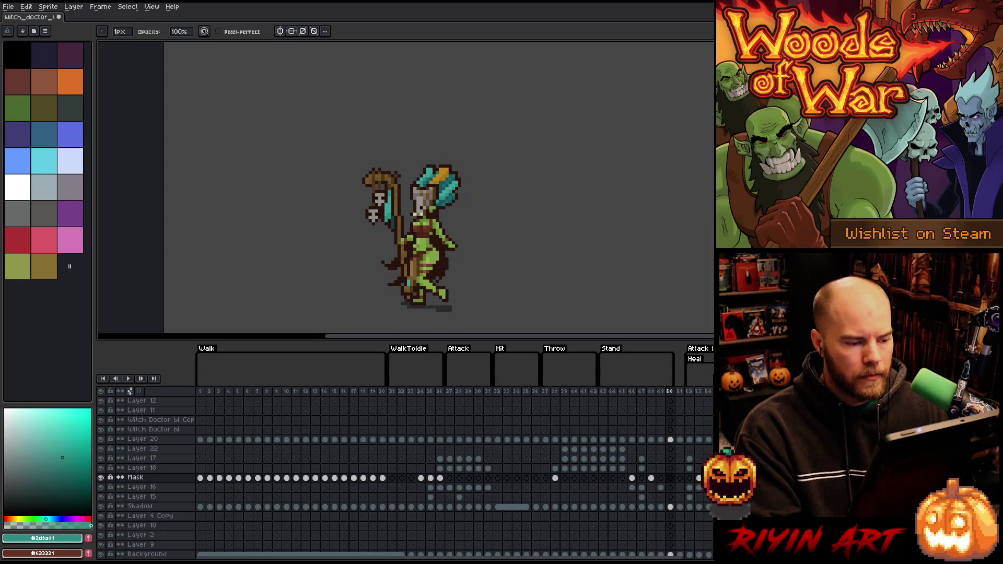
{"action": "key", "text": "Return"}
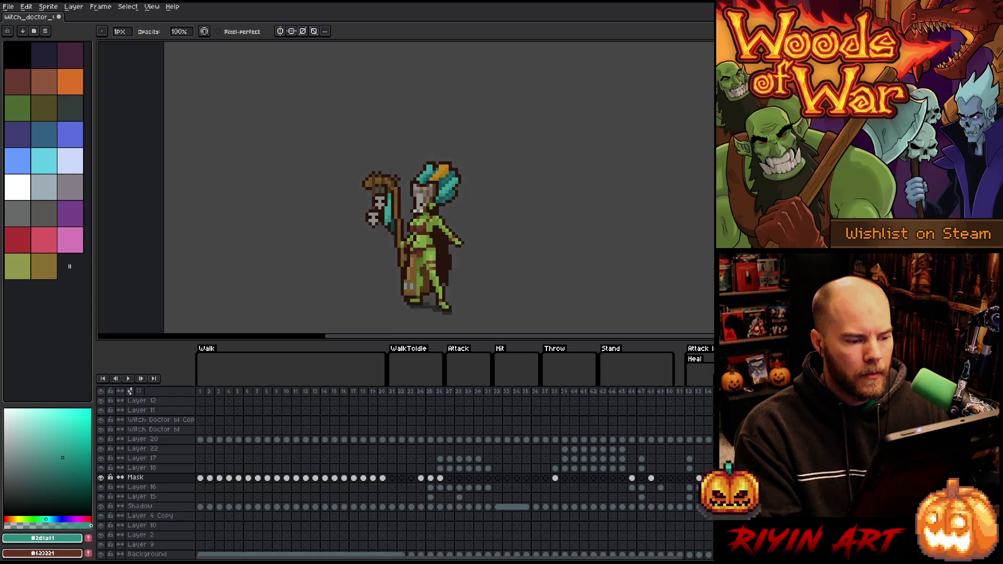
{"action": "left_click", "coordinate": [608, 392]}
{"action": "key", "text": "Return"}
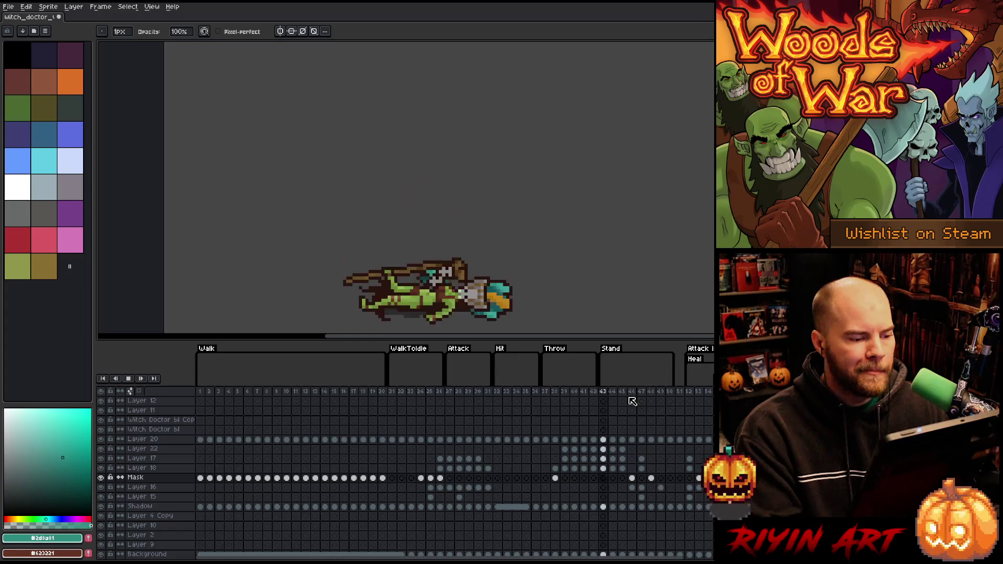
{"action": "key", "text": "Return"}
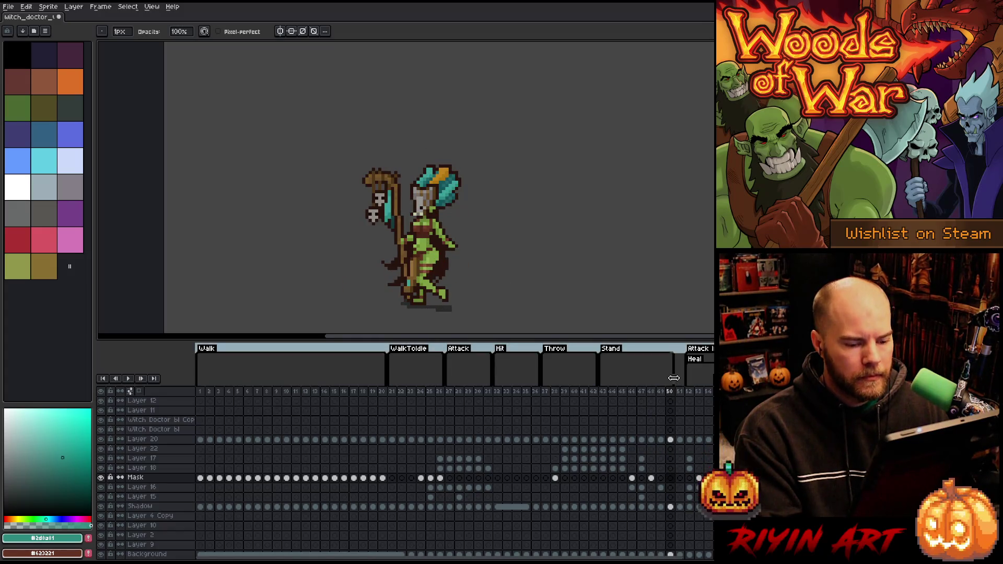
Replay the lengthened Stand frames and settle on frame 51 for editing.
{"action": "left_click", "coordinate": [683, 391]}
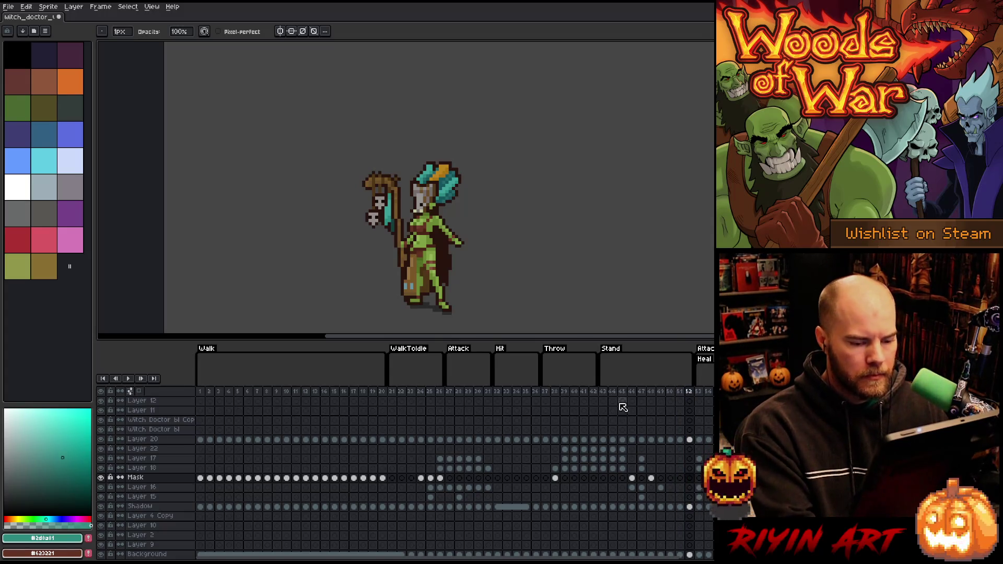
{"action": "left_click", "coordinate": [602, 392]}
{"action": "key", "text": "Return"}
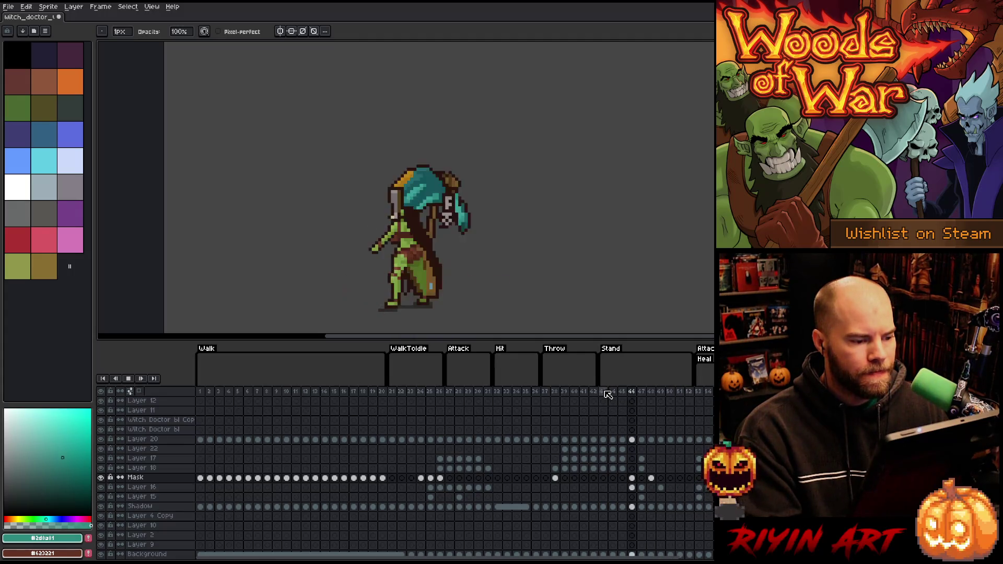
{"action": "key", "text": "Return"}
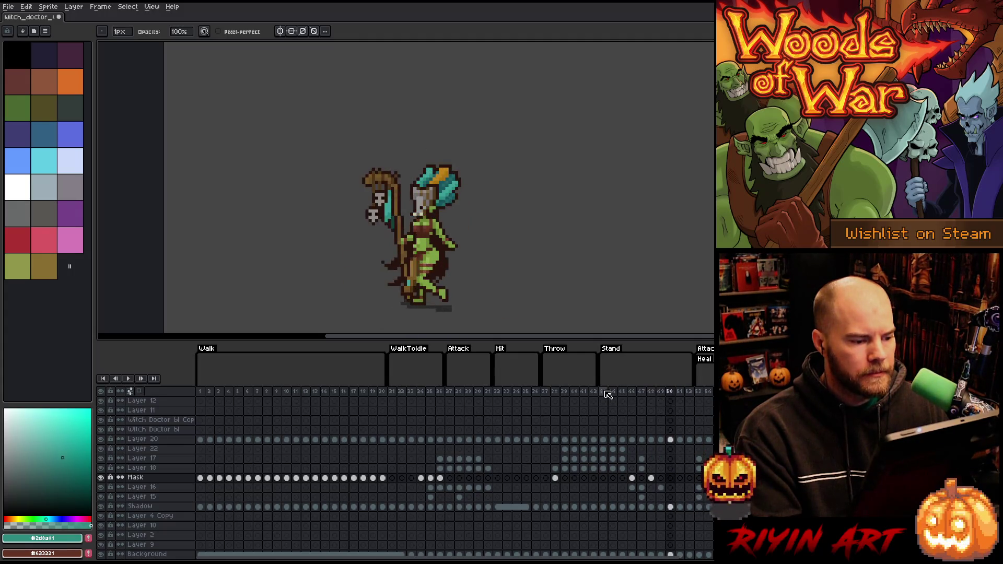
{"action": "key", "text": "Right"}
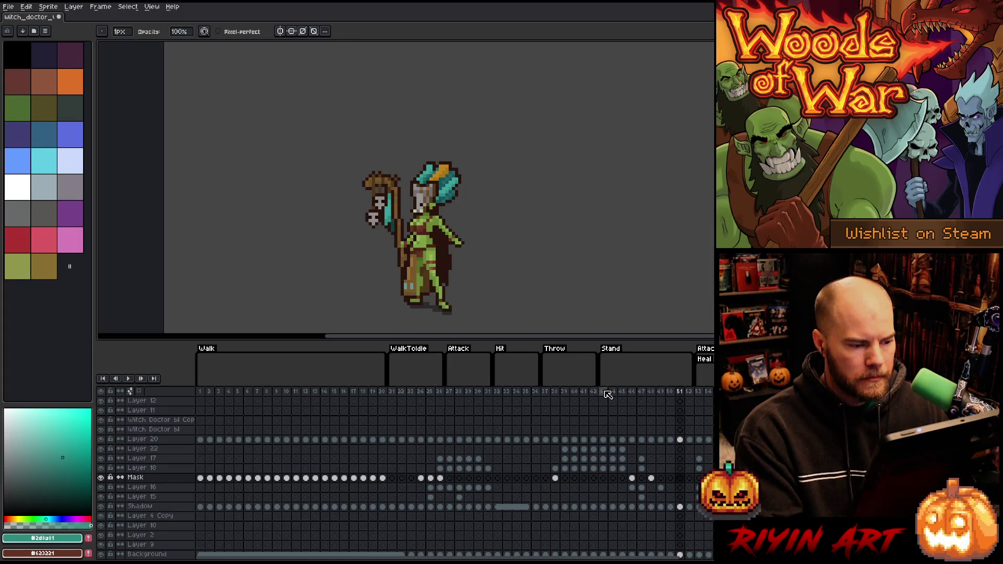
{"action": "key", "text": "Left"}
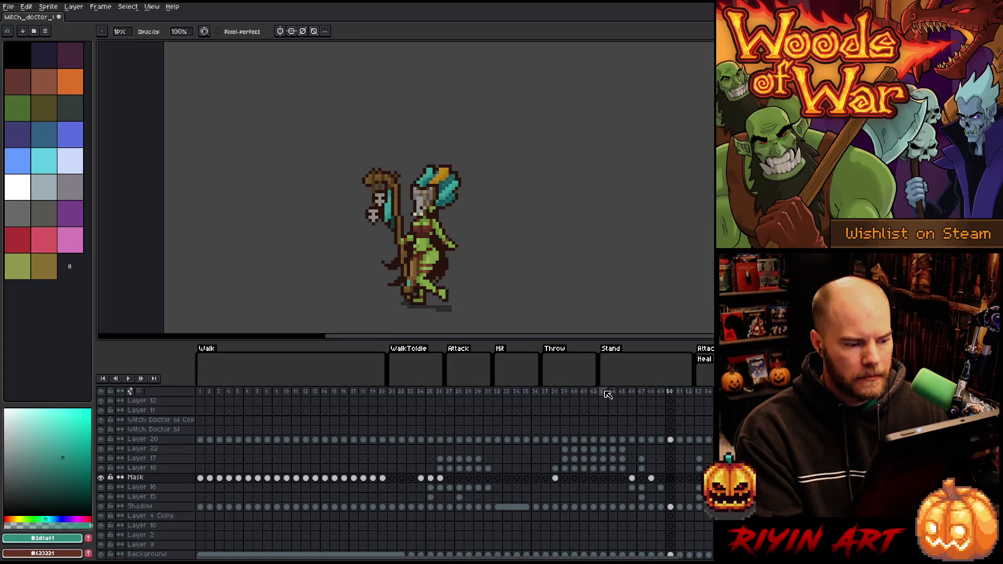
{"action": "left_click", "coordinate": [681, 393]}
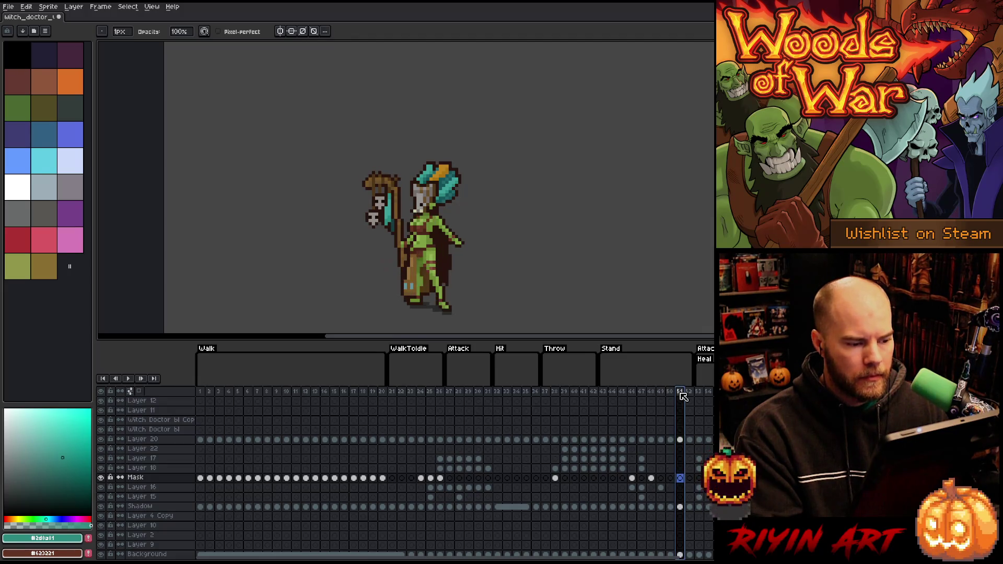
Marquee-select a small patch at the witch doctor's chest, commit it on Layer 20, and play to check.
{"action": "scroll", "coordinate": [404, 220], "scroll_direction": "up", "scroll_amount": 2}
{"action": "scroll", "coordinate": [403, 220], "scroll_direction": "up", "scroll_amount": 1}
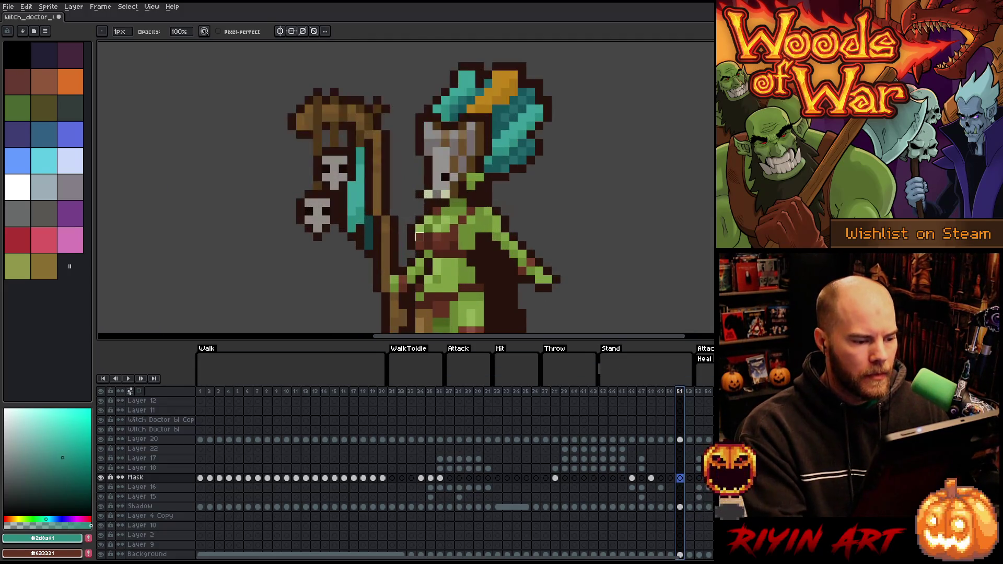
{"action": "key", "text": "m"}
{"action": "mouse_move", "coordinate": [407, 225]}
{"action": "left_mouse_down"}
{"action": "mouse_move", "coordinate": [443, 250]}
{"action": "mouse_move", "coordinate": [460, 251]}
{"action": "mouse_move", "coordinate": [456, 242]}
{"action": "left_mouse_up"}
{"action": "left_click", "coordinate": [680, 439]}
{"action": "scroll", "coordinate": [459, 241], "scroll_direction": "down", "scroll_amount": 3}
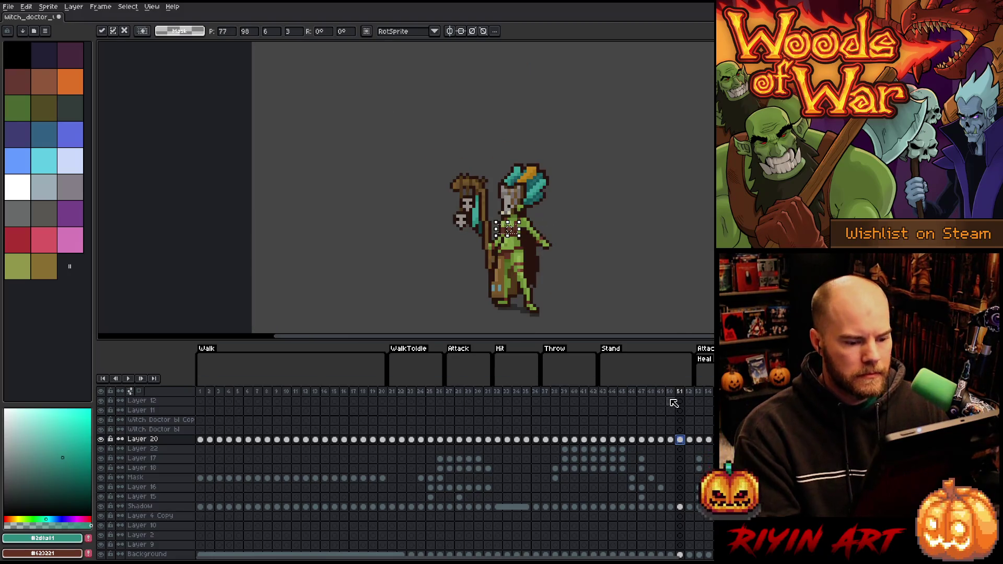
{"action": "left_click", "coordinate": [659, 393]}
{"action": "key", "text": "Return"}
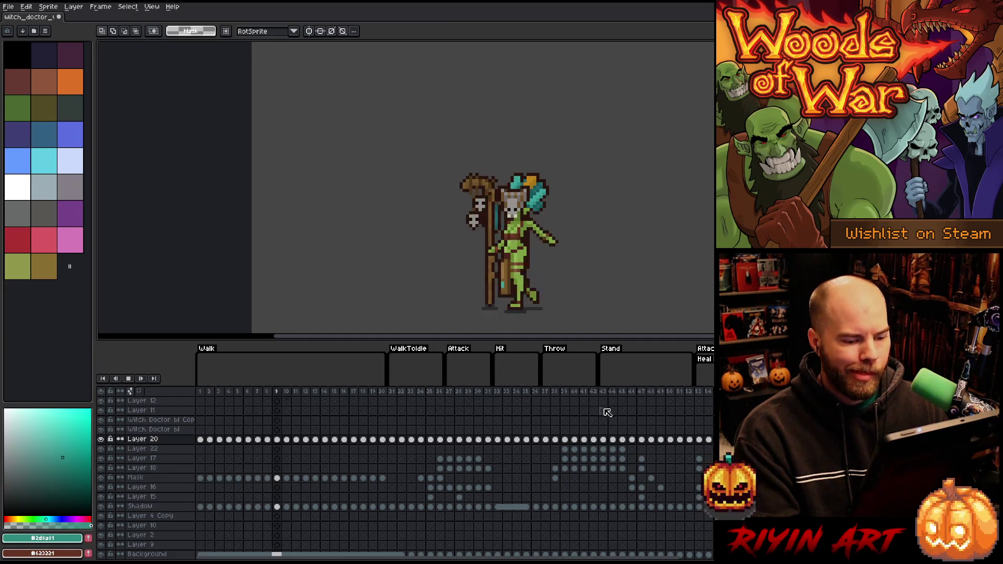
Compare Walk and Stand frames 4 and 52, ending on Walk's first frame.
{"action": "left_click", "coordinate": [202, 396]}
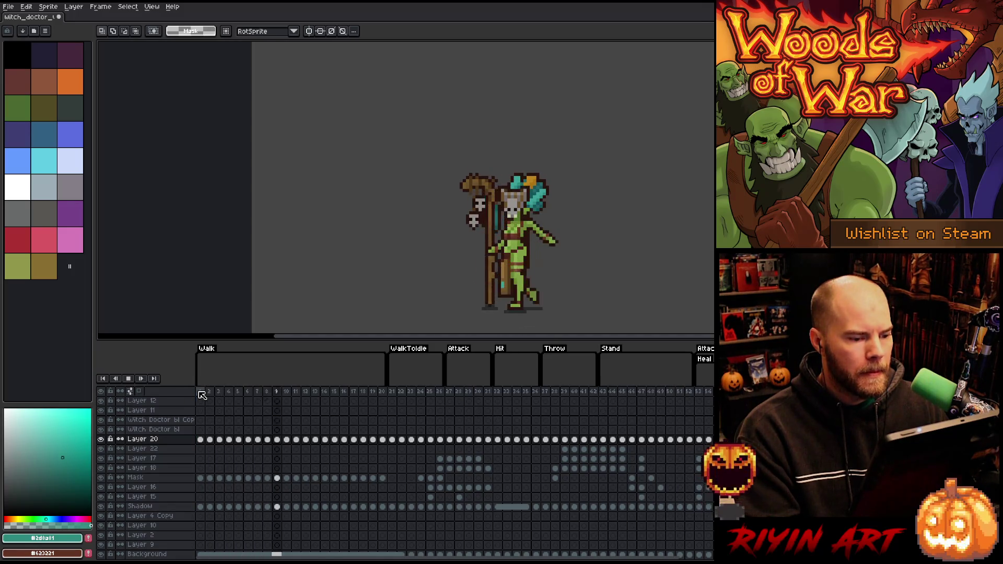
{"action": "left_click", "coordinate": [687, 397]}
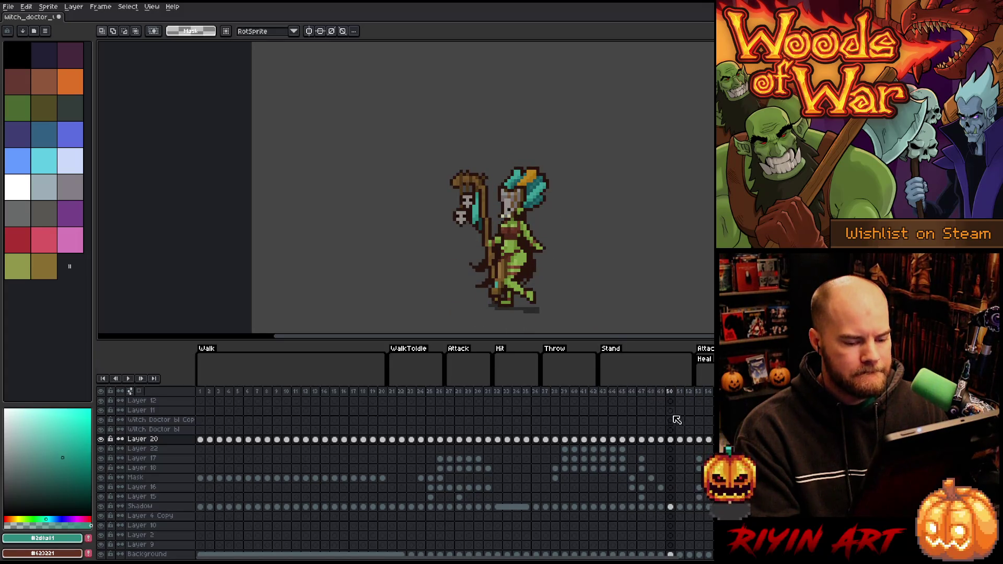
{"action": "left_click", "coordinate": [689, 392]}
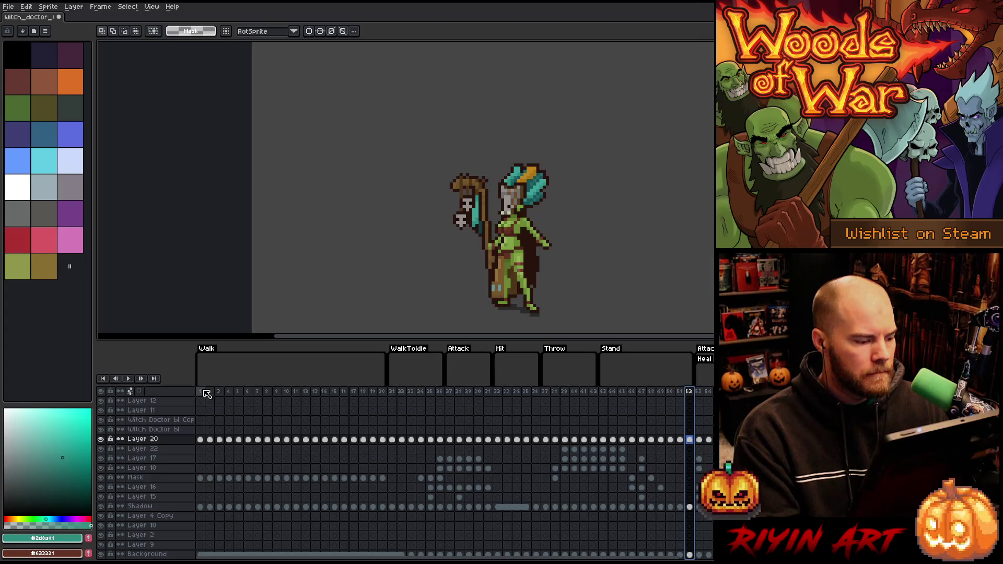
{"action": "left_click", "coordinate": [230, 393]}
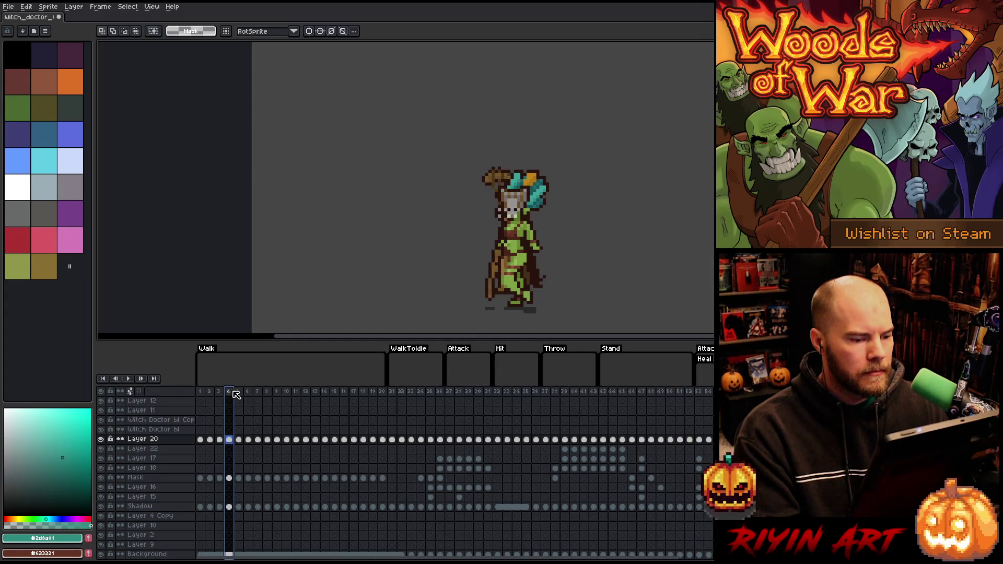
{"action": "left_click", "coordinate": [201, 393]}
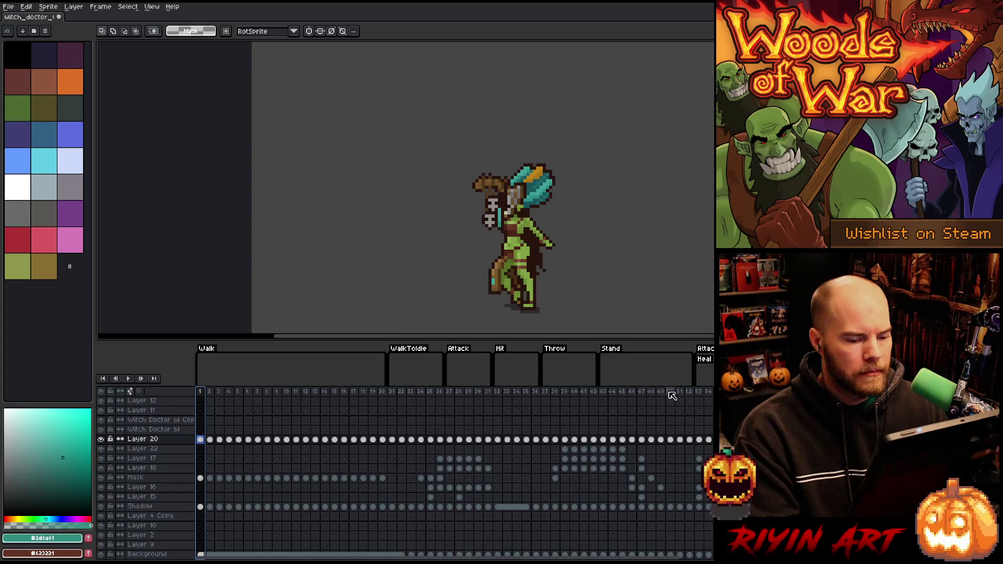
{"action": "left_click", "coordinate": [688, 393]}
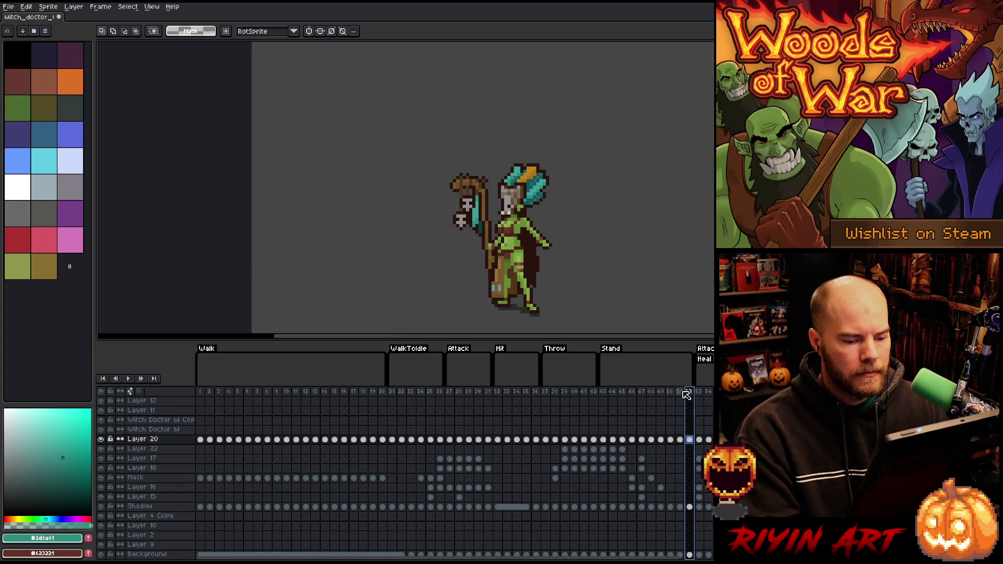
{"action": "left_click", "coordinate": [201, 392]}
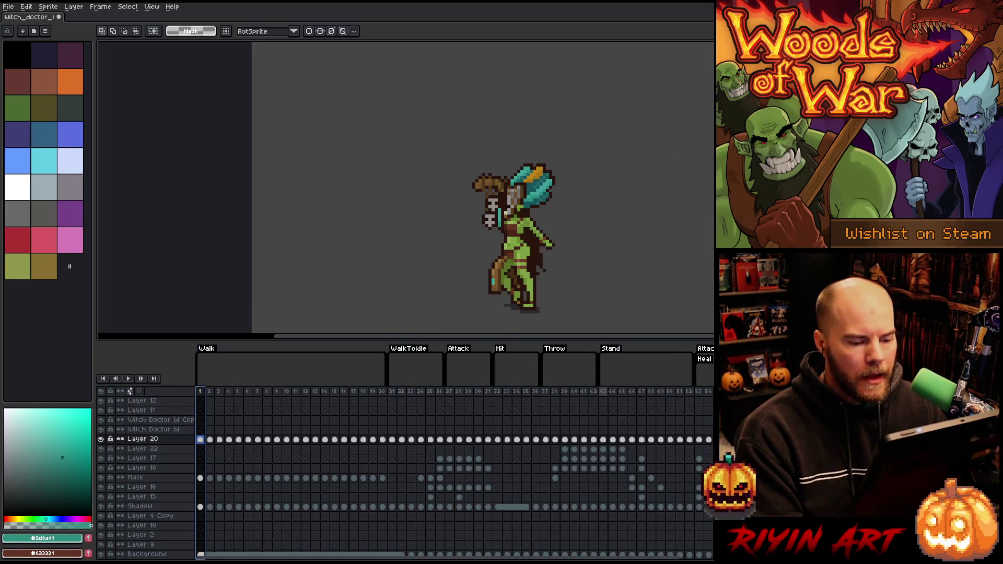
Play the animation and stop on frame 23 of WalkToIdle.
{"action": "left_click", "coordinate": [610, 391]}
{"action": "key", "text": "Return"}
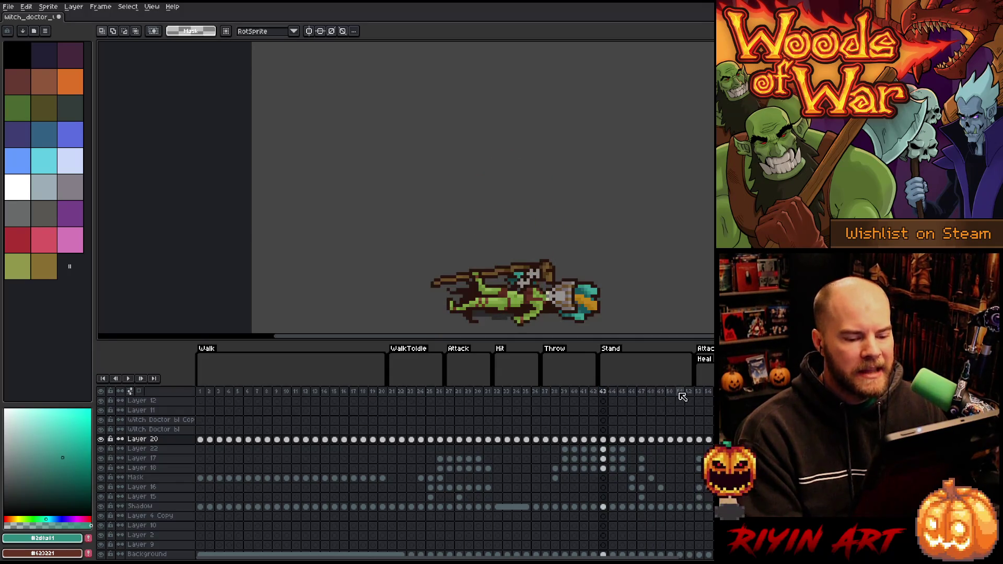
{"action": "key", "text": "Return"}
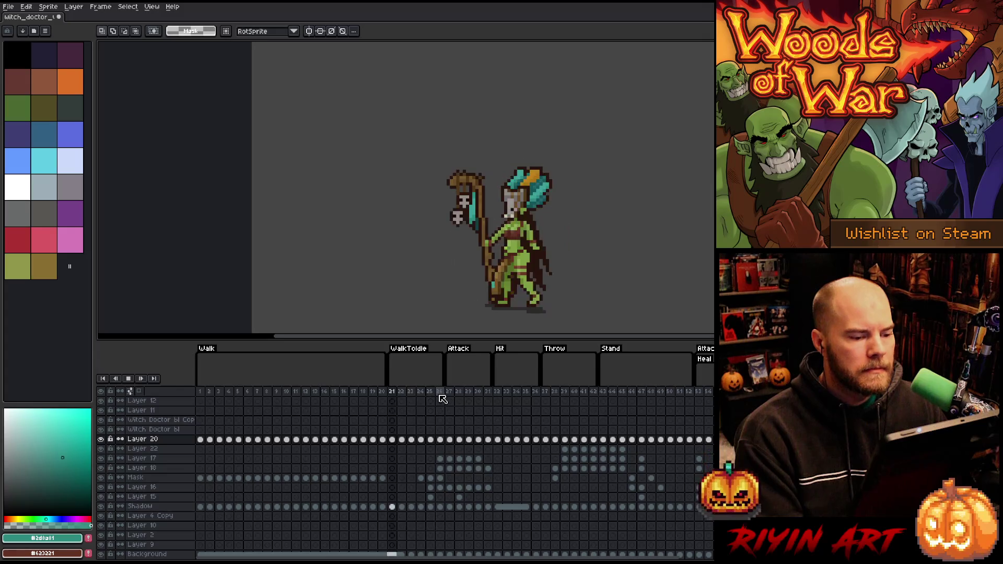
{"action": "key", "text": "Return"}
{"action": "key", "text": "Right"}
{"action": "key", "text": "Left"}
{"action": "key", "text": "Left"}
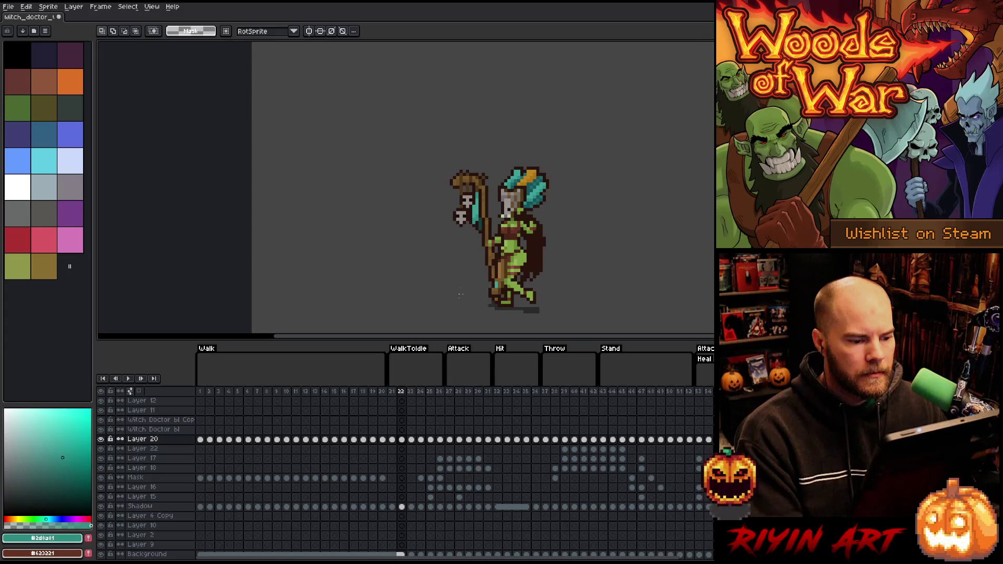
{"action": "key", "text": "Right"}
Zoom in to compare frames 22–25 closely, then zoom out and resume playback.
{"action": "scroll", "coordinate": [527, 231], "scroll_direction": "up", "scroll_amount": 3}
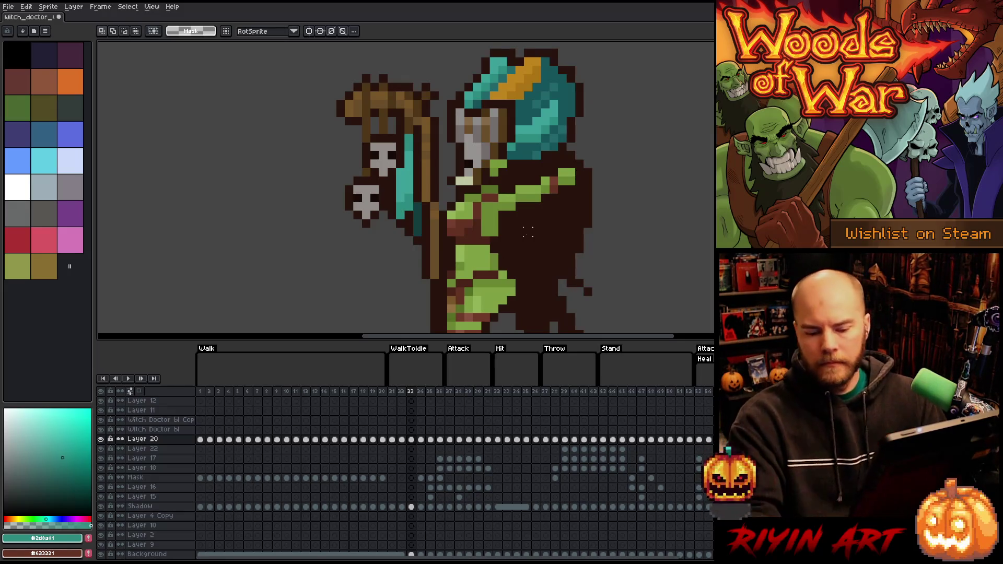
{"action": "key", "text": "v"}
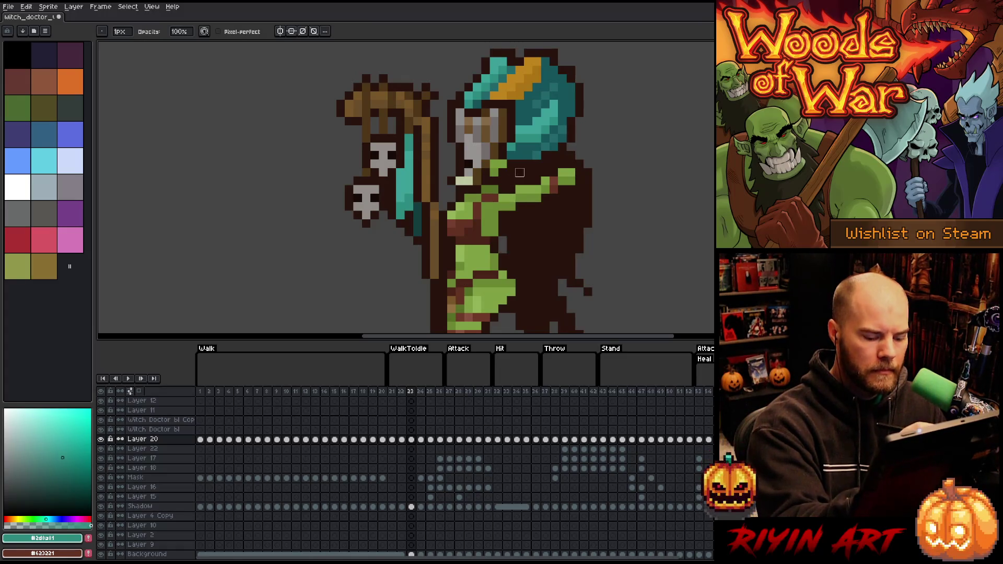
{"action": "key", "text": "Left"}
{"action": "key", "text": "Right"}
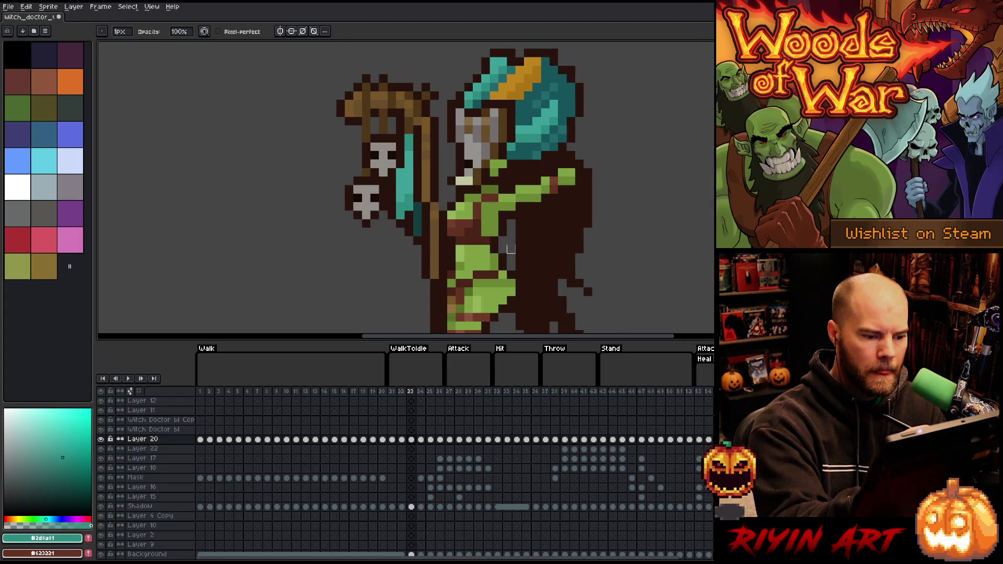
{"action": "key", "text": "Left"}
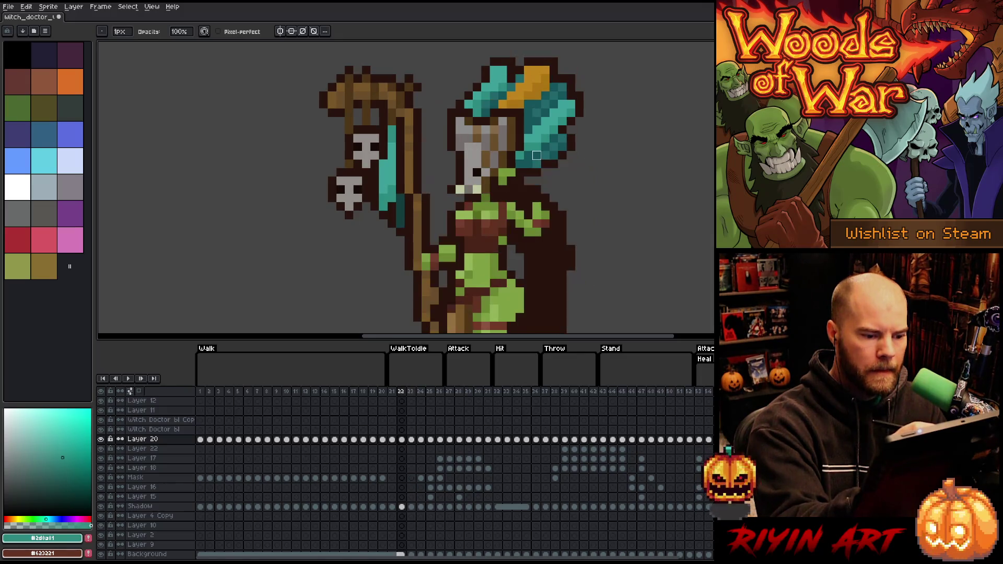
{"action": "key", "text": "Right"}
{"action": "key", "text": "Right"}
{"action": "key", "text": "Left"}
{"action": "key", "text": "Left"}
{"action": "key", "text": "Right"}
{"action": "key", "text": "Right"}
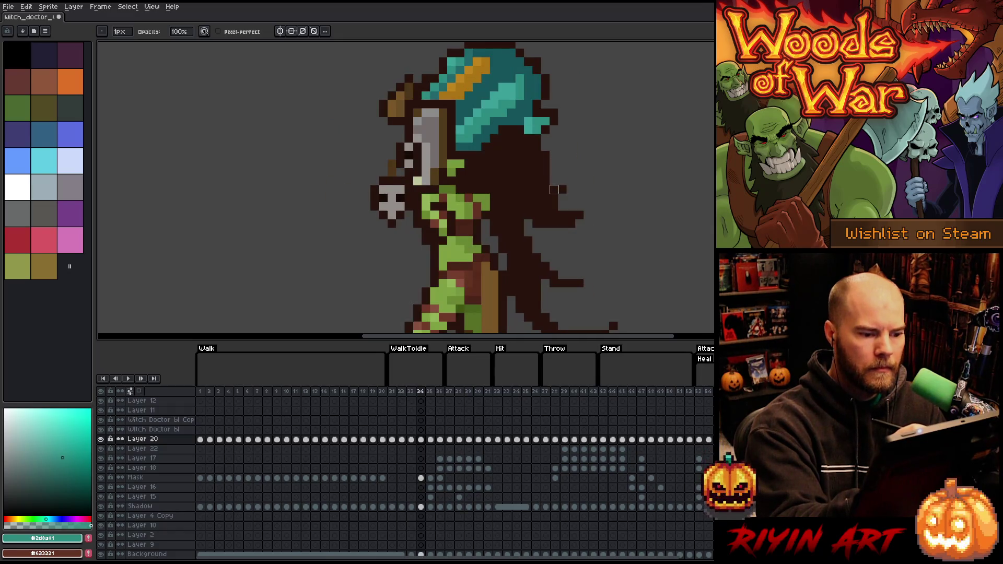
{"action": "key", "text": "Left"}
{"action": "key", "text": "Right"}
{"action": "key", "text": "Right"}
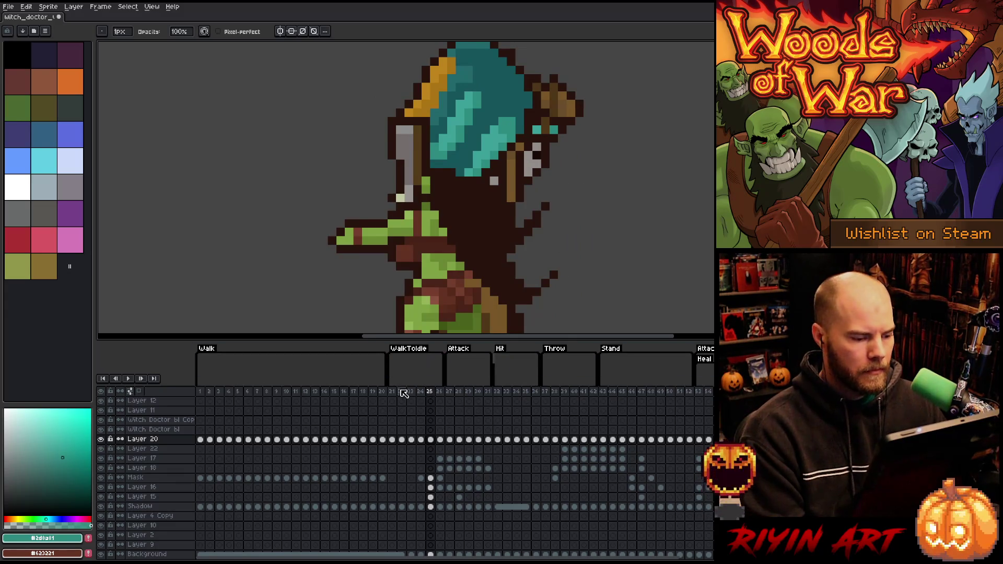
{"action": "scroll", "coordinate": [470, 198], "scroll_direction": "down", "scroll_amount": 4}
{"action": "key", "text": "Return"}
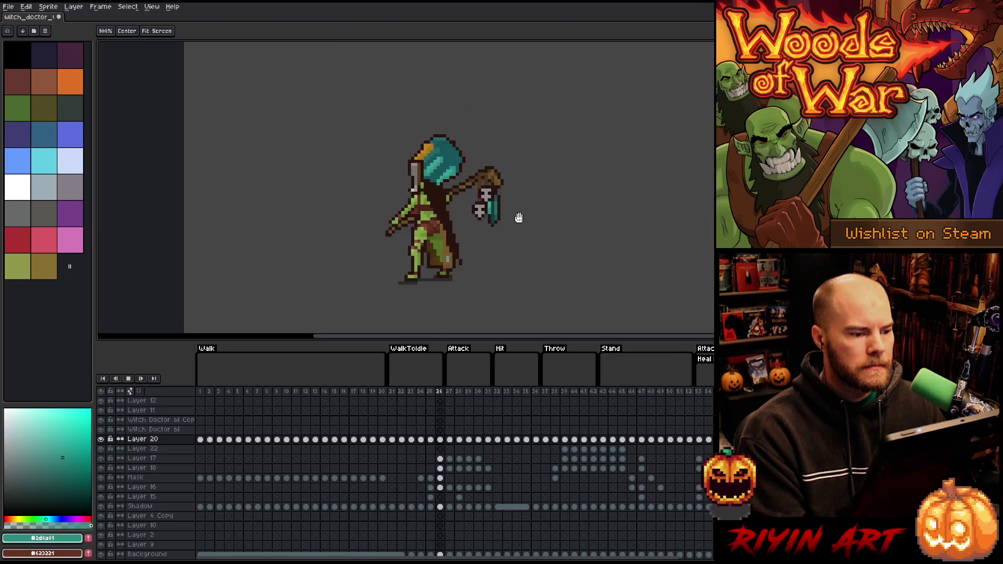
Save the sprite with Ctrl+S, then preview the Attack, Heal, Throw and Walk animations.
{"action": "key", "text": "ctrl+s"}
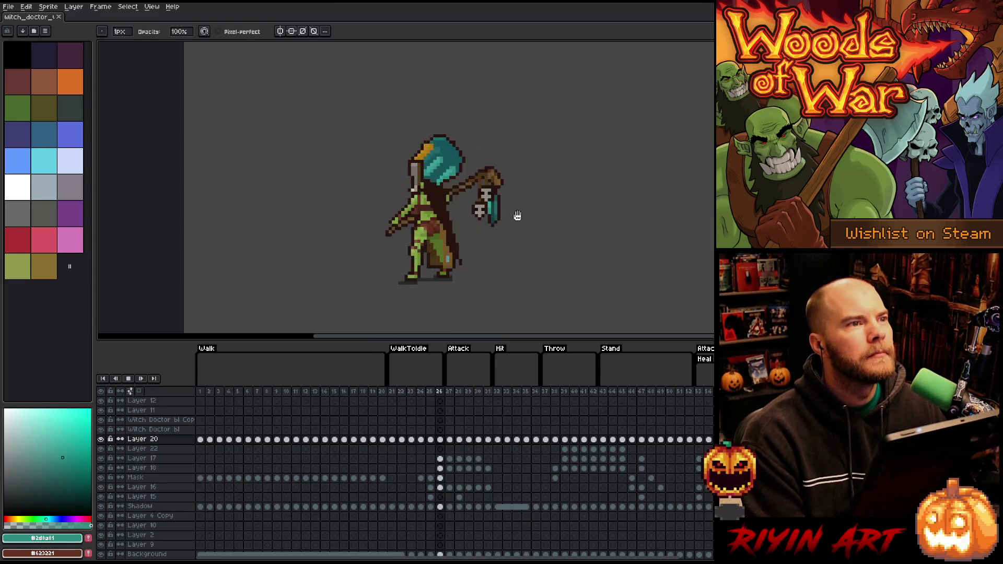
{"action": "left_click", "coordinate": [453, 396]}
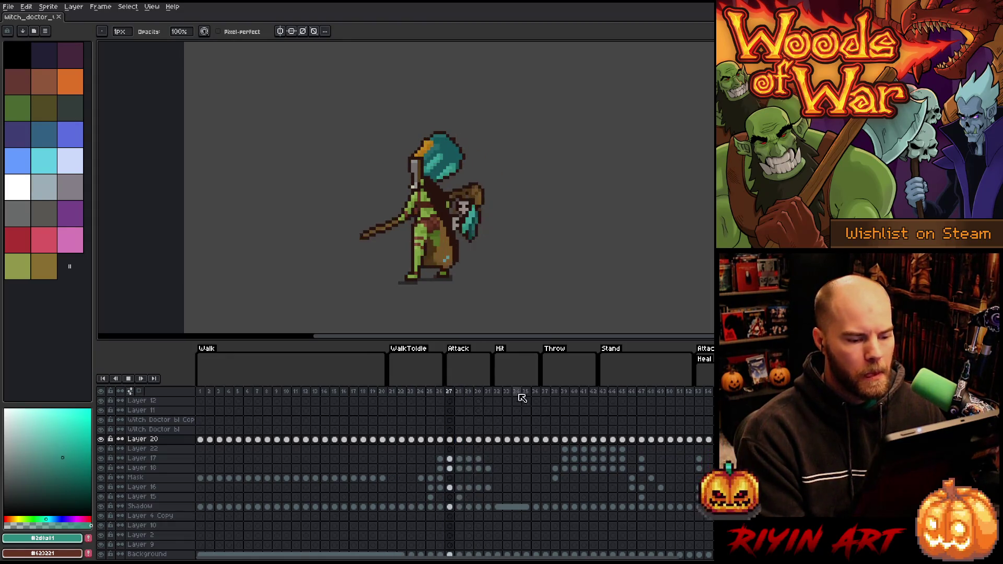
{"action": "left_click", "coordinate": [702, 397]}
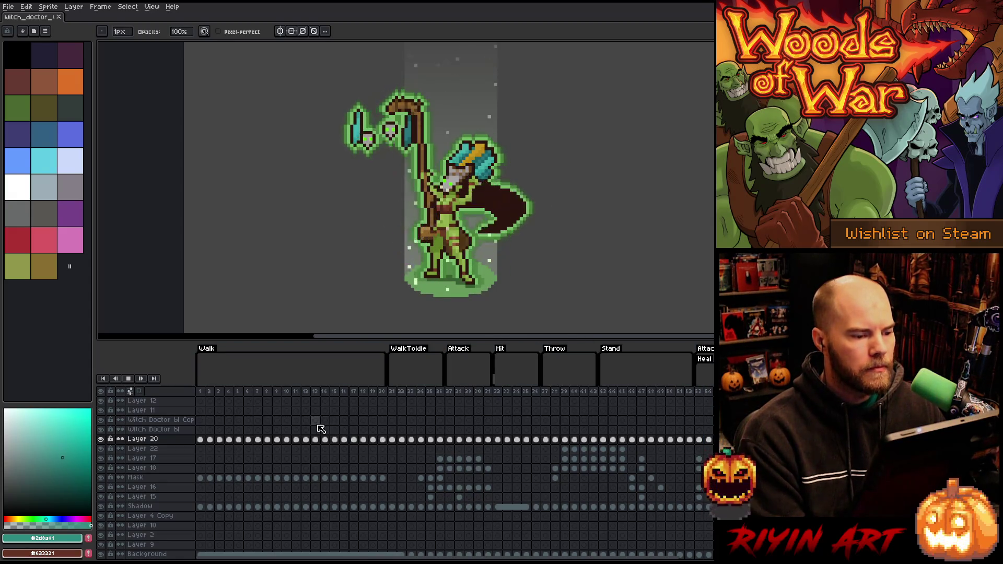
{"action": "left_click", "coordinate": [544, 395]}
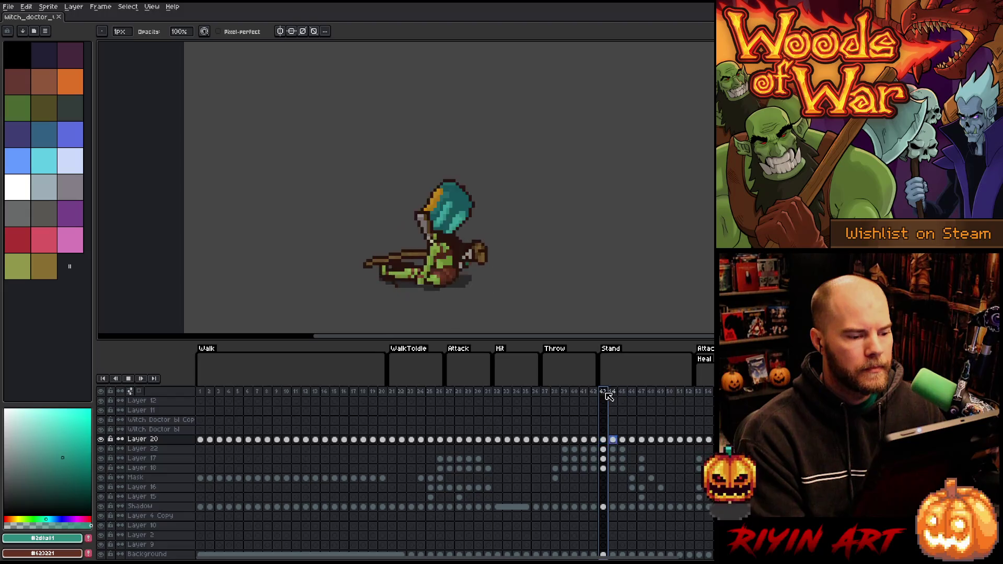
{"action": "left_click", "coordinate": [207, 393]}
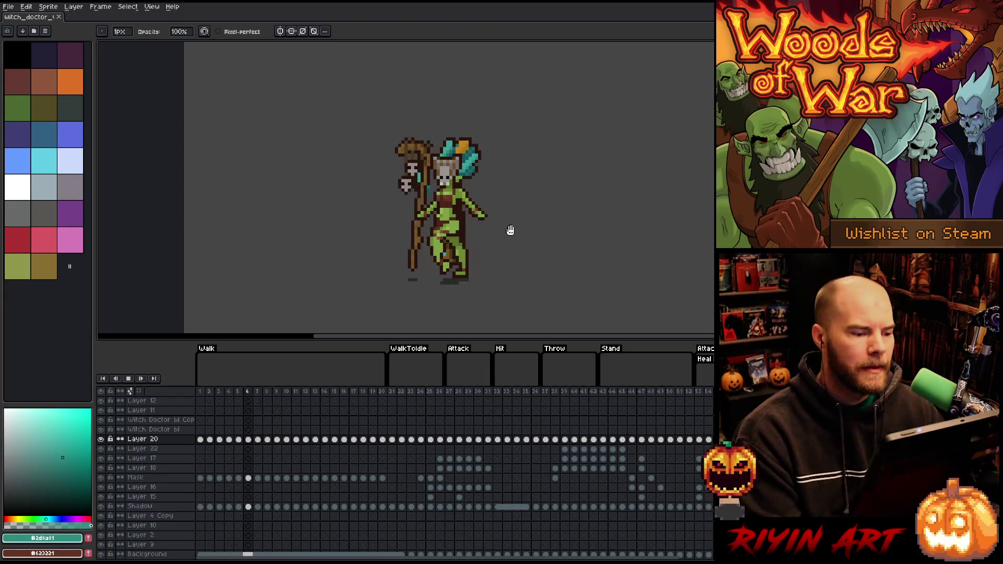
{"action": "scroll", "coordinate": [510, 225], "scroll_direction": "down", "scroll_amount": 2}
{"action": "scroll", "coordinate": [512, 224], "scroll_direction": "up", "scroll_amount": 3}
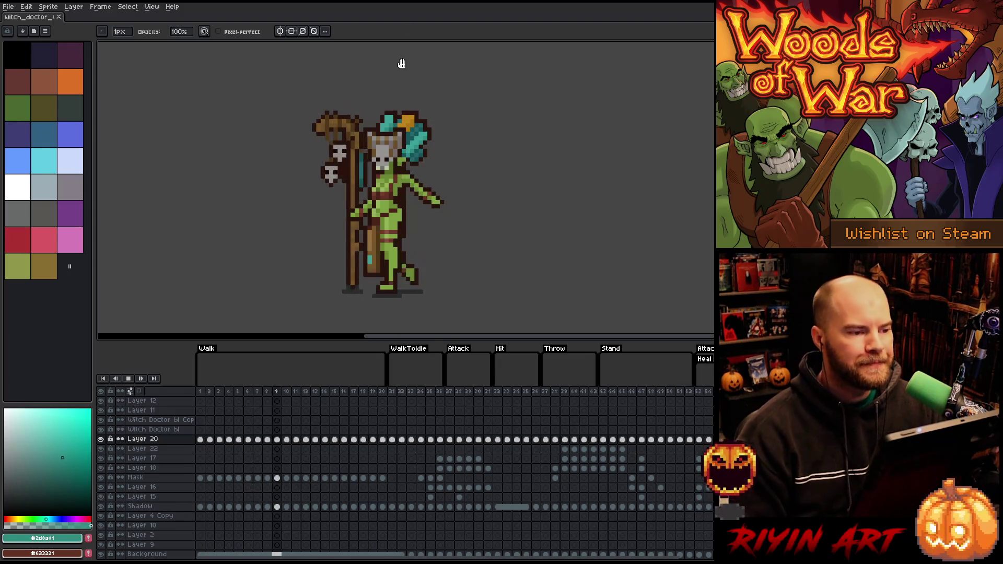
Stop playback and bring up File > Open Recent.
{"action": "key", "text": "Return"}
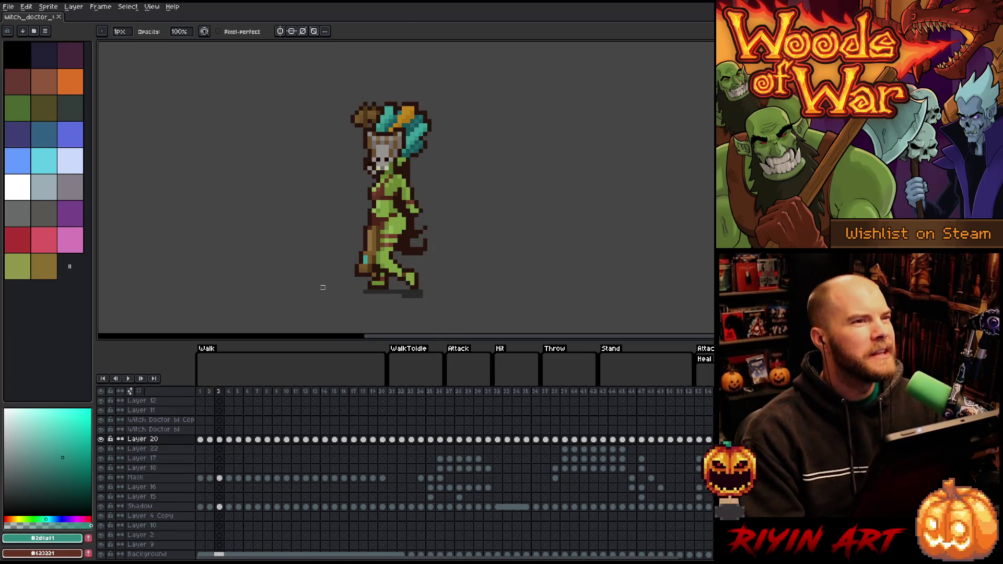
{"action": "left_click", "coordinate": [8, 9]}
{"action": "mouse_move", "coordinate": [22, 36]}
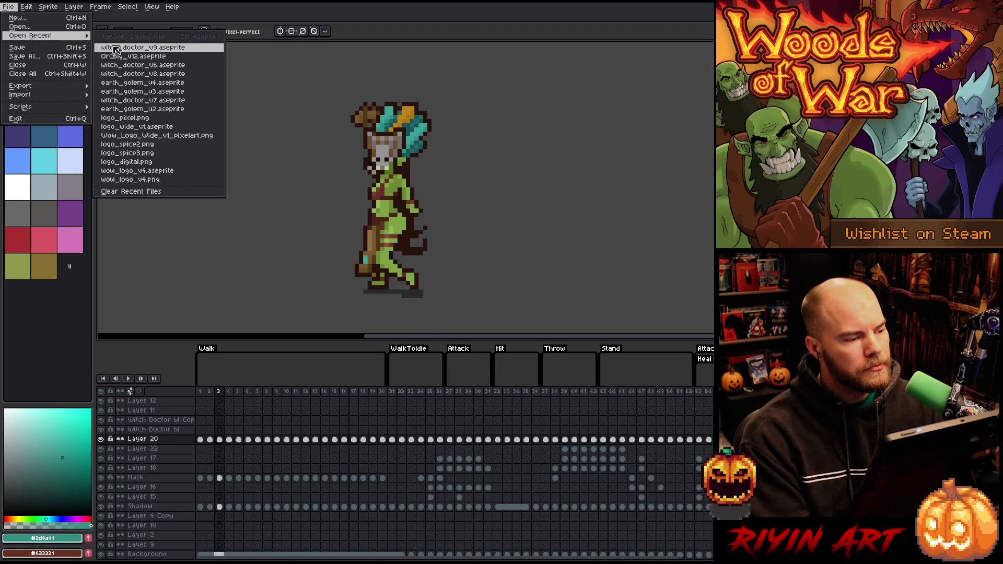
Open OrcBig_v12.ase, centre the orc, and play through its animation.
{"action": "left_click", "coordinate": [116, 56]}
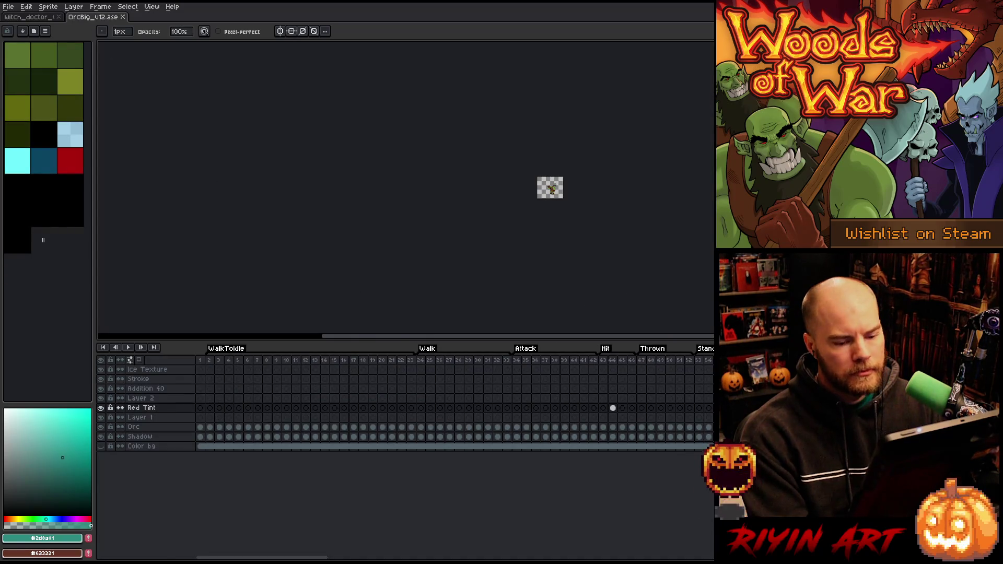
{"action": "scroll", "coordinate": [552, 189], "scroll_direction": "up", "scroll_amount": 5}
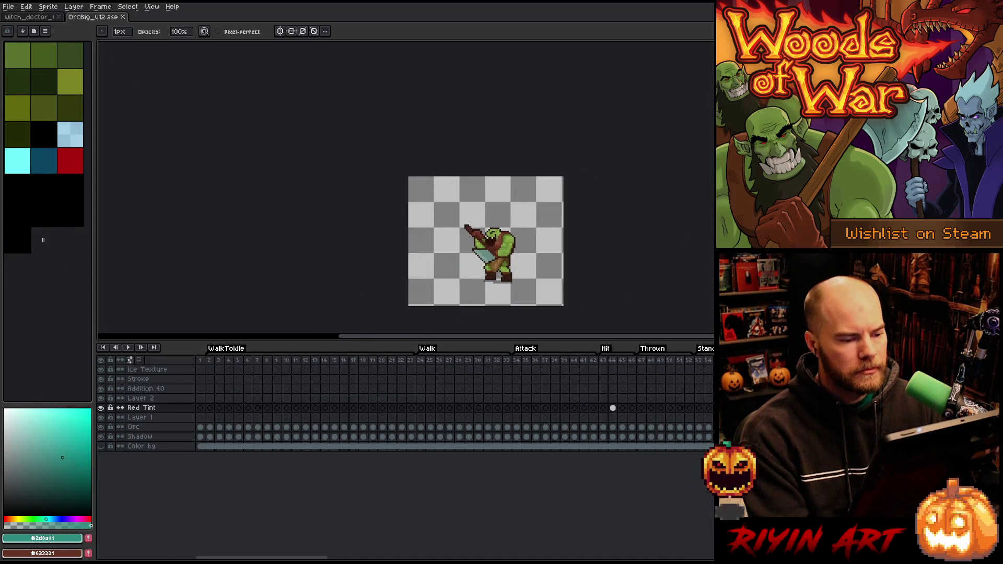
{"action": "left_click_drag", "start_coordinate": [444, 173], "coordinate": [443, 197]}
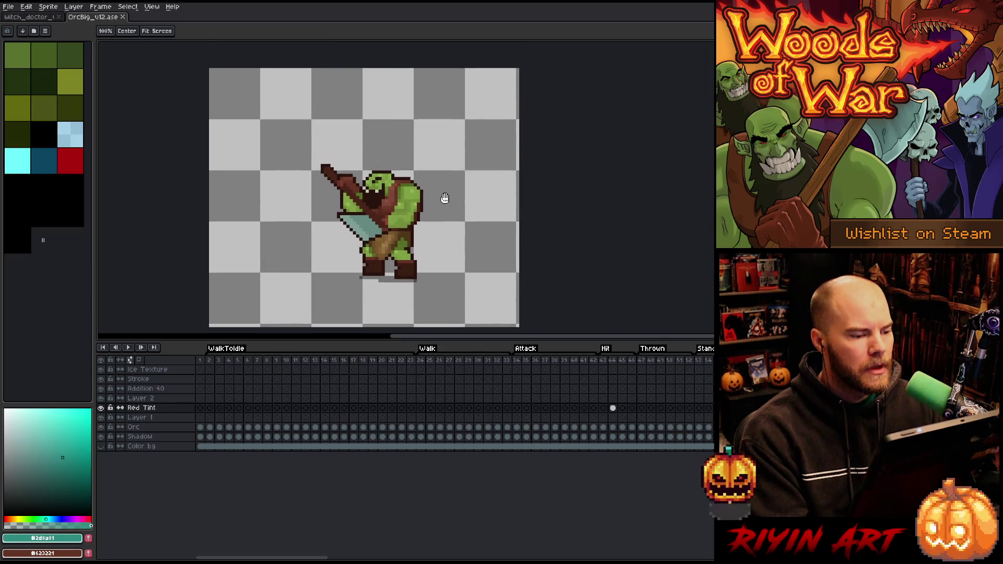
{"action": "key", "text": "Return"}
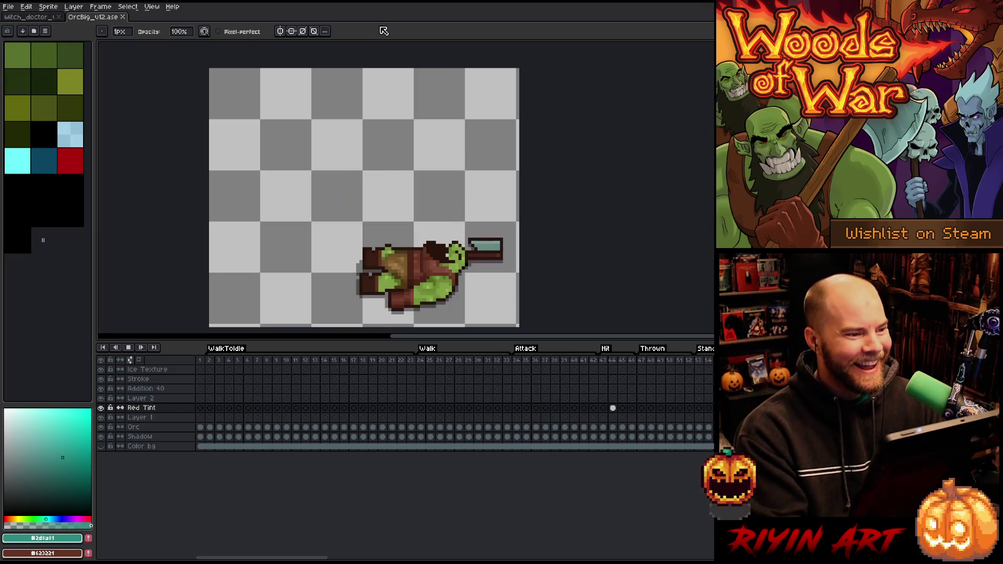
{"action": "key", "text": "Return"}
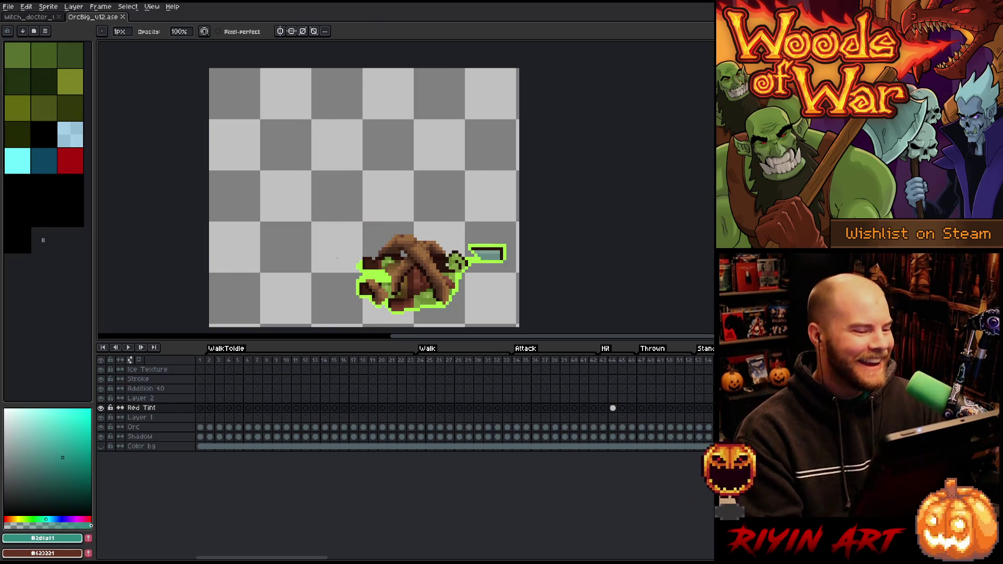
On a grounded frame, draw a rectangular selection around the fallen orc.
{"action": "left_click", "coordinate": [613, 408]}
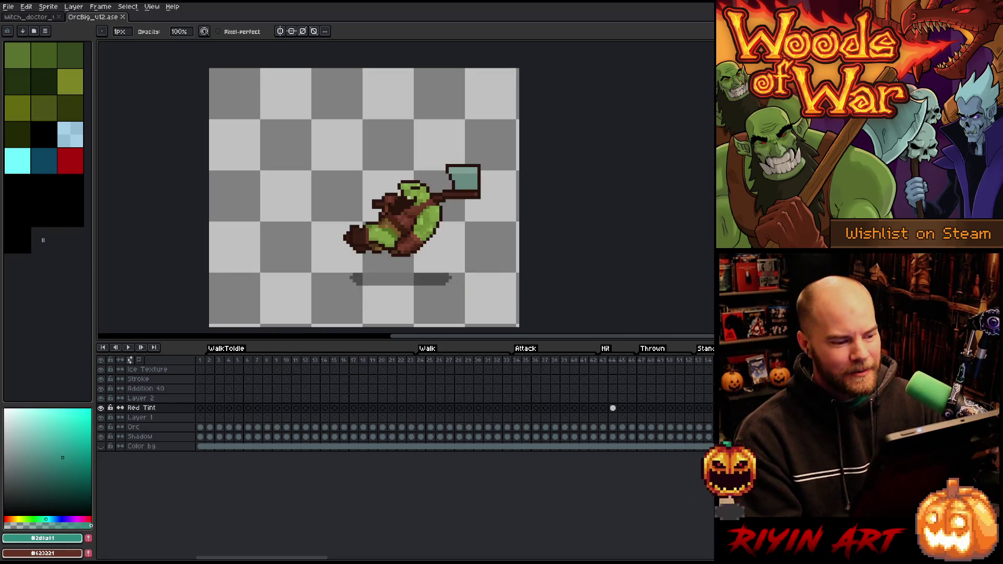
{"action": "key", "text": "Left"}
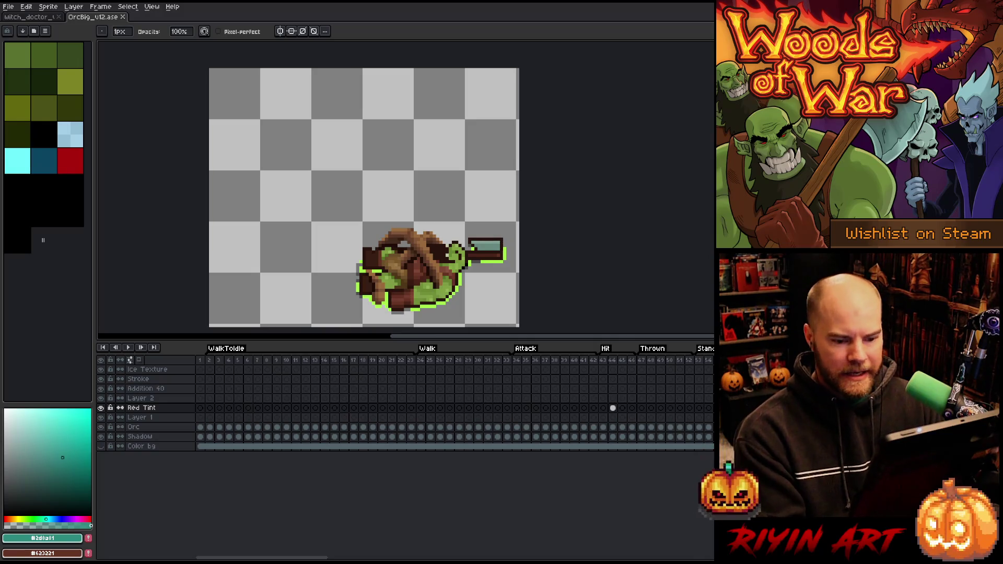
{"action": "key", "text": "Left"}
{"action": "key", "text": "Left"}
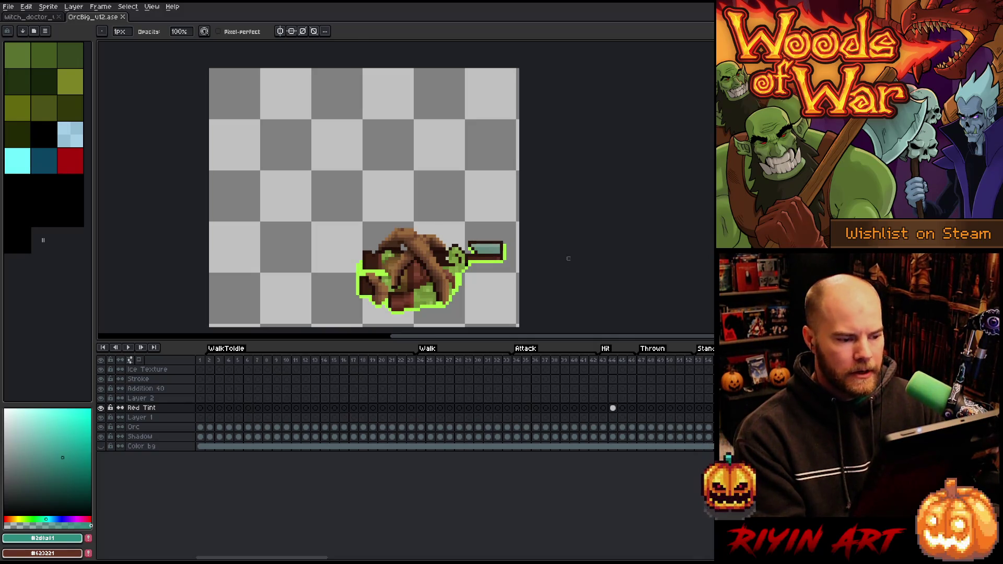
{"action": "key", "text": "m"}
{"action": "mouse_move", "coordinate": [521, 207]}
{"action": "left_mouse_down"}
{"action": "mouse_move", "coordinate": [293, 309]}
{"action": "mouse_move", "coordinate": [297, 321]}
{"action": "left_mouse_up"}
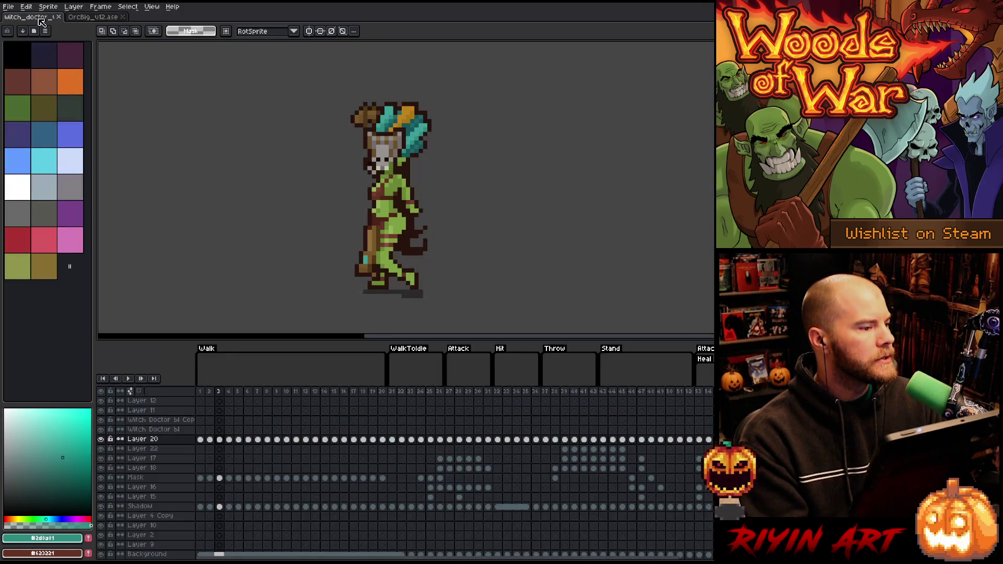
{"action": "left_click", "coordinate": [40, 17]}
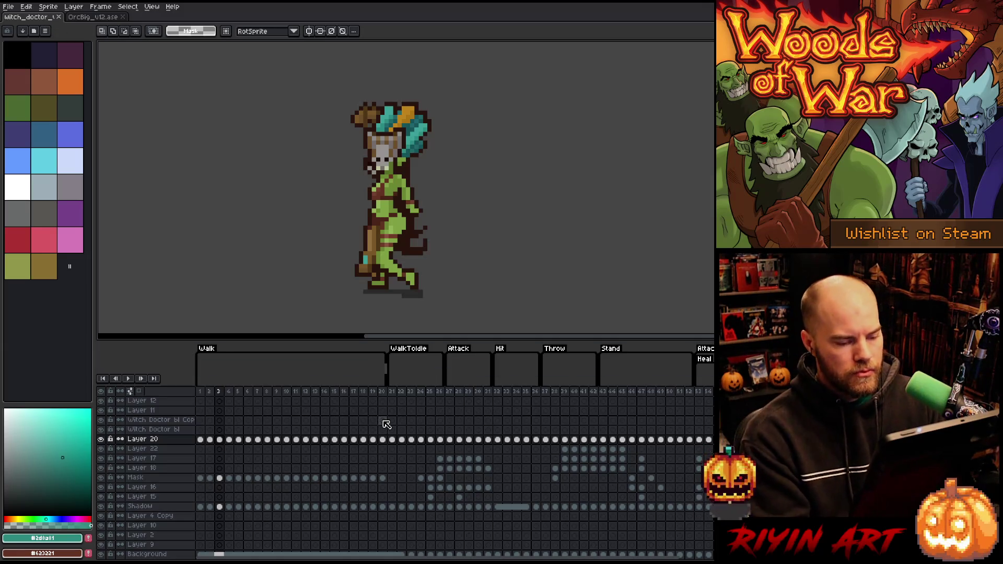
Duplicate frame 53 and clear all of its cels.
{"action": "left_click_drag", "start_coordinate": [392, 560], "coordinate": [529, 560]}
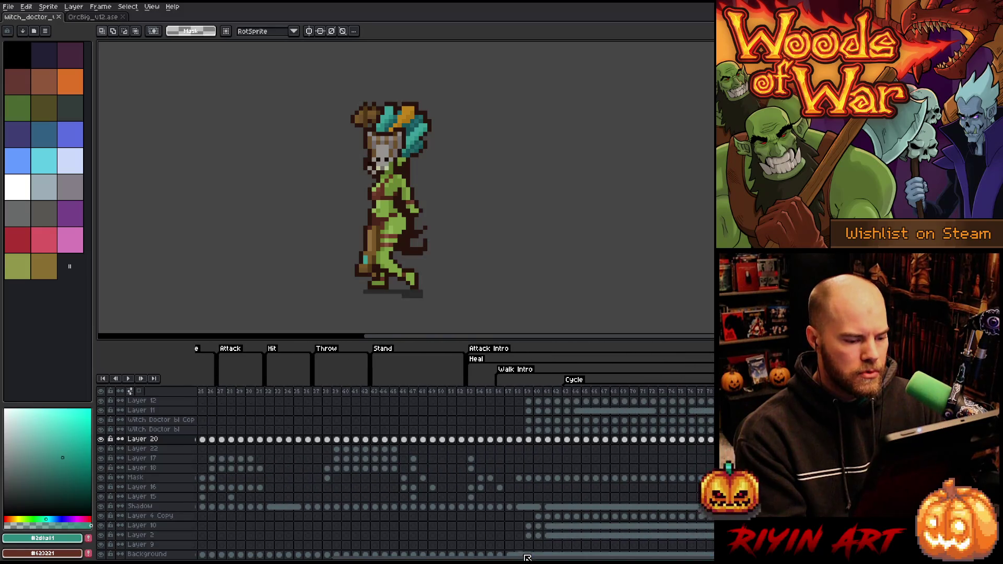
{"action": "left_click", "coordinate": [465, 393]}
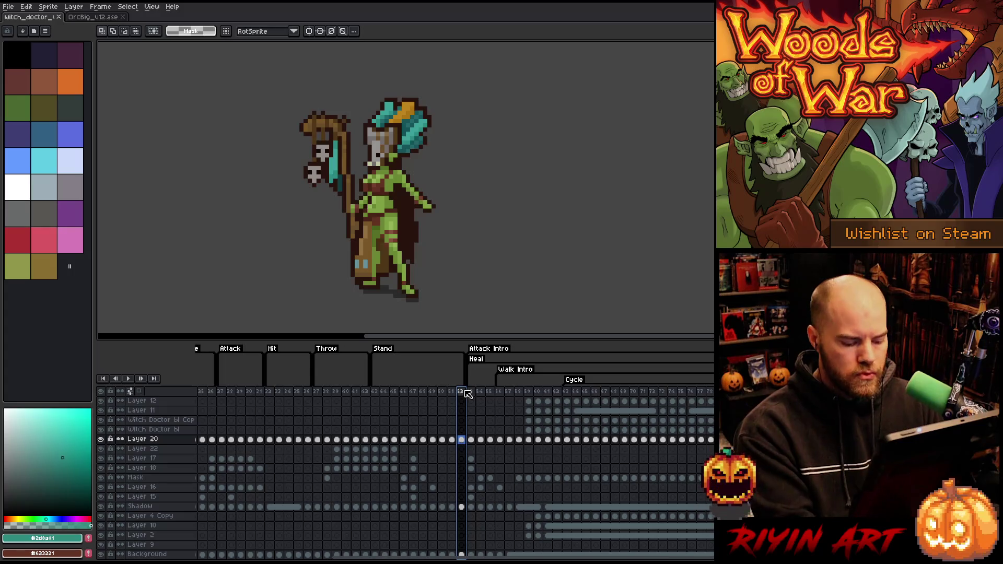
{"action": "key", "text": "alt+n"}
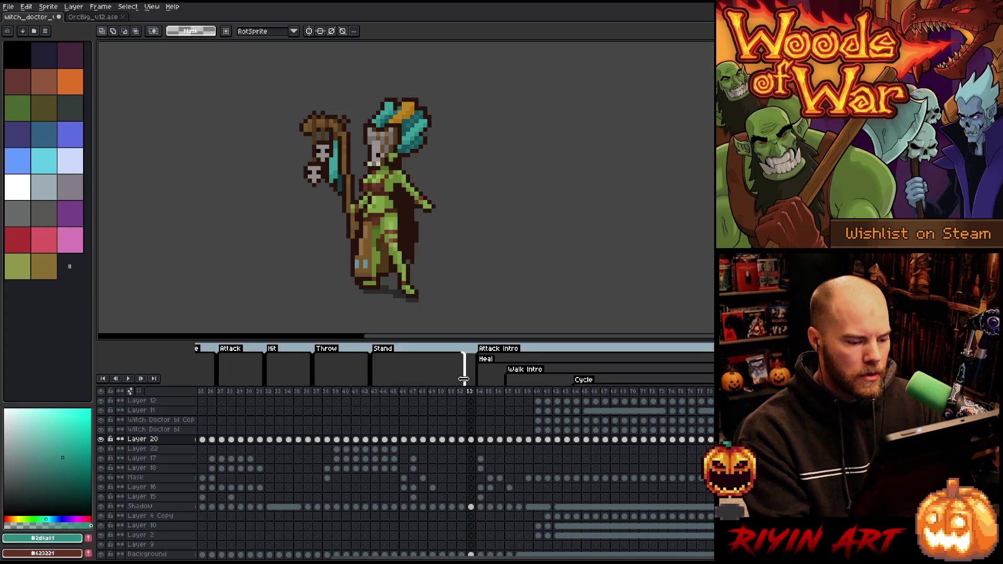
{"action": "left_click", "coordinate": [472, 440]}
{"action": "mouse_move", "coordinate": [476, 448]}
{"action": "left_mouse_down"}
{"action": "mouse_move", "coordinate": [475, 549]}
{"action": "mouse_move", "coordinate": [473, 508]}
{"action": "left_mouse_up"}
{"action": "key", "text": "Delete"}
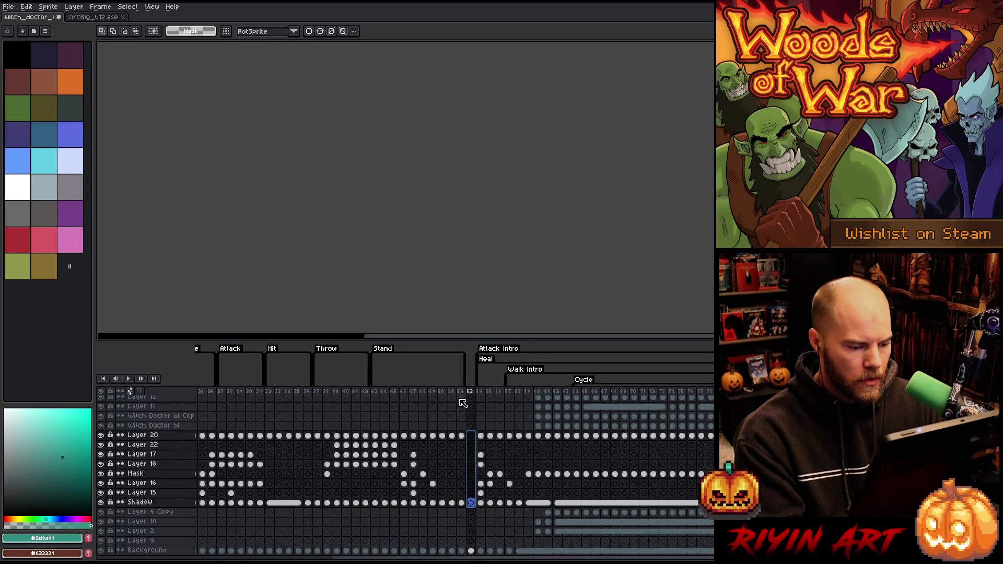
Insert about twenty empty frames after frame 53.
{"action": "left_click", "coordinate": [473, 392]}
{"action": "key", "text": "alt+n"}
{"action": "key", "text": "alt+n"}
{"action": "key", "text": "alt+n"}
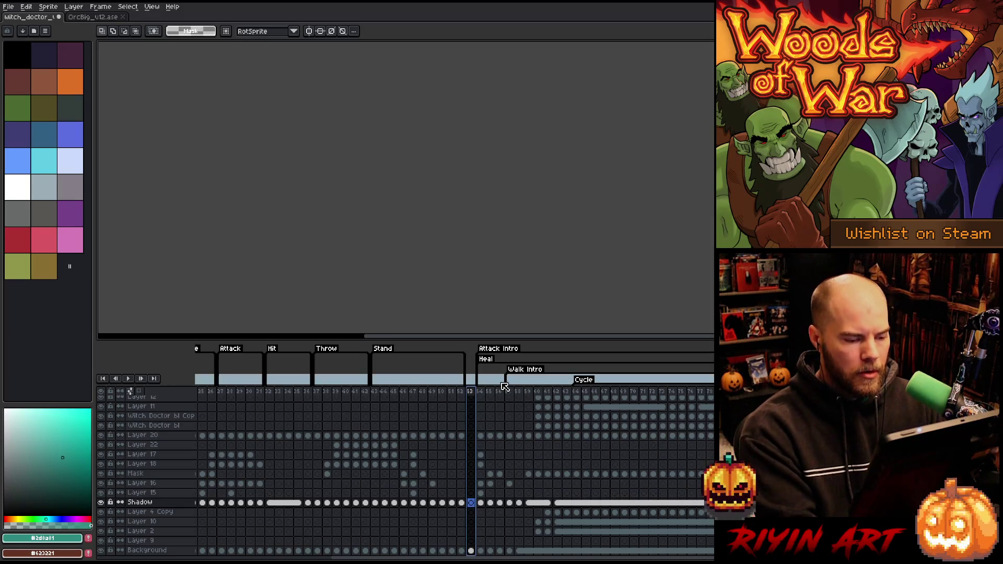
{"action": "key", "text": "alt+n"}
{"action": "key", "text": "alt+n"}
{"action": "key", "text": "alt+n"}
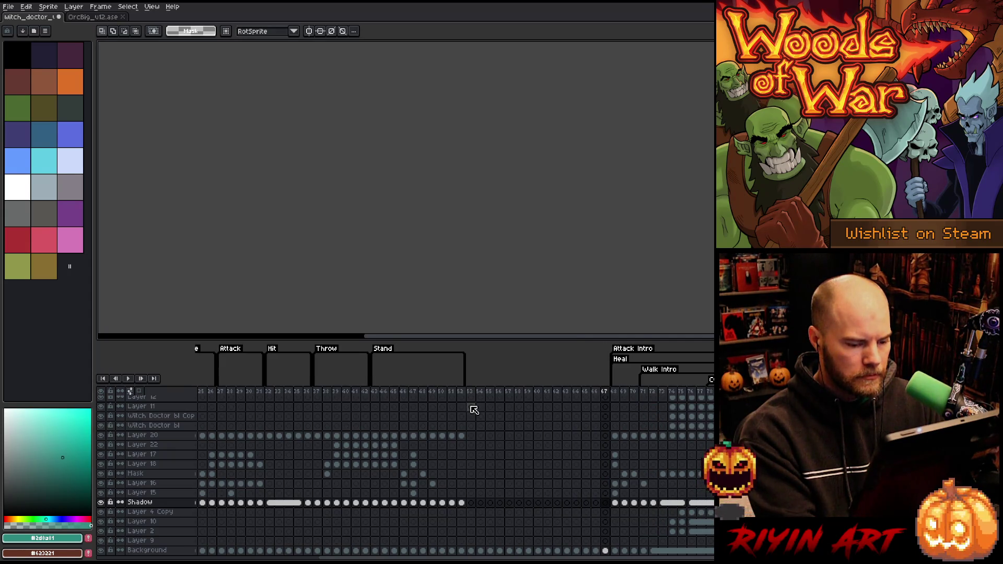
{"action": "key", "text": "alt+n"}
{"action": "key", "text": "alt+n"}
{"action": "key", "text": "alt+n"}
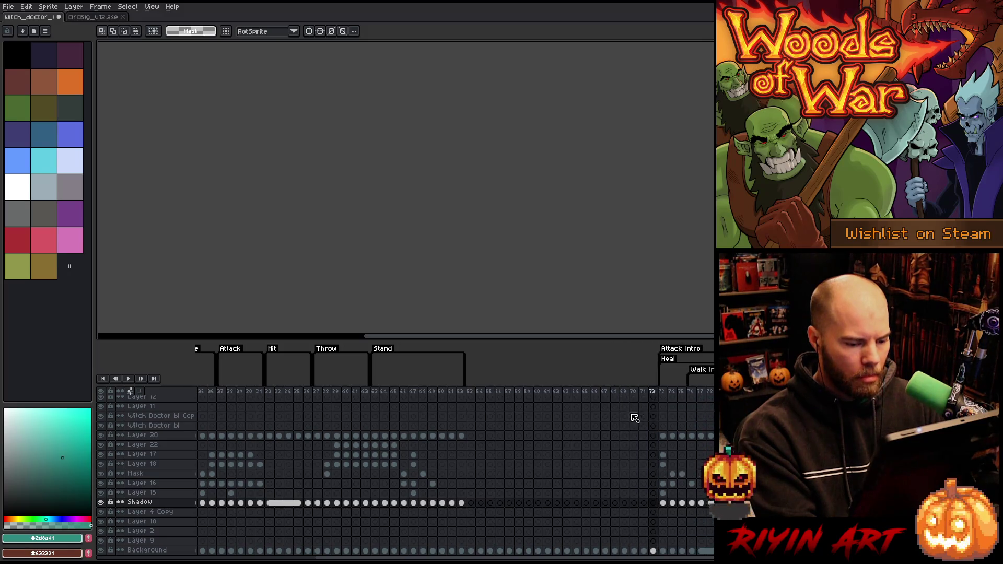
Paste the copied orc onto Layer 8 at frame 71.
{"action": "scroll", "coordinate": [647, 413], "scroll_direction": "up", "scroll_amount": 2}
{"action": "left_click", "coordinate": [652, 435]}
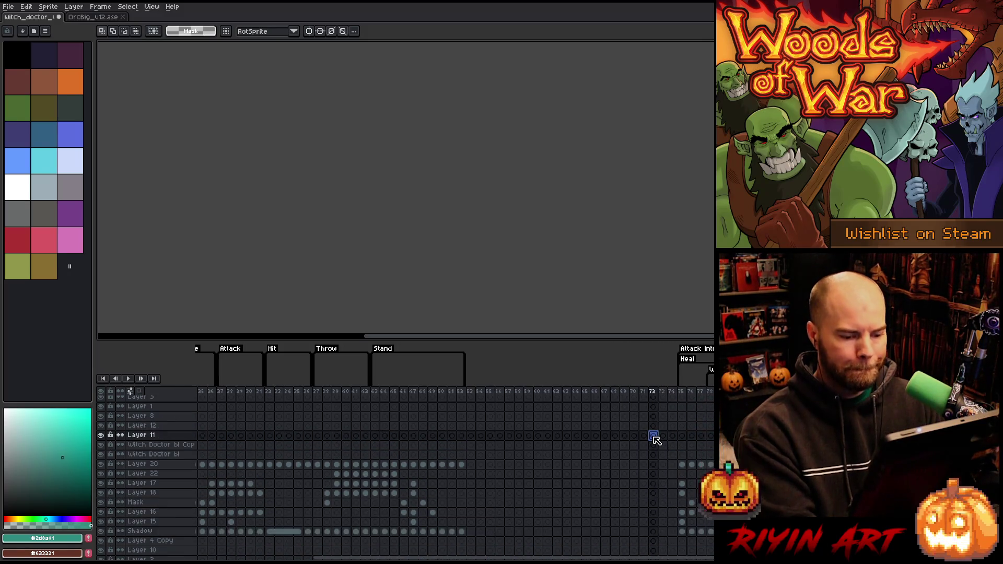
{"action": "left_click", "coordinate": [645, 464]}
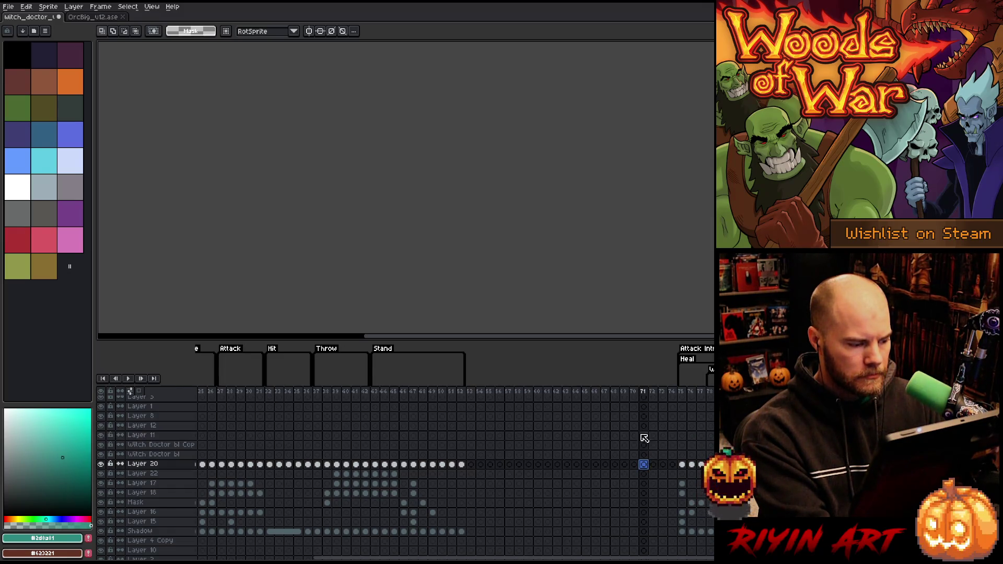
{"action": "left_click", "coordinate": [644, 416]}
{"action": "key", "text": "ctrl+v"}
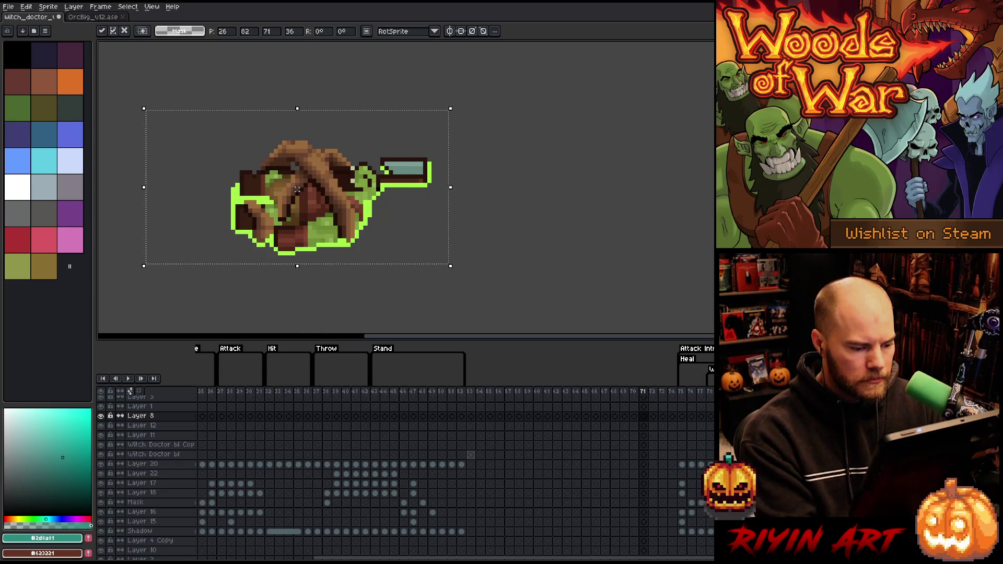
Commit the orc paste and paste the frame 37–52 cels starting at frame 53.
{"action": "left_click", "coordinate": [471, 464]}
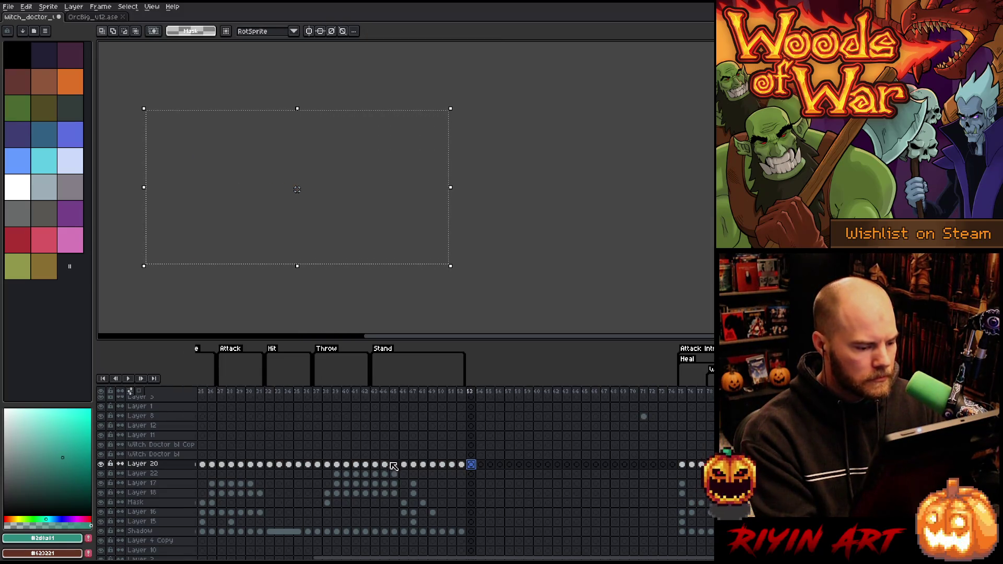
{"action": "mouse_move", "coordinate": [317, 463]}
{"action": "left_mouse_down"}
{"action": "mouse_move", "coordinate": [376, 519]}
{"action": "mouse_move", "coordinate": [463, 534]}
{"action": "left_mouse_up"}
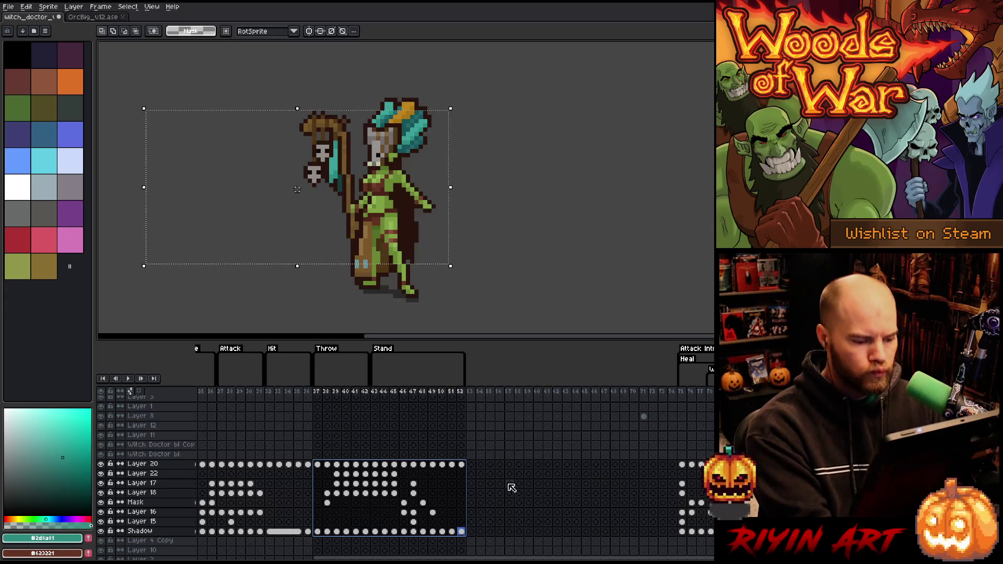
{"action": "left_click", "coordinate": [471, 464]}
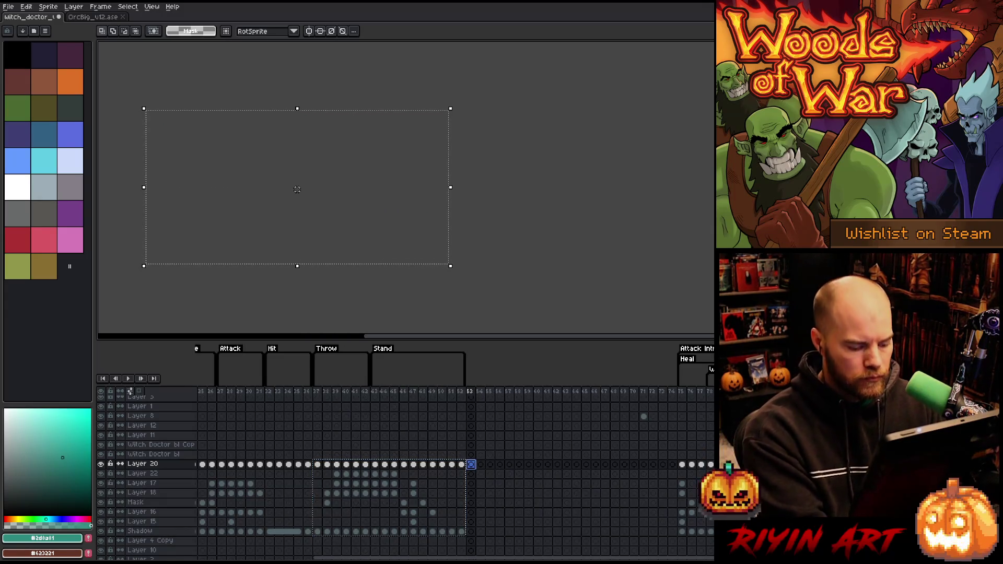
{"action": "key", "text": "ctrl+v"}
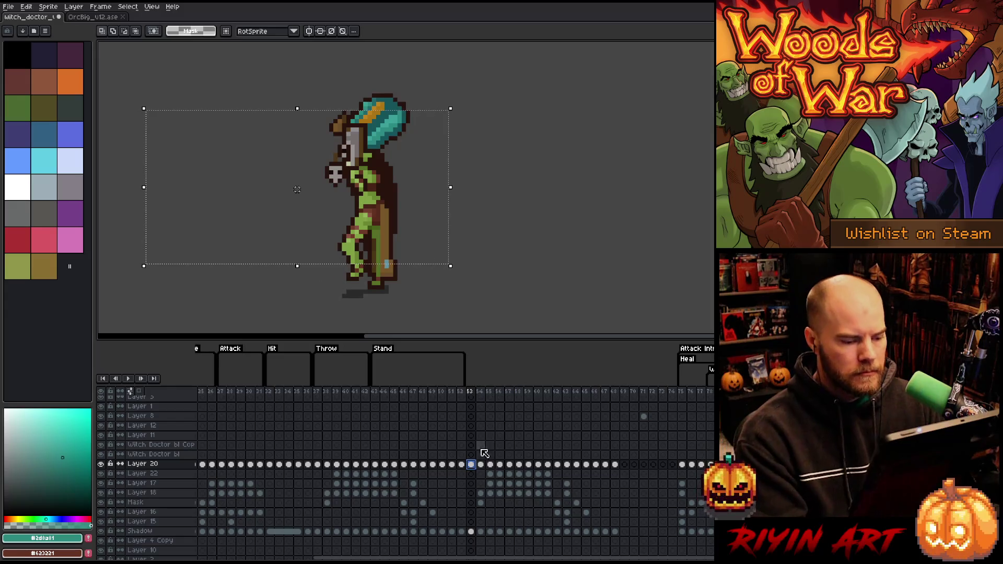
Preview frames 53–59 and 63–64, then select frames 24–25.
{"action": "left_click_drag", "start_coordinate": [471, 397], "coordinate": [559, 400]}
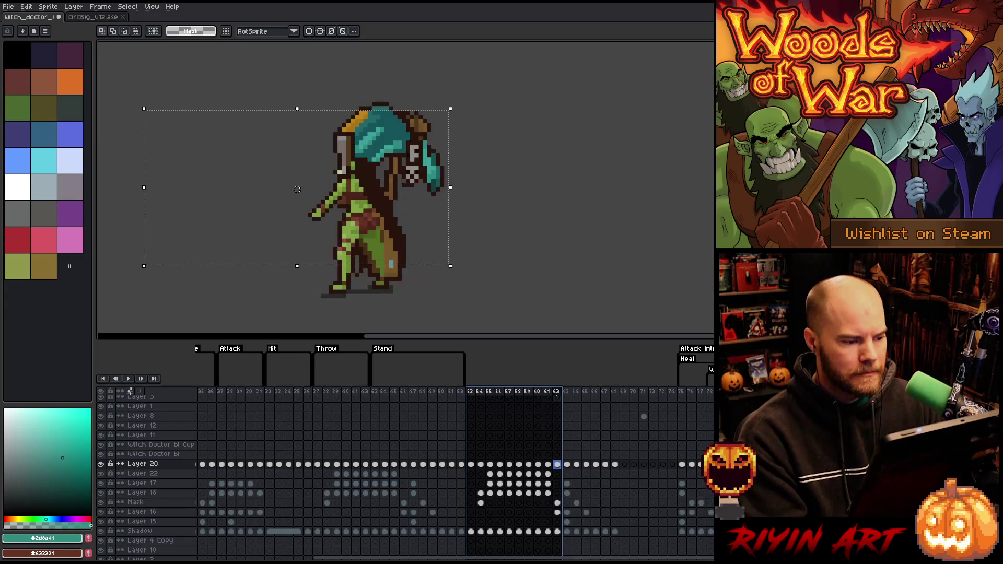
{"action": "key", "text": "Return"}
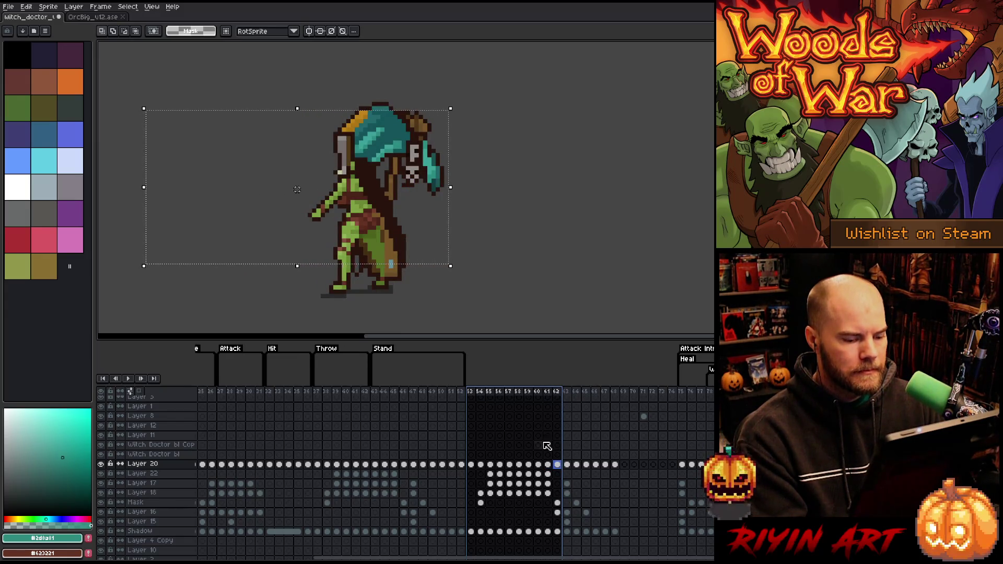
{"action": "mouse_move", "coordinate": [568, 393]}
{"action": "left_mouse_down"}
{"action": "mouse_move", "coordinate": [578, 395]}
{"action": "mouse_move", "coordinate": [562, 403]}
{"action": "left_mouse_up"}
{"action": "key", "text": "Return"}
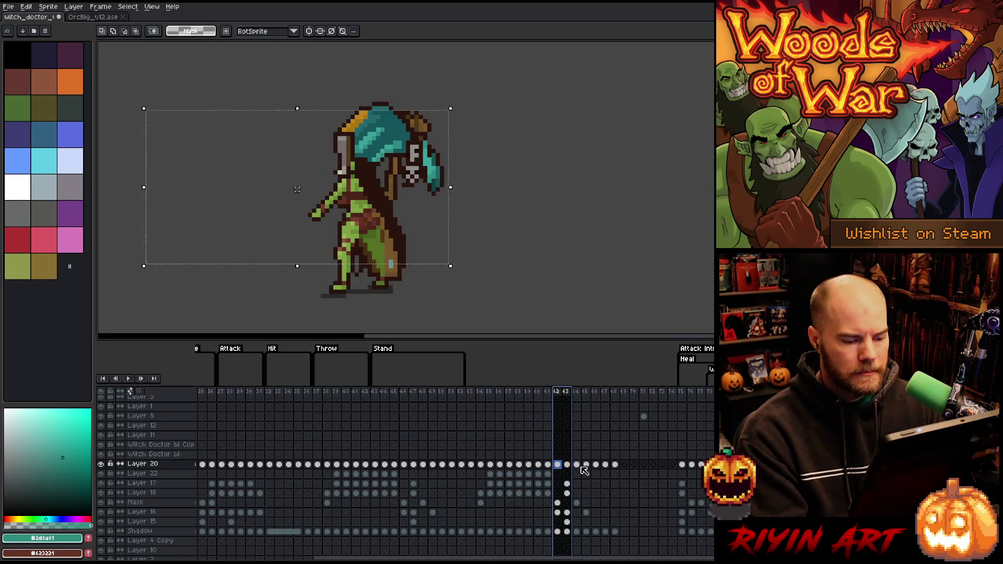
{"action": "mouse_move", "coordinate": [577, 463]}
{"action": "left_mouse_down"}
{"action": "mouse_move", "coordinate": [615, 532]}
{"action": "mouse_move", "coordinate": [577, 527]}
{"action": "left_mouse_up"}
{"action": "scroll", "coordinate": [577, 530], "scroll_direction": "left", "scroll_amount": 5}
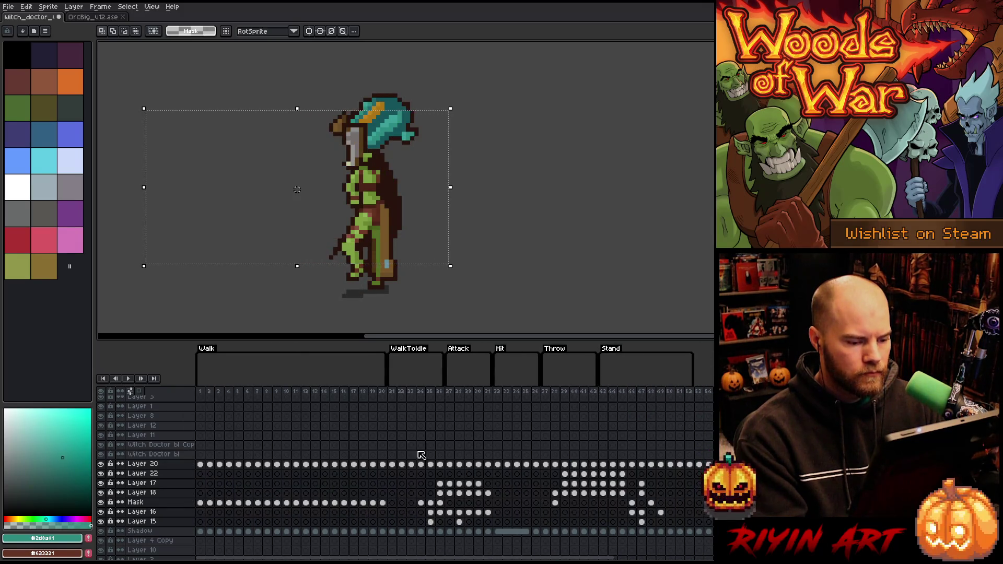
{"action": "left_click", "coordinate": [422, 392]}
{"action": "mouse_move", "coordinate": [426, 396]}
{"action": "left_mouse_down"}
{"action": "mouse_move", "coordinate": [393, 392]}
{"action": "mouse_move", "coordinate": [440, 384]}
{"action": "mouse_move", "coordinate": [448, 396]}
{"action": "mouse_move", "coordinate": [483, 398]}
{"action": "mouse_move", "coordinate": [699, 397]}
{"action": "mouse_move", "coordinate": [688, 398]}
{"action": "left_mouse_up"}
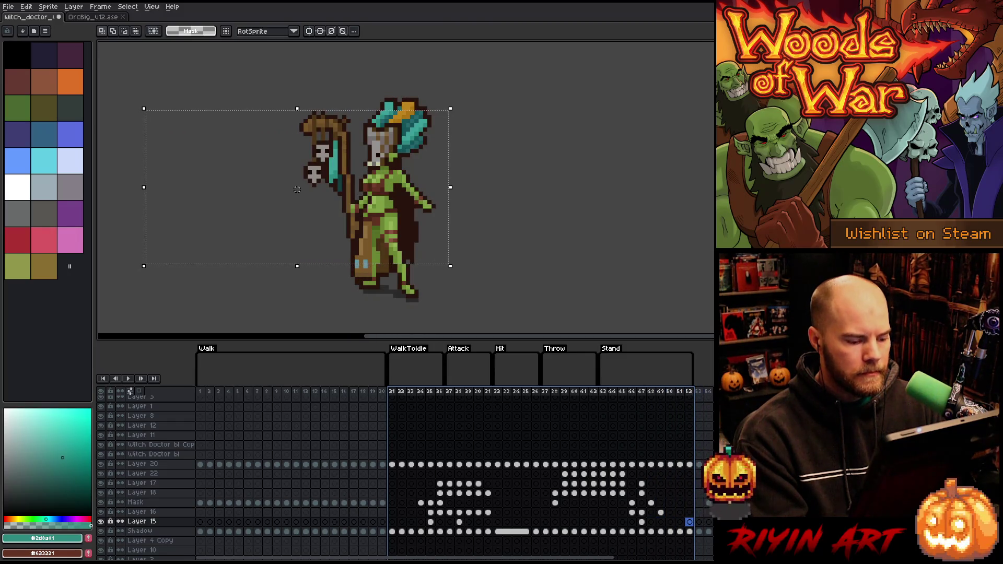
{"action": "left_click_drag", "start_coordinate": [405, 558], "coordinate": [553, 557]}
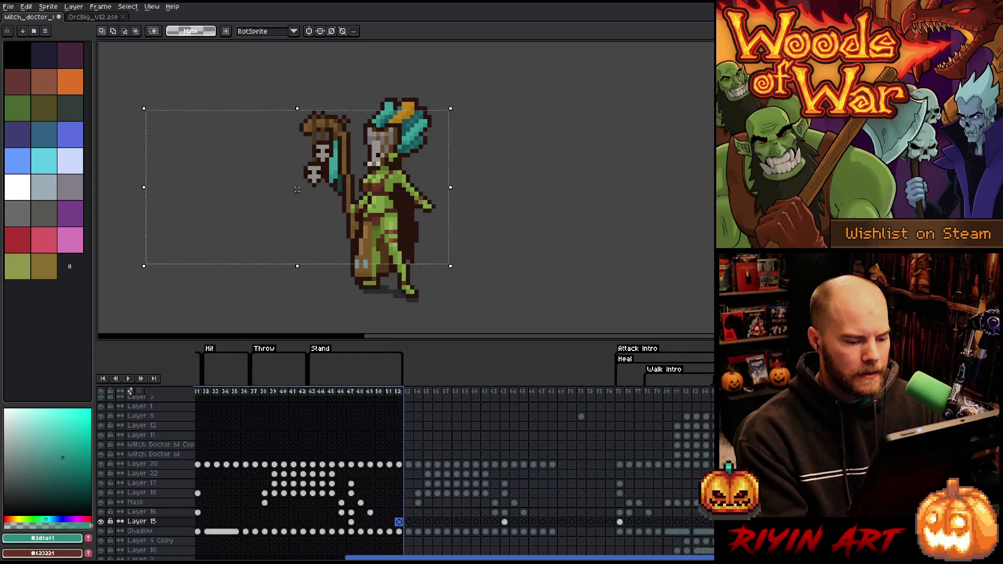
{"action": "left_click", "coordinate": [664, 396]}
{"action": "left_click_drag", "start_coordinate": [666, 396], "coordinate": [683, 395]}
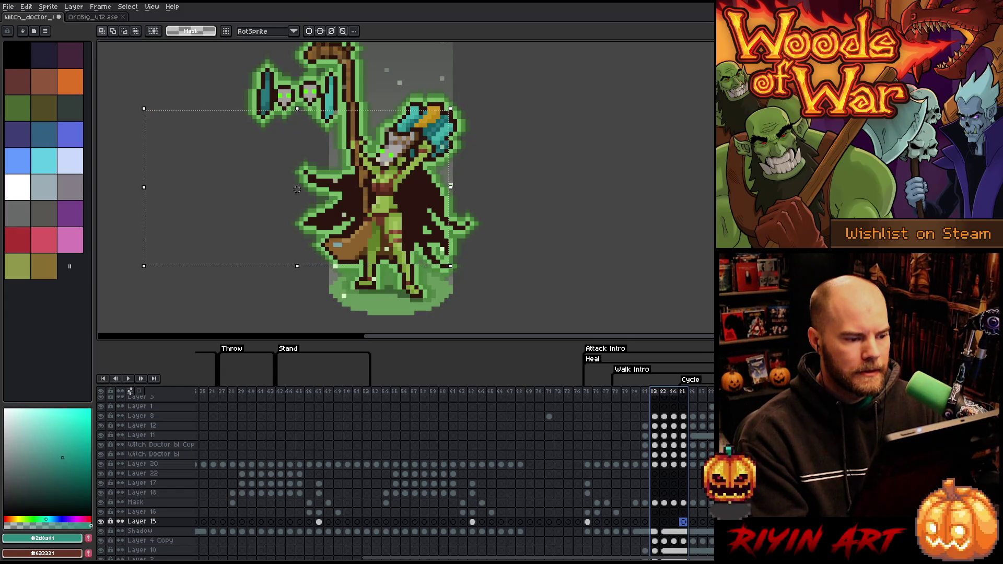
{"action": "left_click", "coordinate": [654, 392]}
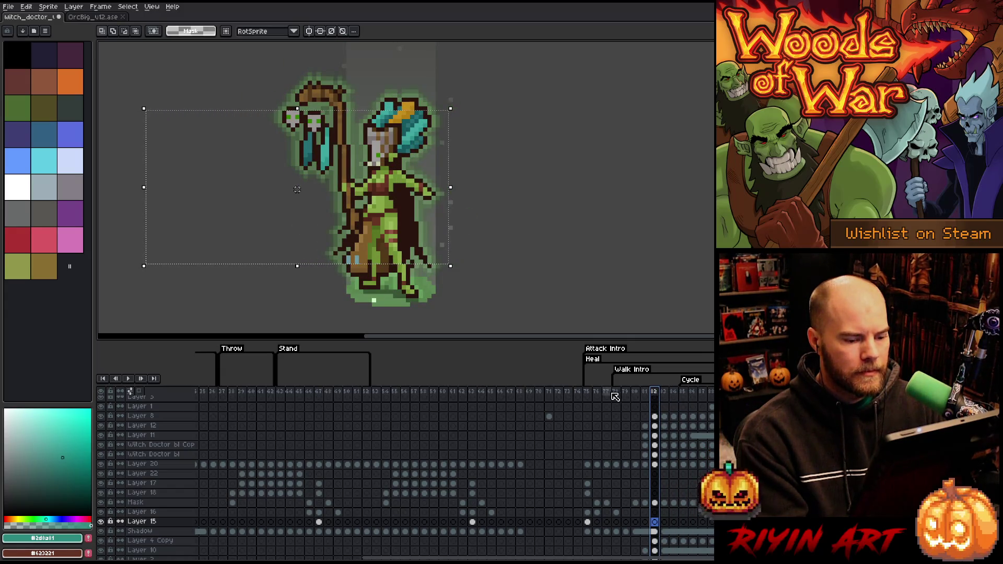
{"action": "left_click_drag", "start_coordinate": [587, 391], "coordinate": [682, 392]}
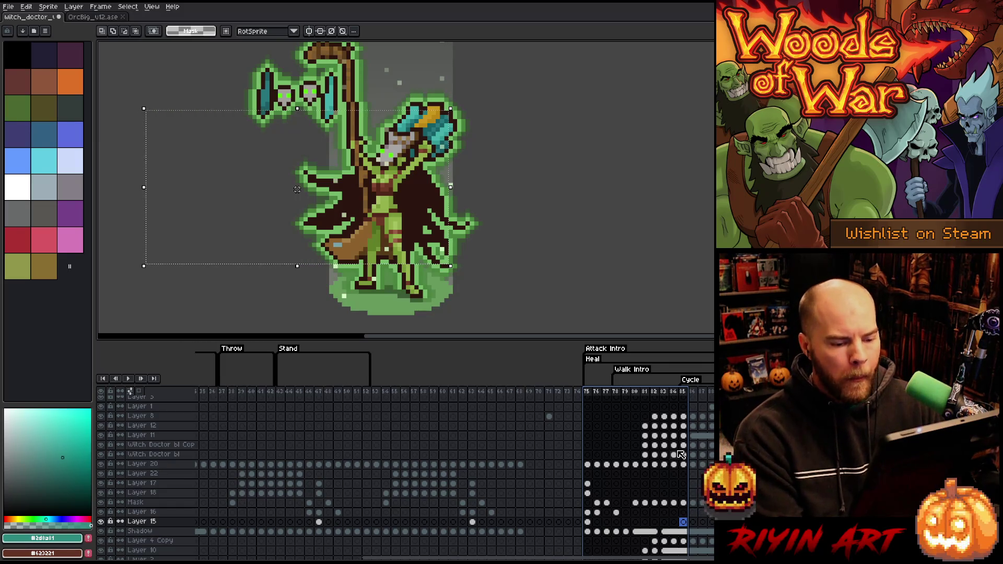
{"action": "left_click", "coordinate": [683, 416]}
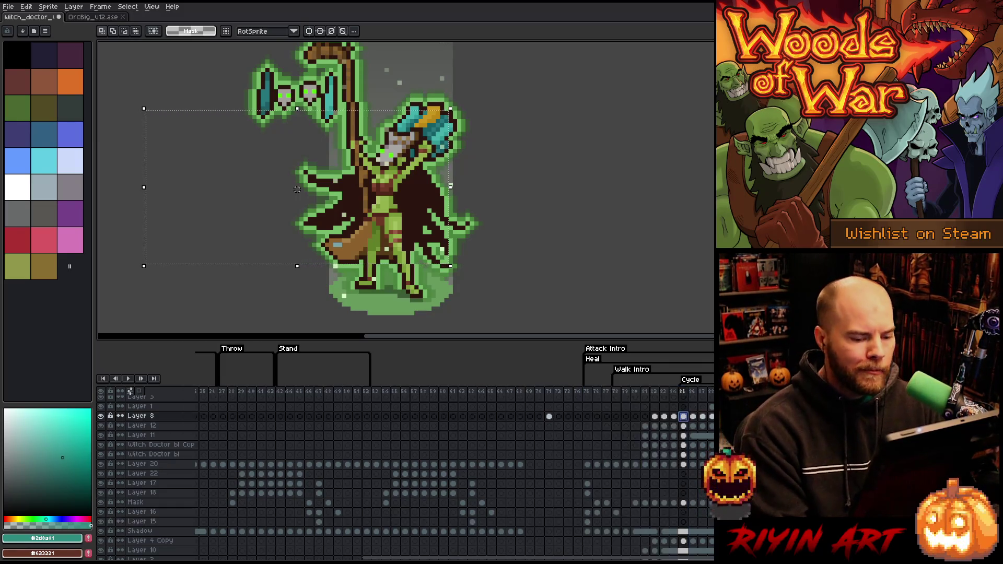
{"action": "left_click", "coordinate": [549, 416]}
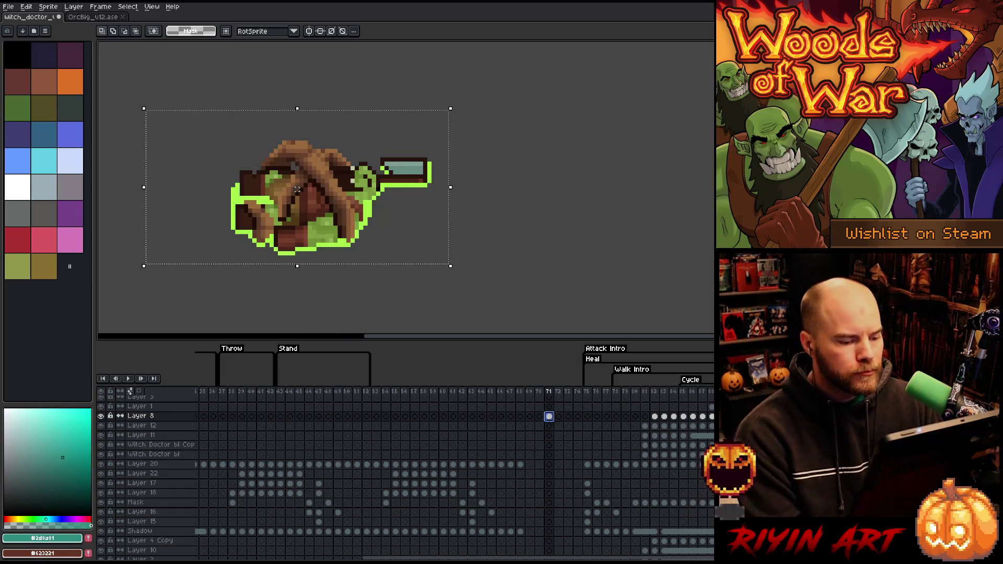
{"action": "left_click", "coordinate": [491, 417]}
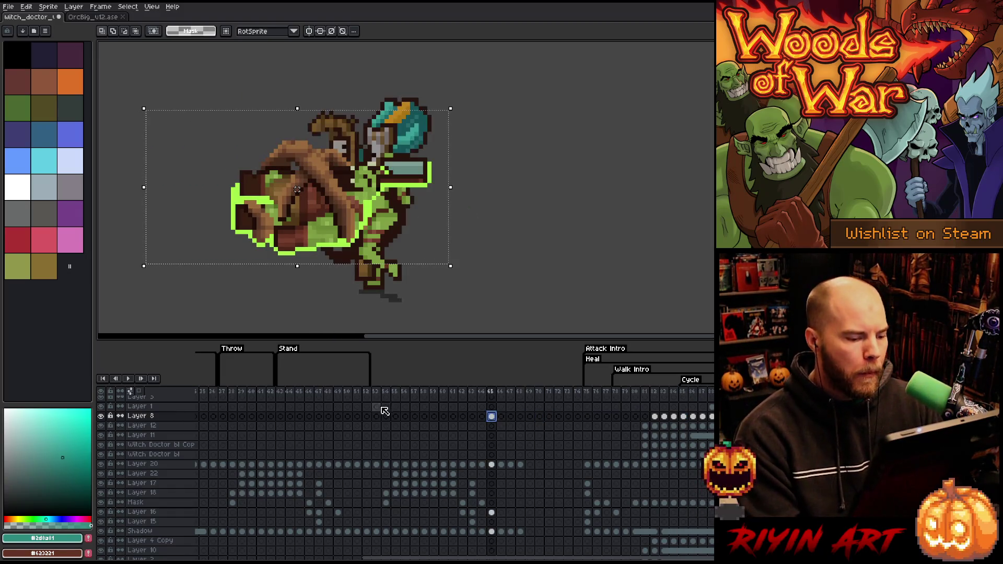
{"action": "left_click_drag", "start_coordinate": [333, 198], "coordinate": [709, 172]}
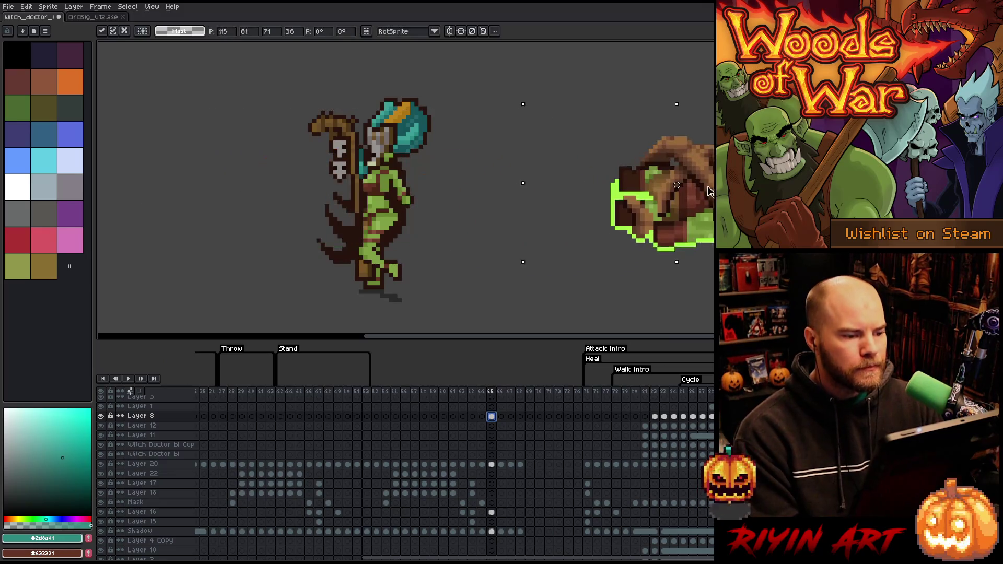
{"action": "left_click", "coordinate": [376, 393]}
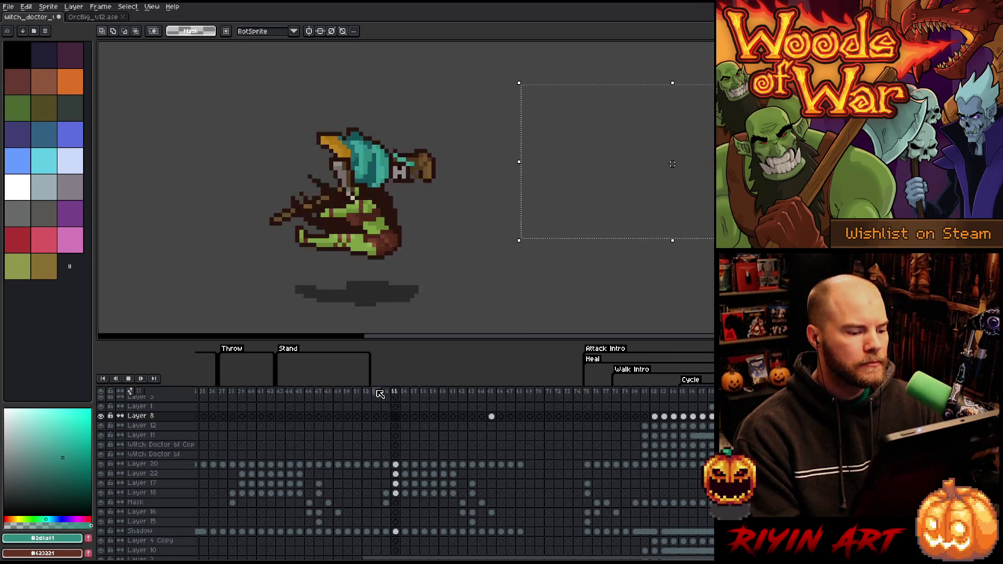
{"action": "key", "text": "Return"}
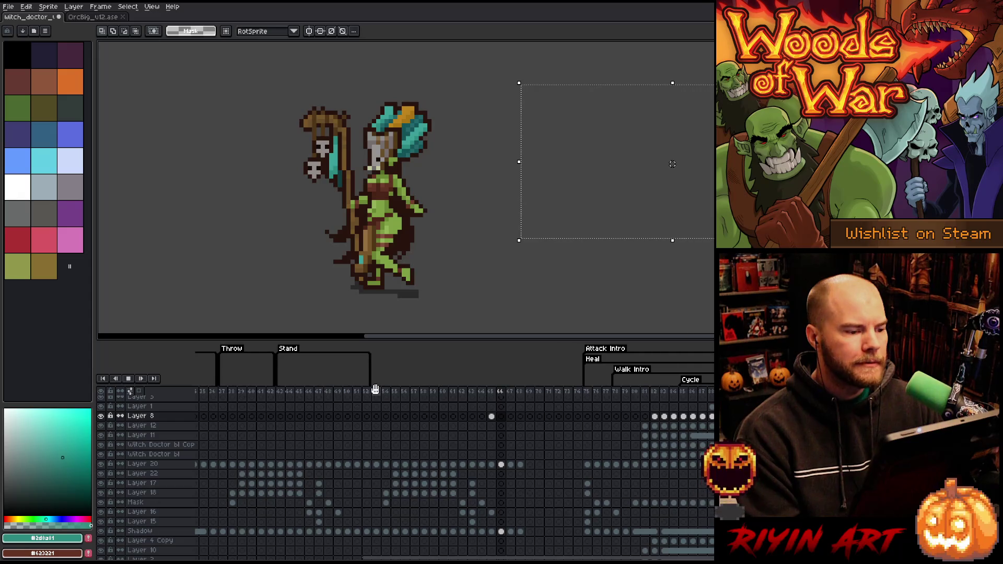
{"action": "key", "text": "Right"}
{"action": "key", "text": "Right"}
{"action": "key", "text": "Right"}
{"action": "left_click", "coordinate": [509, 392]}
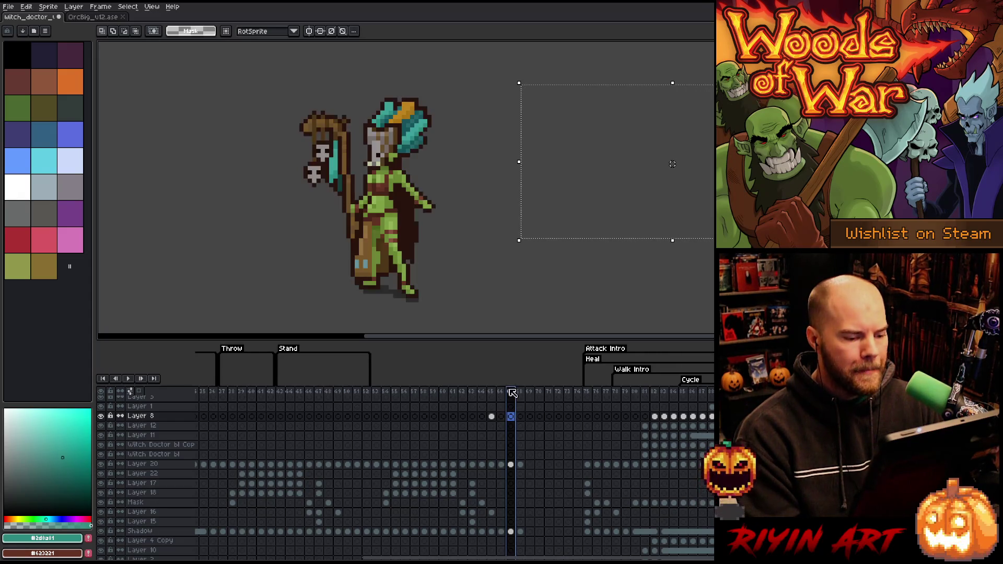
{"action": "key", "text": "Right"}
{"action": "key", "text": "Right"}
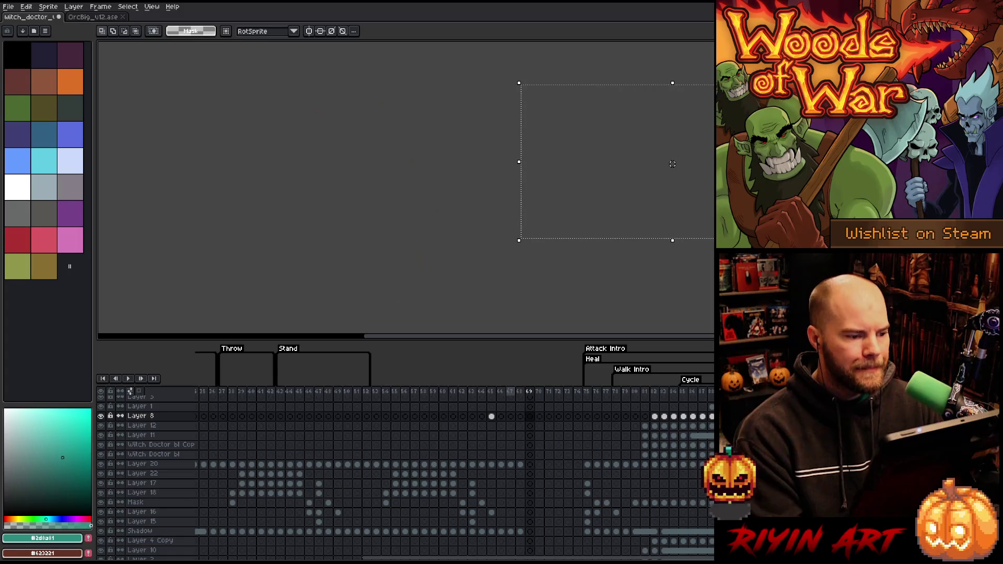
{"action": "key", "text": "Left"}
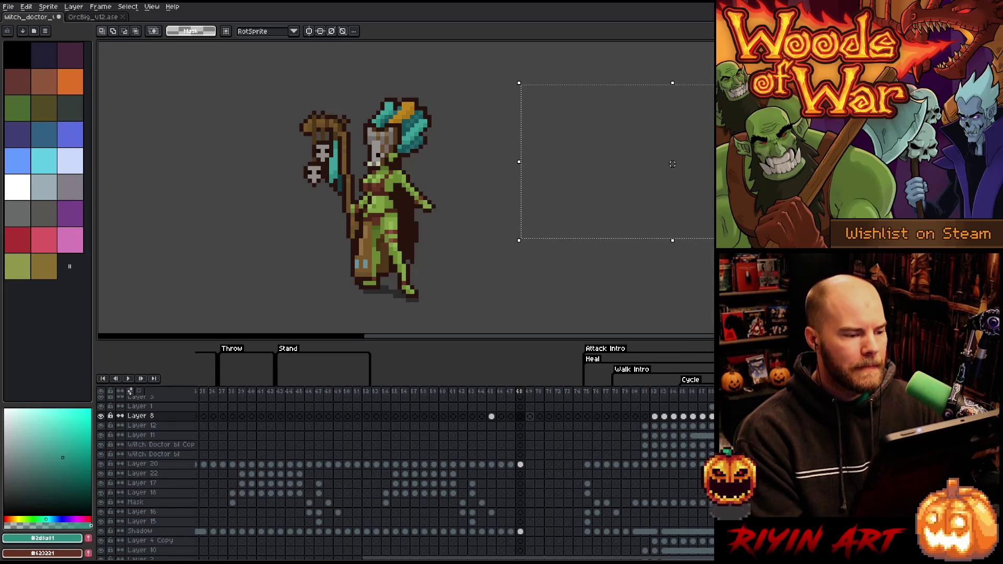
{"action": "key", "text": "Right"}
{"action": "key", "text": "Left"}
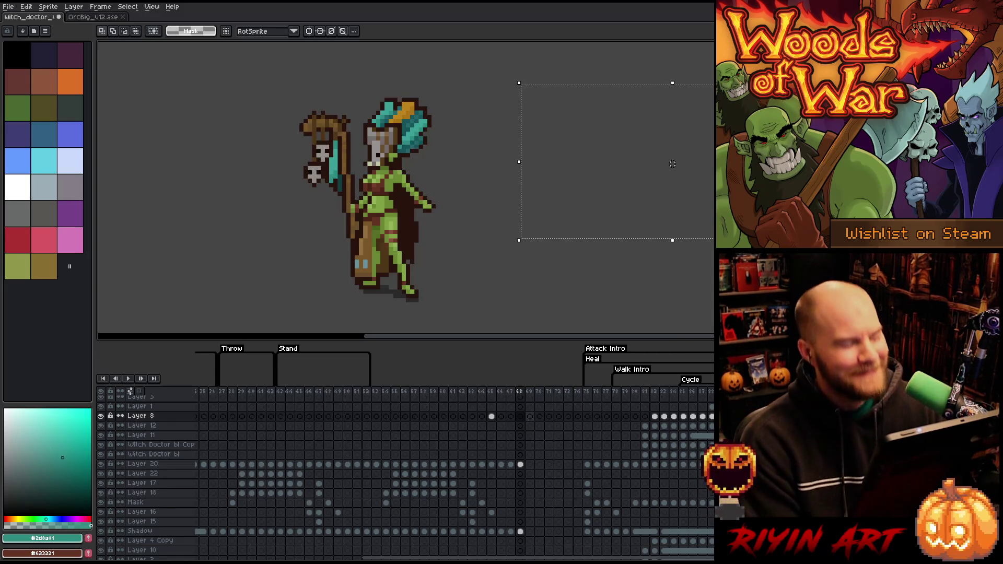
{"action": "left_click", "coordinate": [376, 392]}
Tag frames 53–74 as a new animation named Death.
{"action": "left_click_drag", "start_coordinate": [376, 391], "coordinate": [577, 391]}
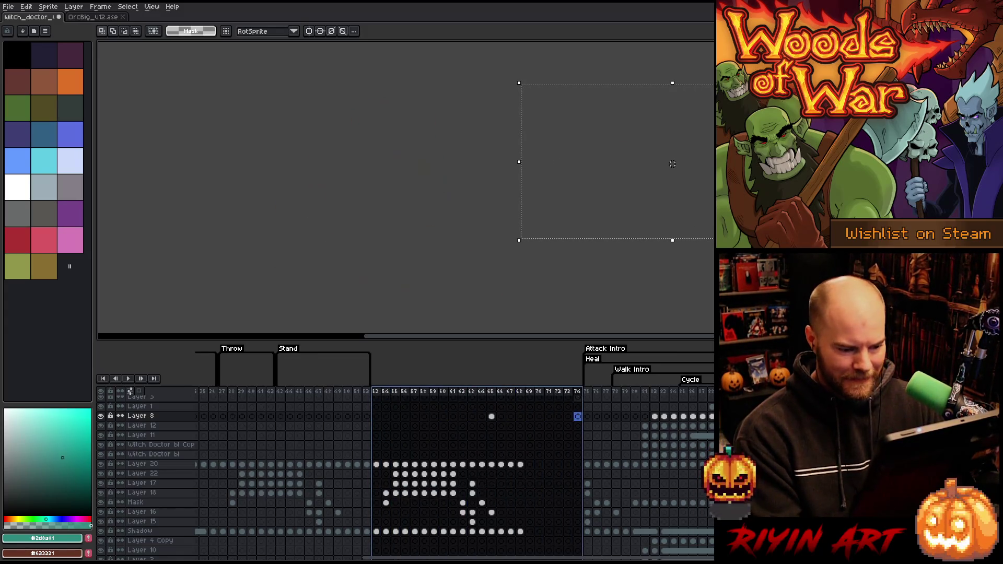
{"action": "right_click", "coordinate": [577, 393]}
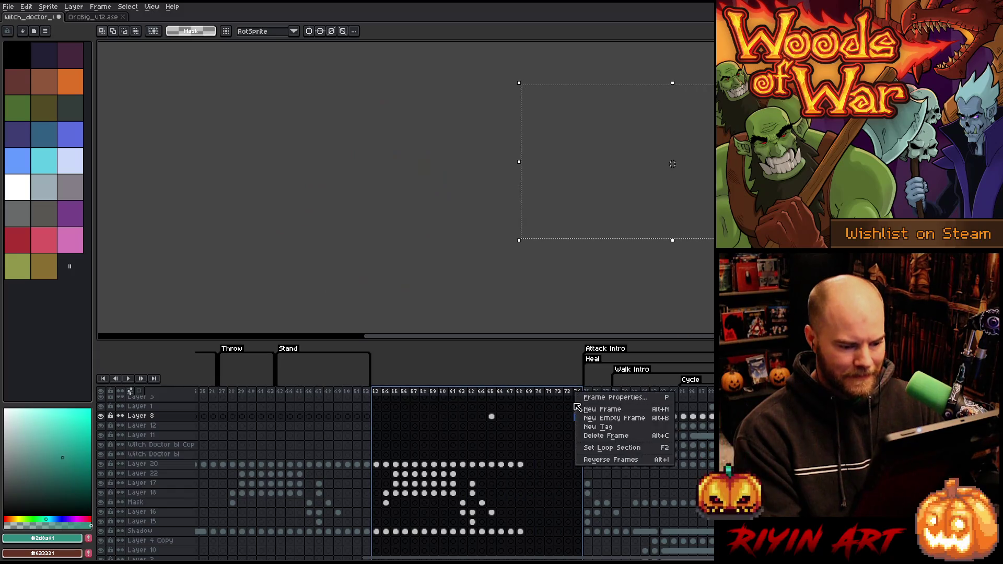
{"action": "left_click", "coordinate": [597, 427]}
{"action": "type", "text": "Deal"}
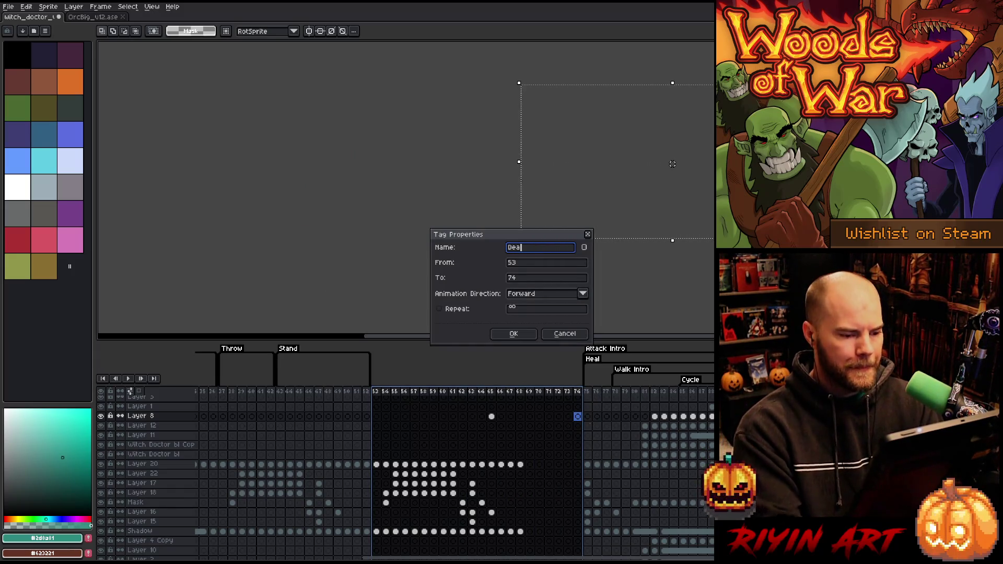
{"action": "key", "text": "Return"}
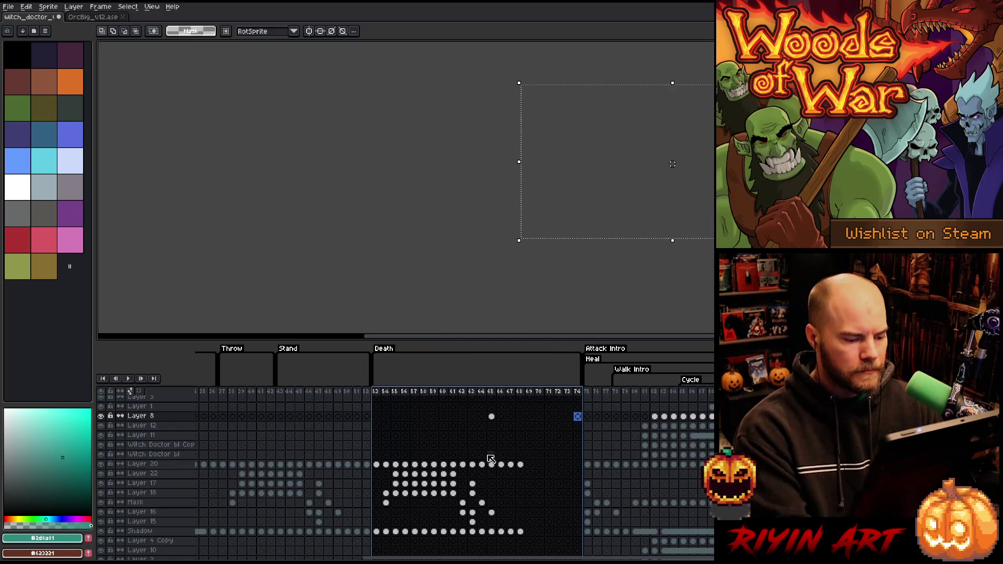
Save the sprite and play the Death animation.
{"action": "key", "text": "ctrl+d"}
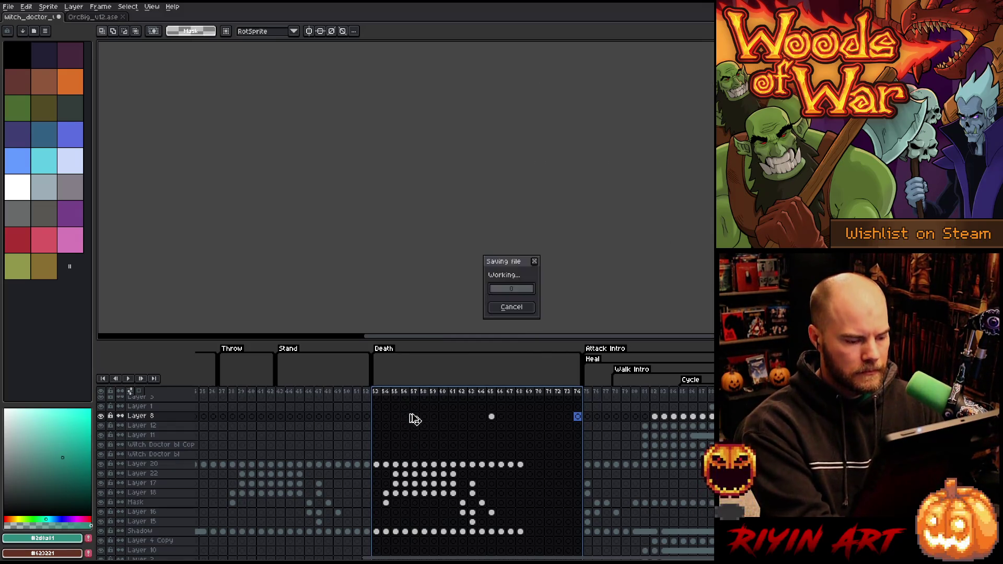
{"action": "left_click", "coordinate": [389, 407]}
{"action": "key", "text": "Return"}
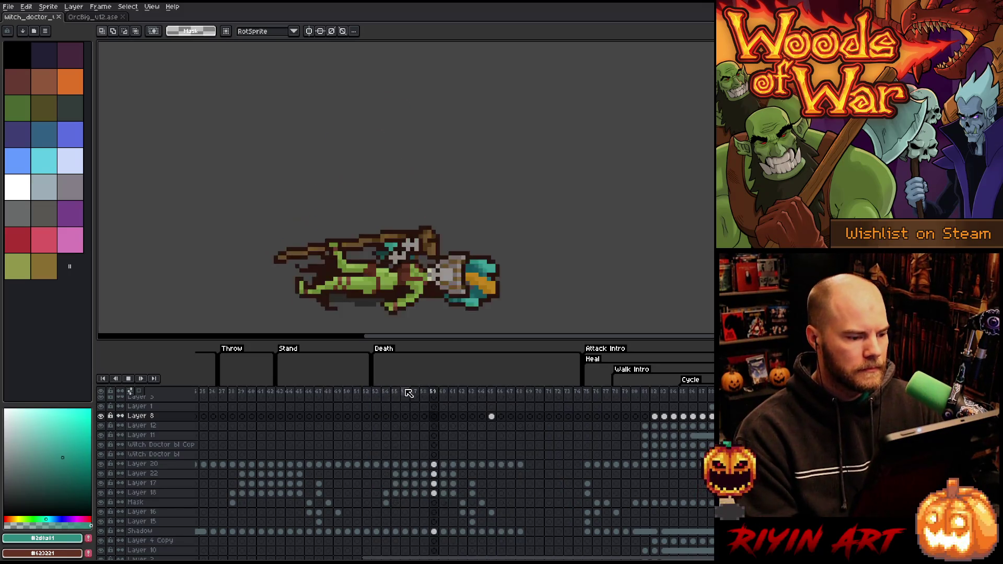
{"action": "key", "text": "Return"}
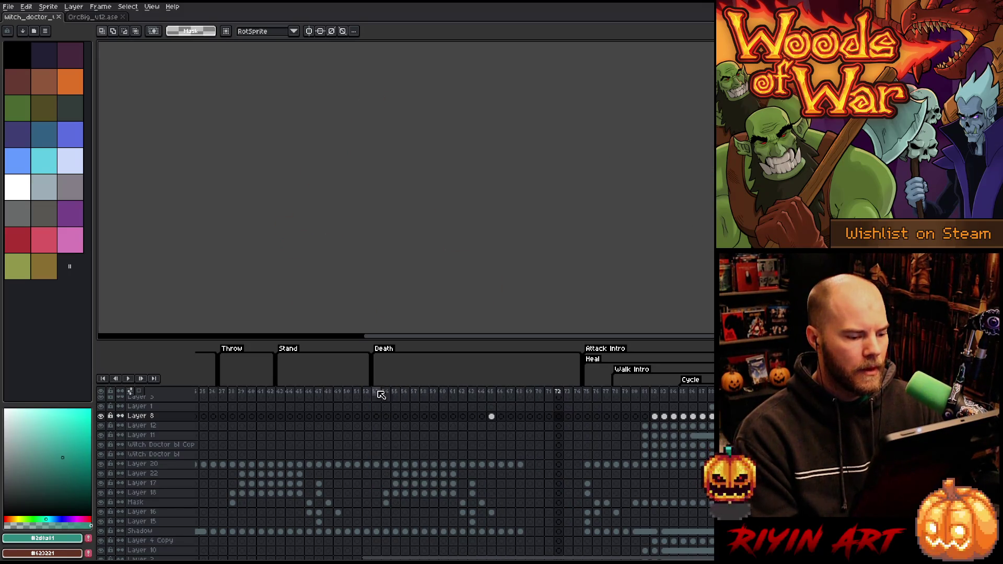
{"action": "left_click", "coordinate": [376, 397]}
{"action": "key", "text": "Return"}
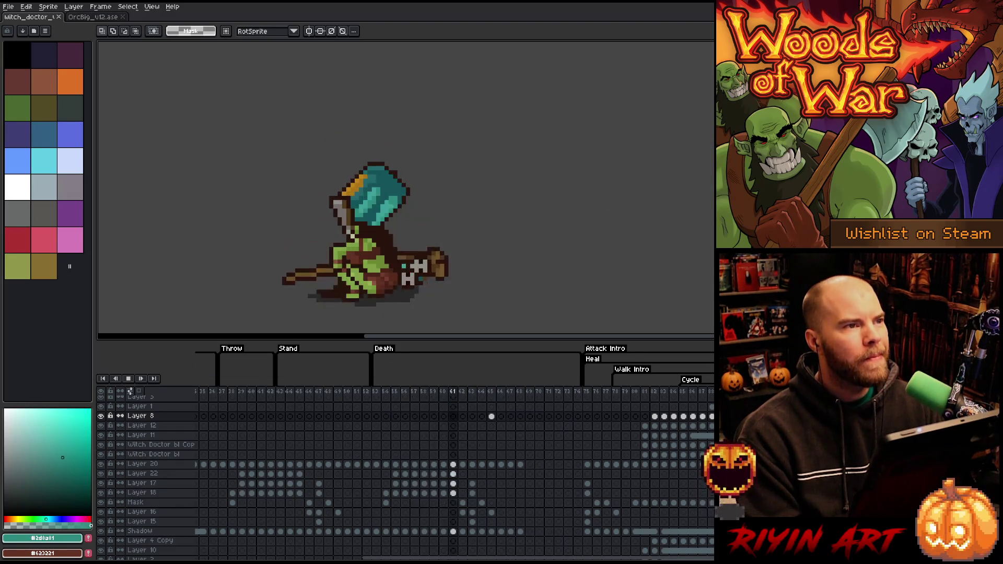
{"action": "key", "text": "Return"}
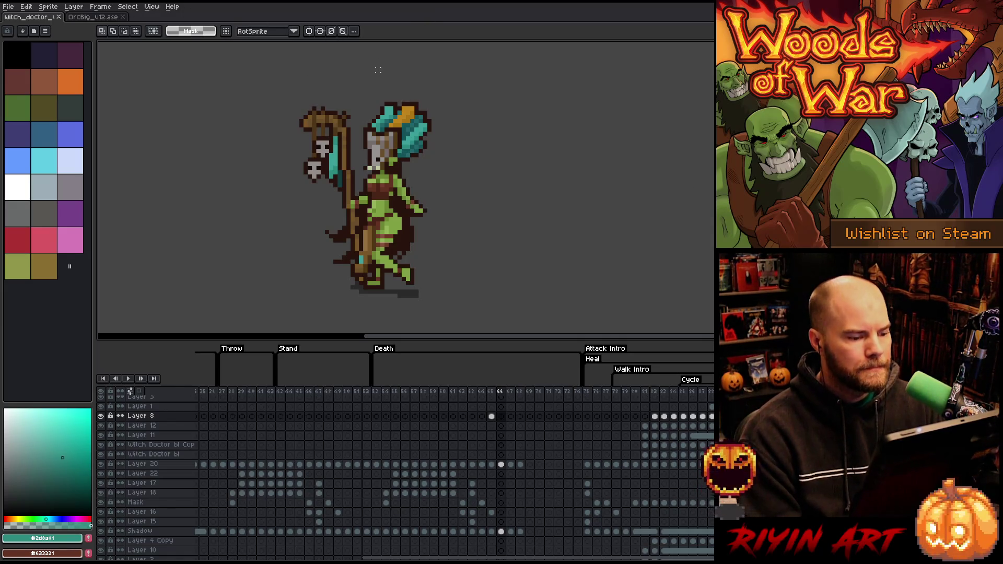
Play the Death animation and stop on frame 68 with Layer 20's cel selected.
{"action": "left_click", "coordinate": [375, 393]}
{"action": "key", "text": "Right"}
{"action": "key", "text": "Right"}
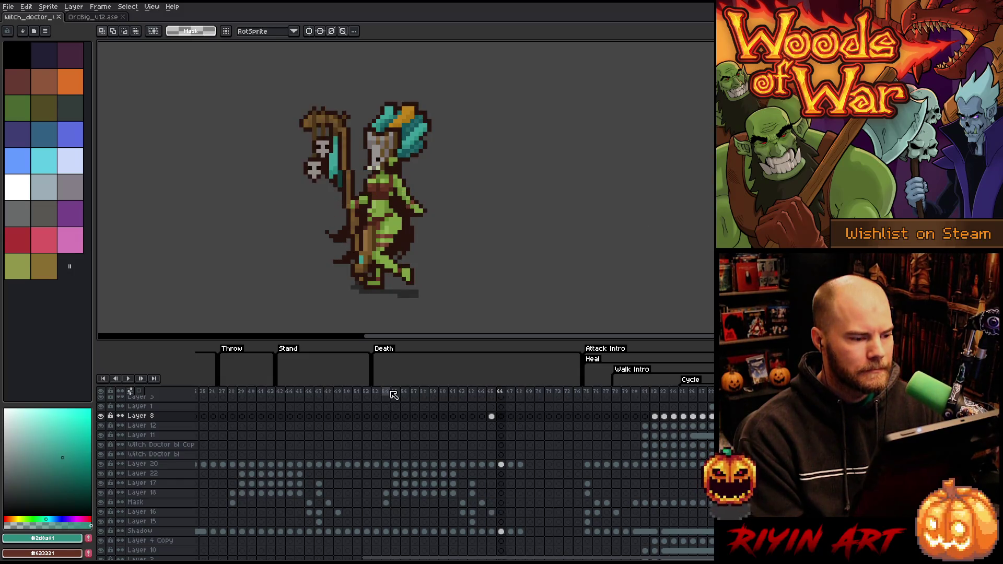
{"action": "key", "text": "Return"}
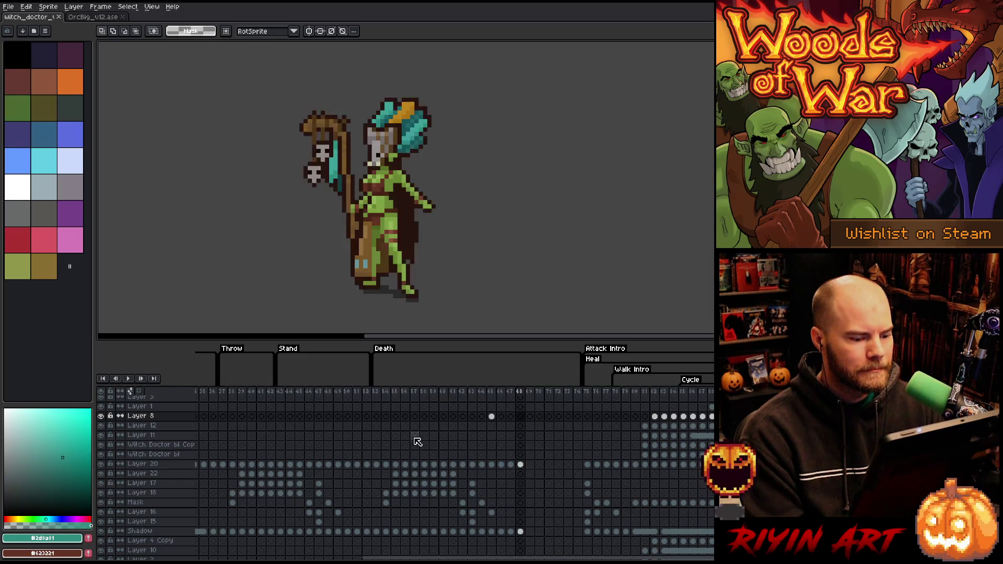
{"action": "left_click", "coordinate": [521, 465]}
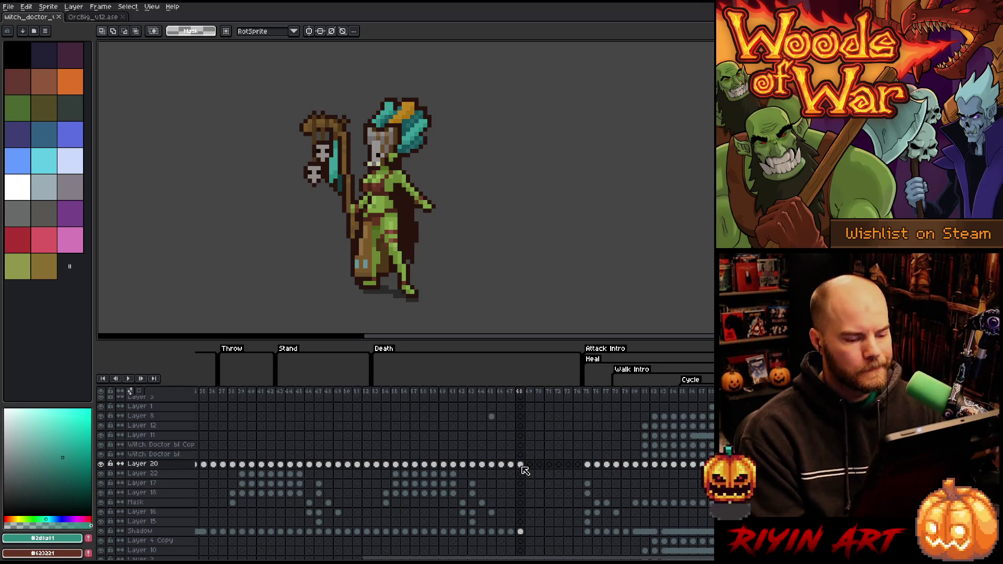
{"action": "left_click_drag", "start_coordinate": [424, 558], "coordinate": [326, 559]}
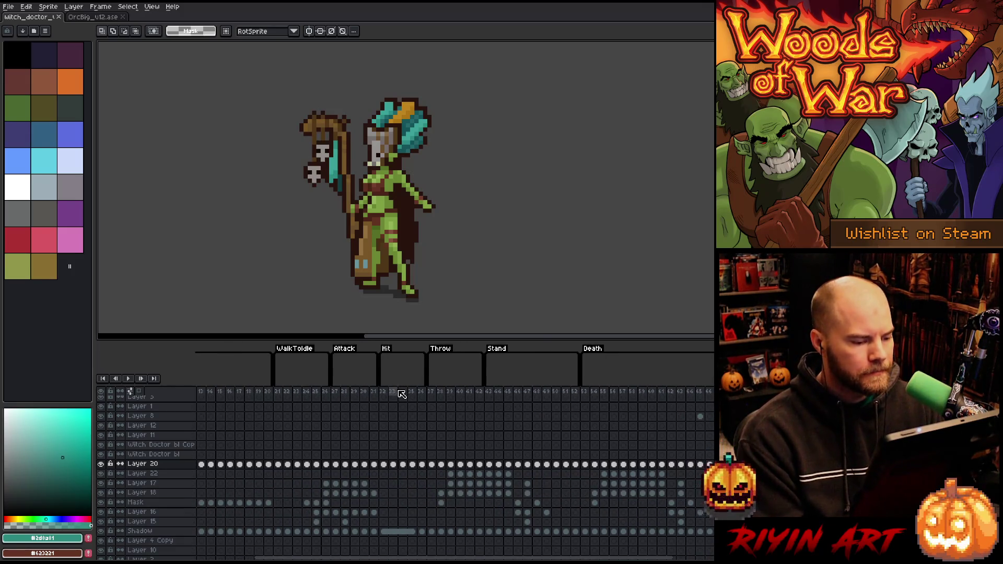
Preview the Hit animation from frame 35, stepping forward and back a frame.
{"action": "left_click", "coordinate": [405, 392]}
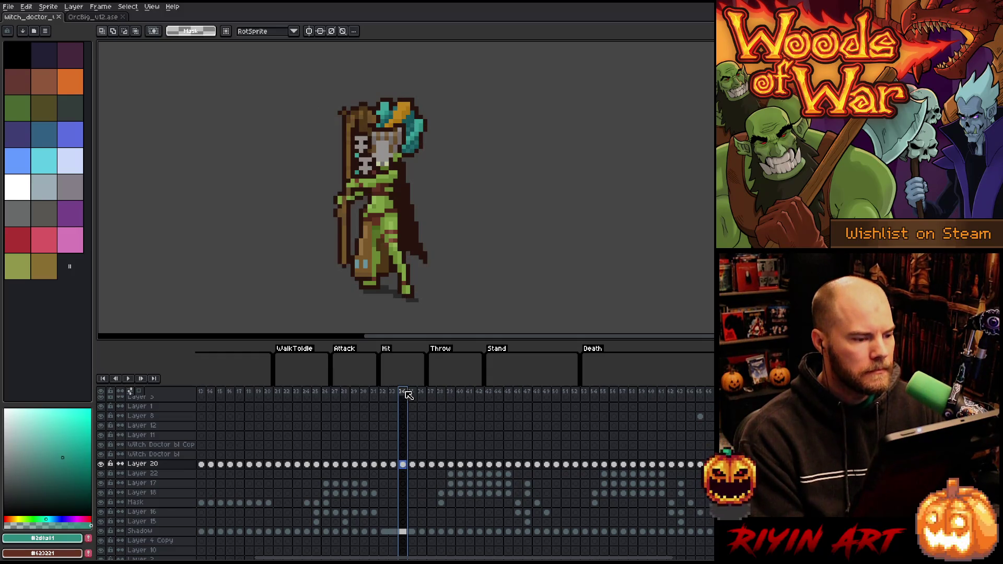
{"action": "key", "text": "Return"}
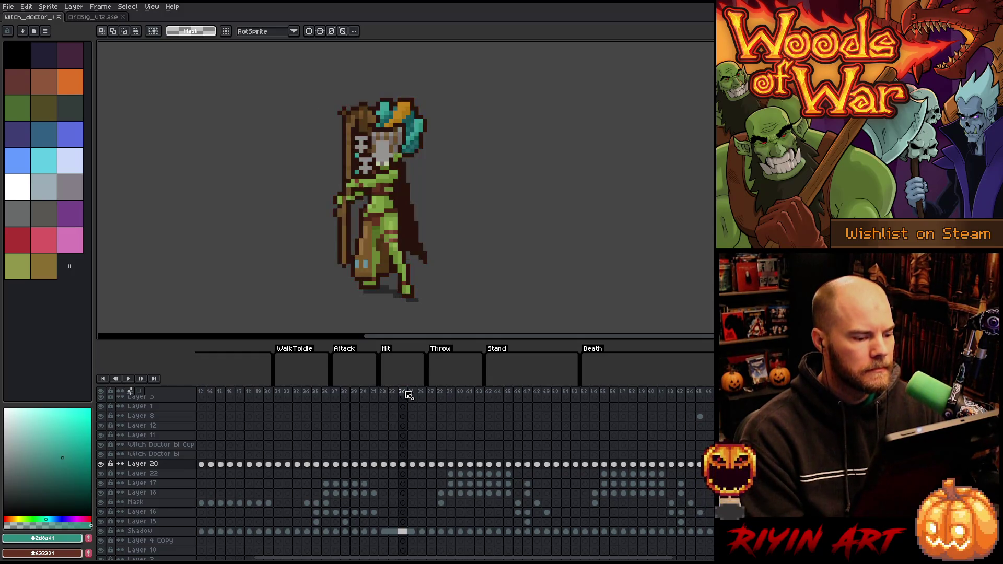
{"action": "key", "text": "Right"}
{"action": "key", "text": "Left"}
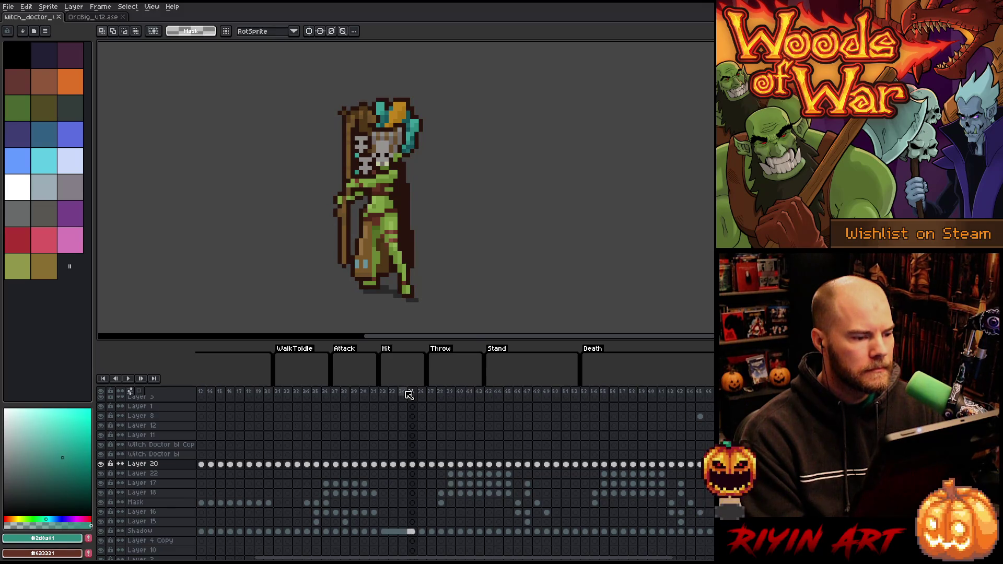
{"action": "key", "text": "Right"}
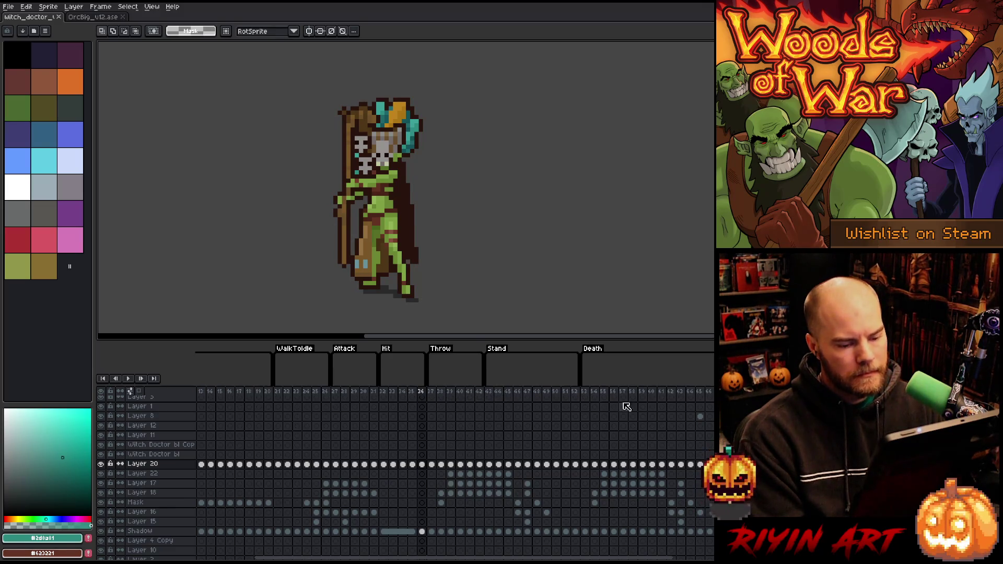
Select Layer 20's cel at frame 58, showing the collapsed witch doctor.
{"action": "left_click", "coordinate": [600, 394]}
{"action": "key", "text": "Right"}
{"action": "key", "text": "Right"}
{"action": "key", "text": "Right"}
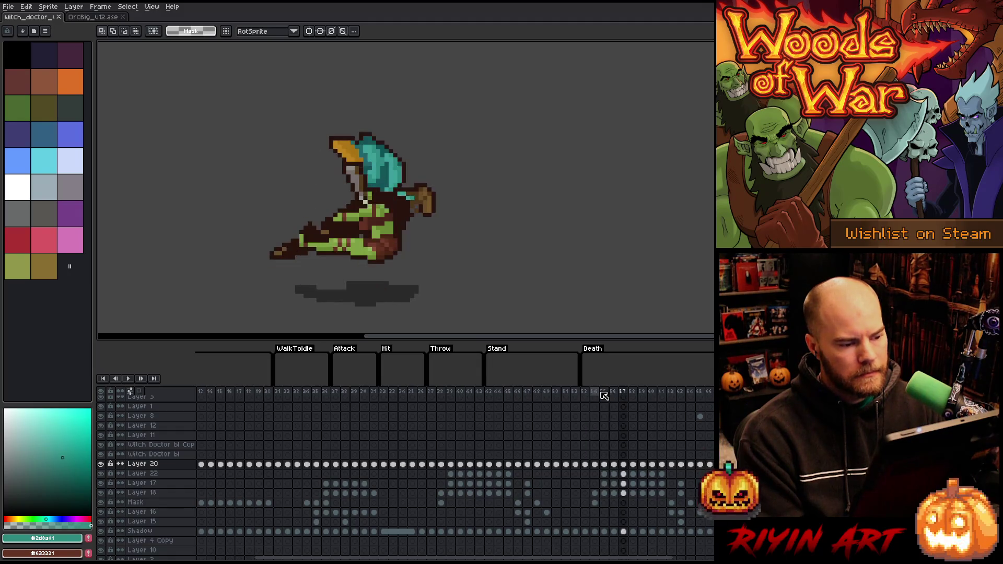
{"action": "key", "text": "Left"}
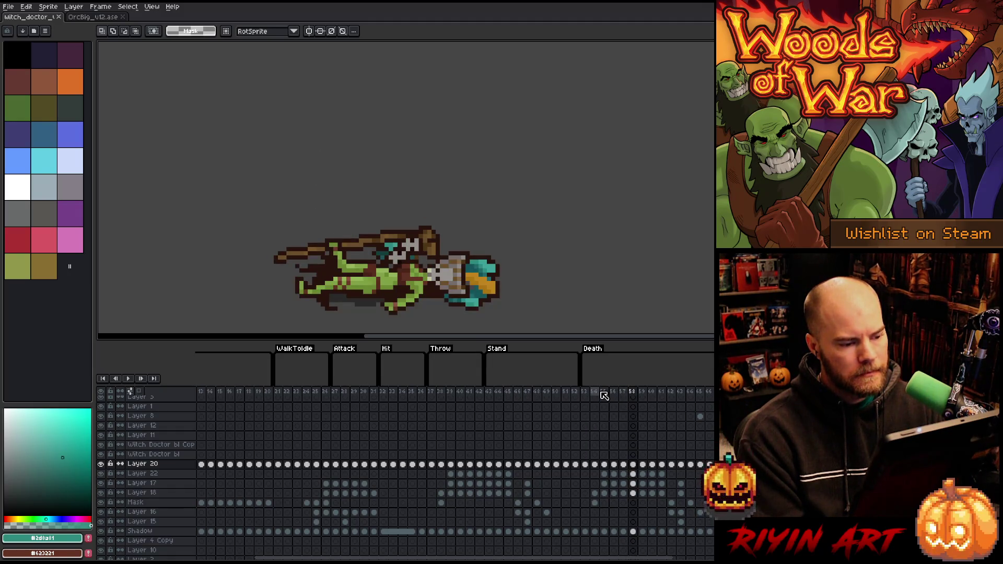
{"action": "left_click", "coordinate": [633, 465]}
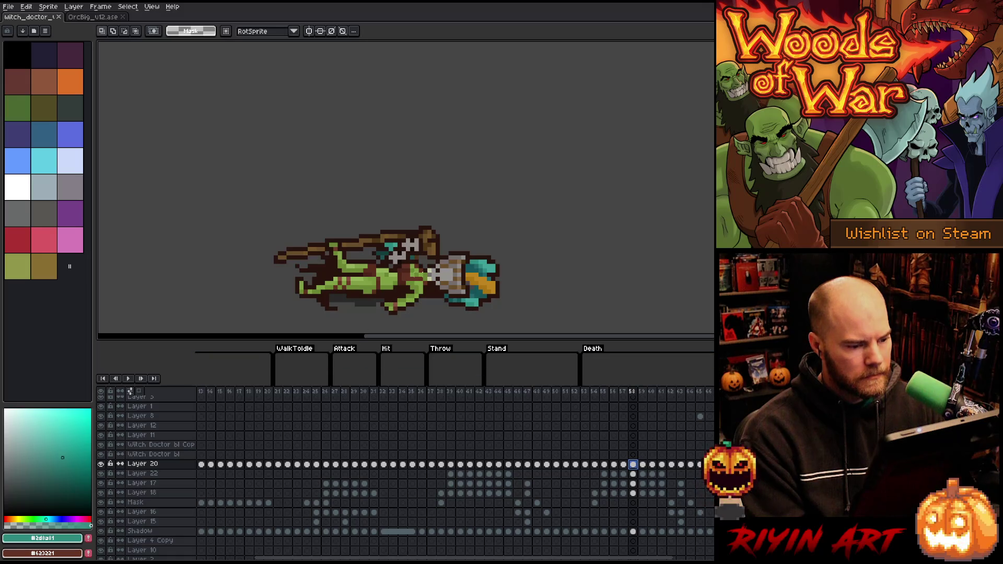
Marquee the witch's head area on Layer 20 at frame 58.
{"action": "left_click_drag", "start_coordinate": [476, 250], "coordinate": [425, 308]}
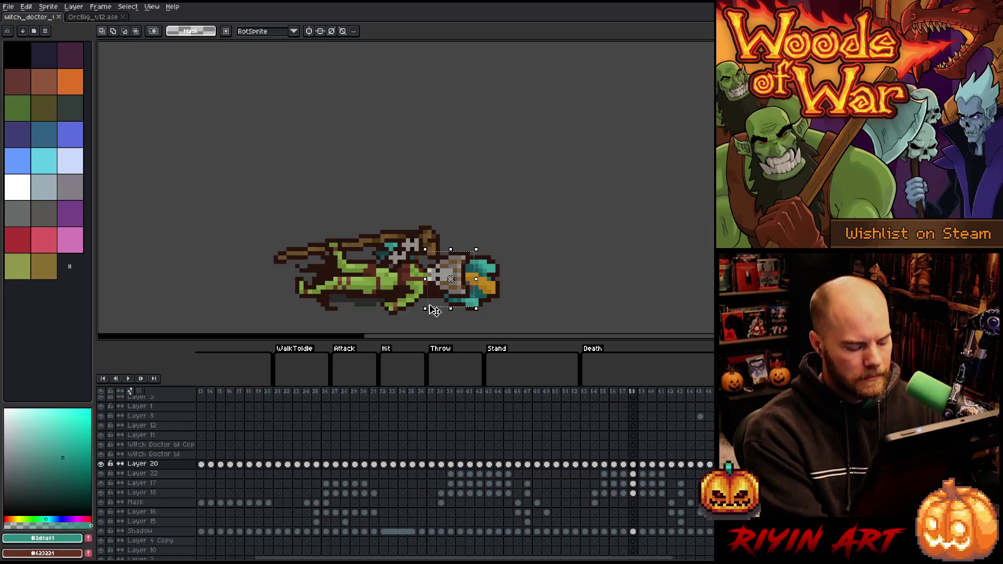
{"action": "left_click", "coordinate": [632, 464]}
{"action": "left_click", "coordinate": [101, 464], "text": "alt"}
{"action": "left_click", "coordinate": [101, 464], "text": "alt"}
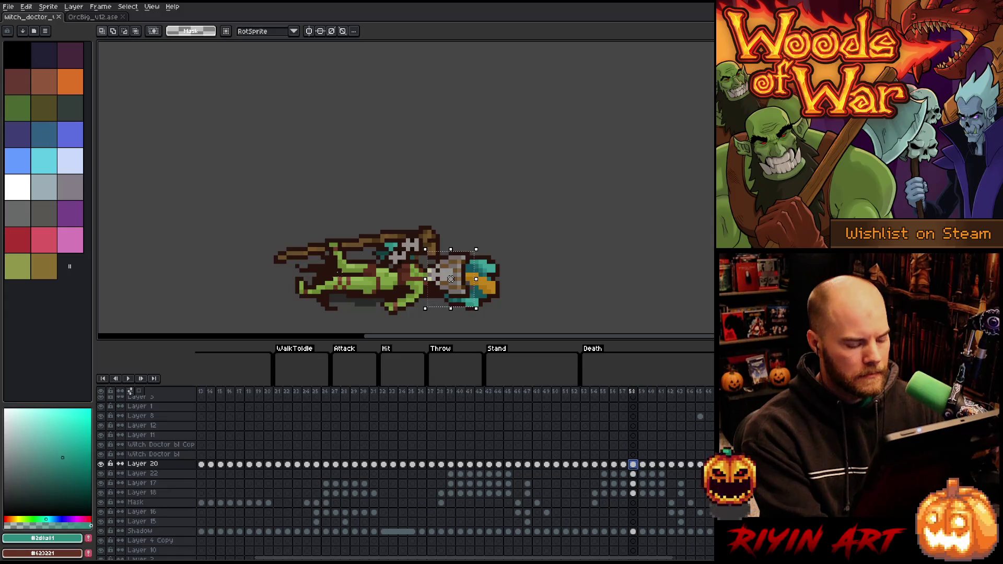
{"action": "left_click_drag", "start_coordinate": [533, 253], "coordinate": [445, 319]}
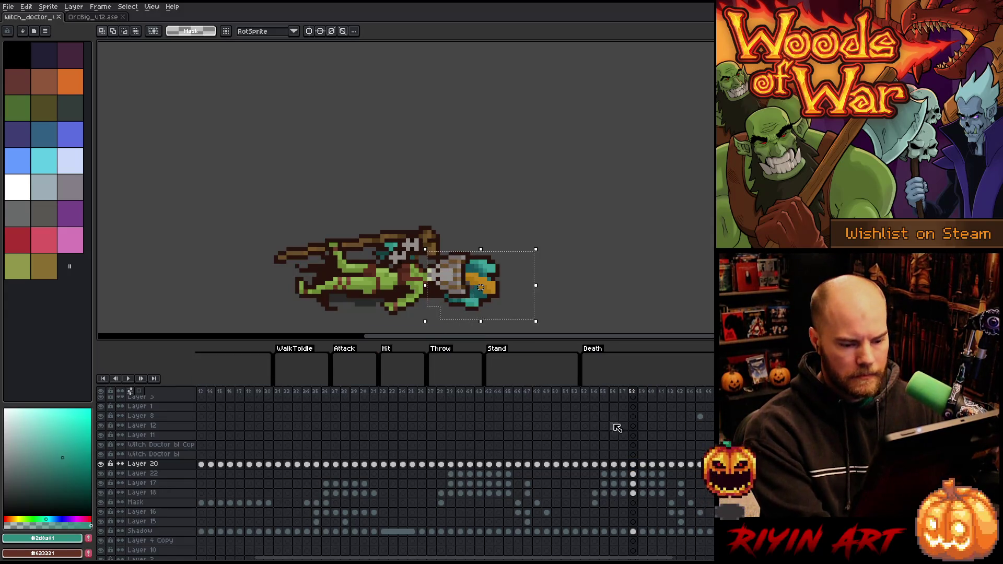
{"action": "key", "text": "Home"}
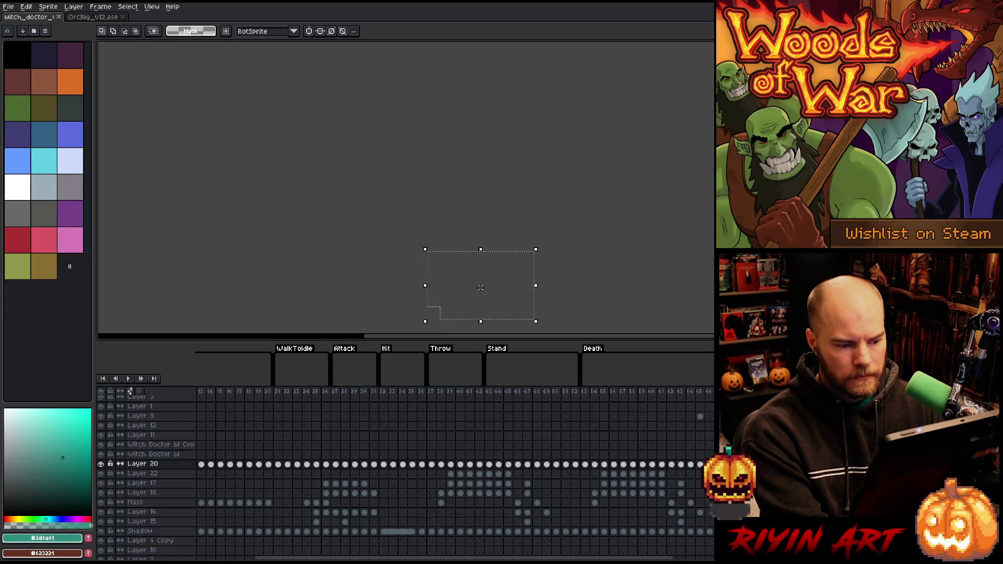
{"action": "key", "text": "Right"}
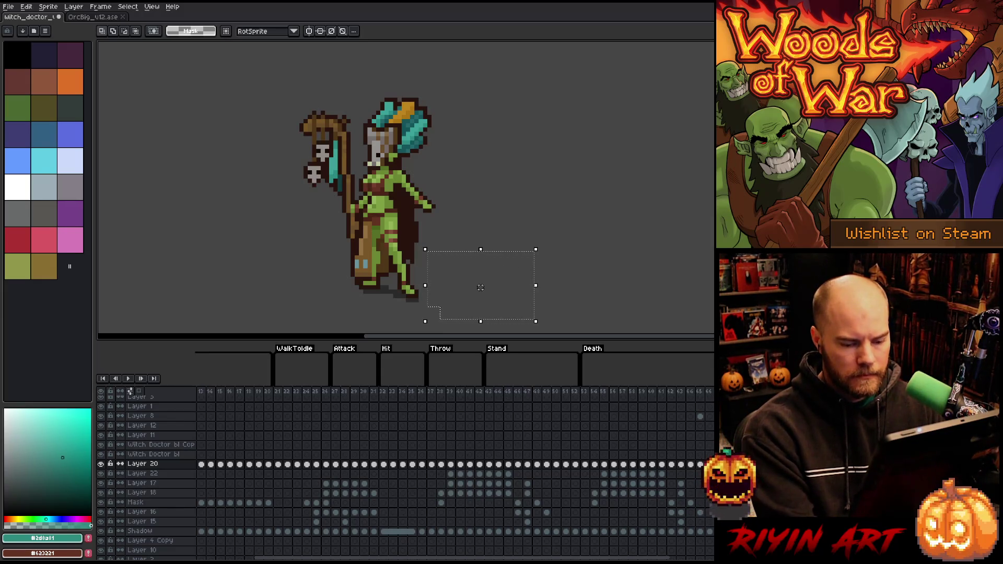
Paste the head on a new layer above Layer 20, rotate it 90°, and set it on the body.
{"action": "key", "text": "alt+Up"}
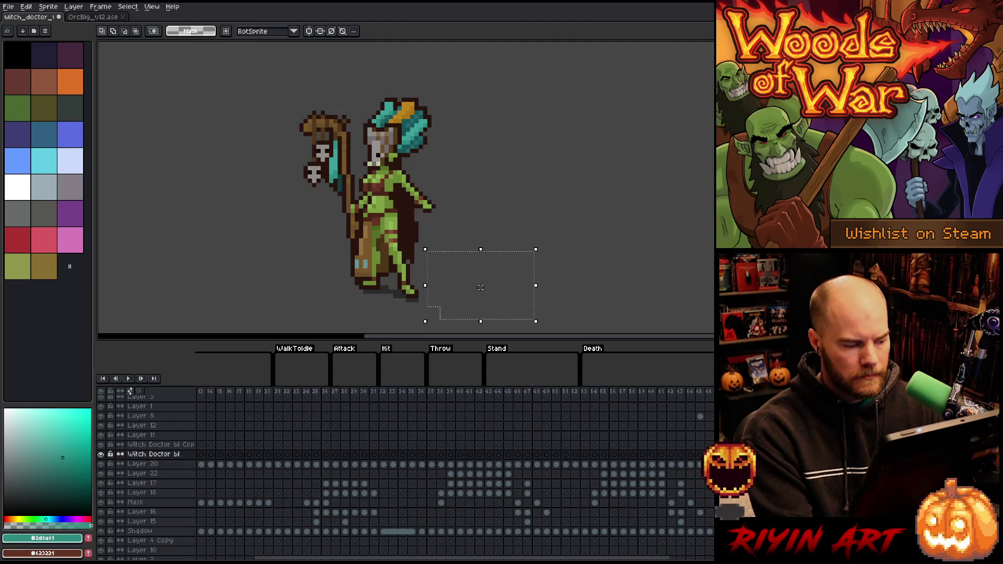
{"action": "key", "text": "alt+Down"}
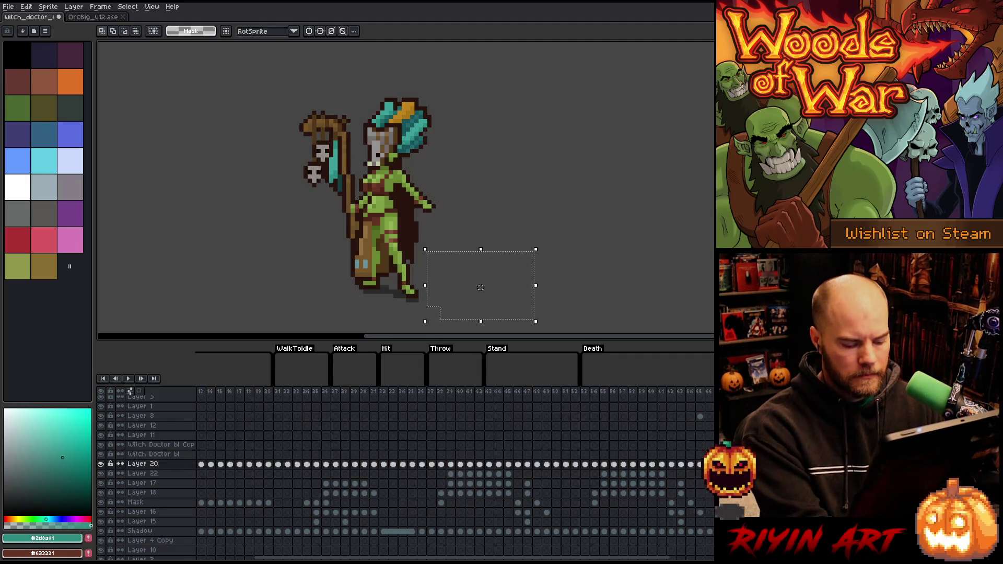
{"action": "key", "text": "shift+n"}
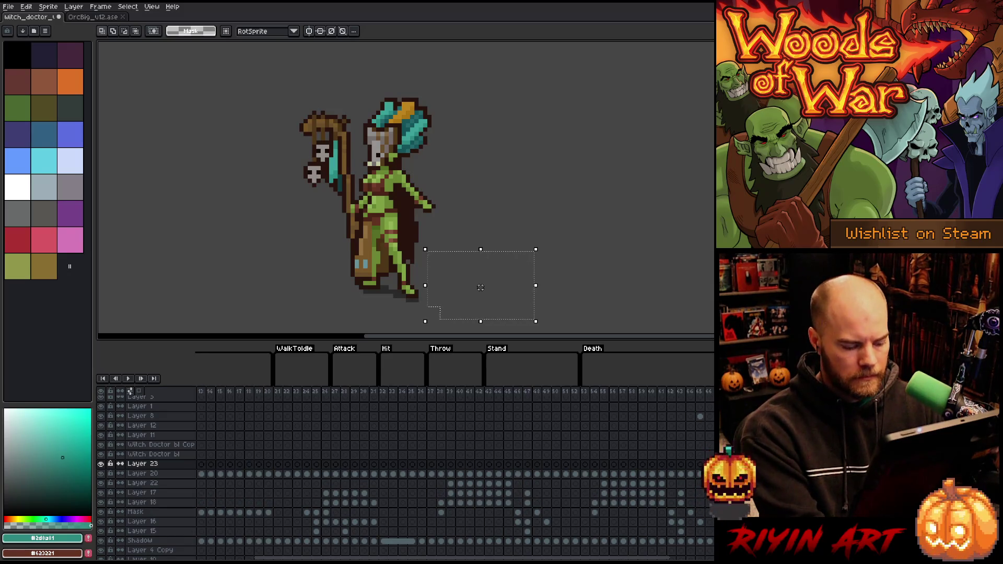
{"action": "key", "text": "ctrl+v"}
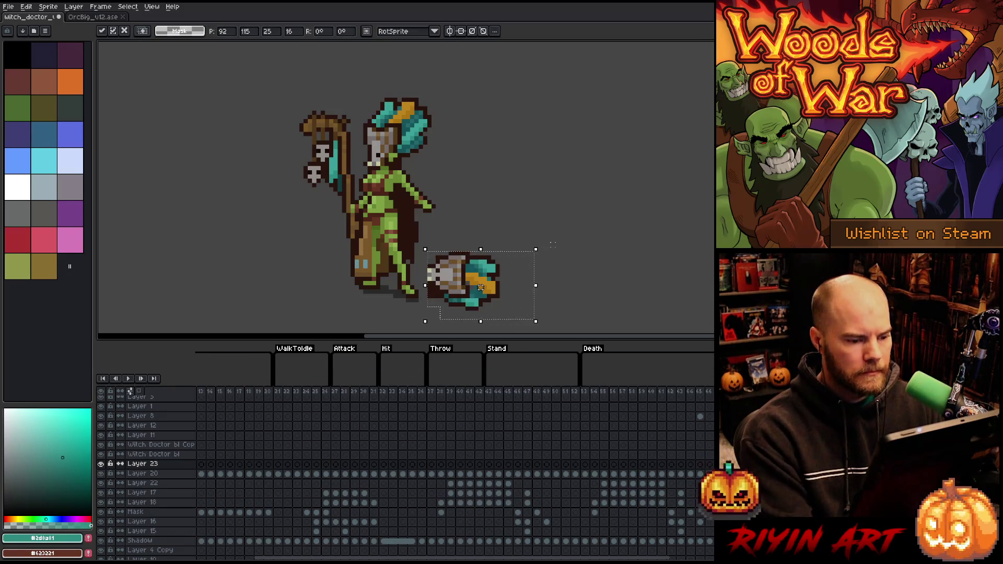
{"action": "mouse_move", "coordinate": [541, 245]}
{"action": "left_mouse_down"}
{"action": "mouse_move", "coordinate": [485, 204]}
{"action": "mouse_move", "coordinate": [436, 210]}
{"action": "left_mouse_up"}
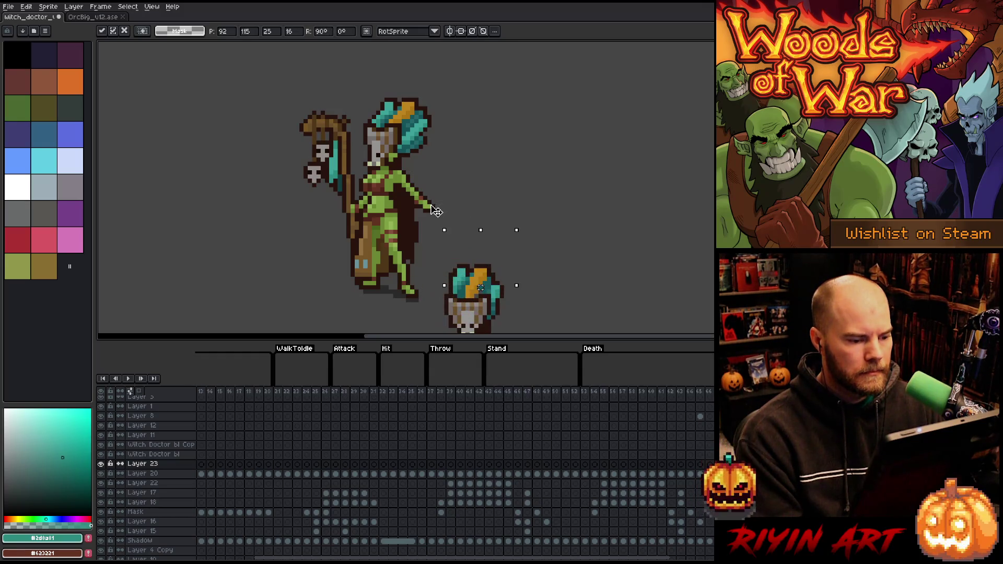
{"action": "mouse_move", "coordinate": [455, 302]}
{"action": "left_mouse_down"}
{"action": "mouse_move", "coordinate": [468, 141]}
{"action": "mouse_move", "coordinate": [382, 128]}
{"action": "mouse_move", "coordinate": [393, 135]}
{"action": "left_mouse_up"}
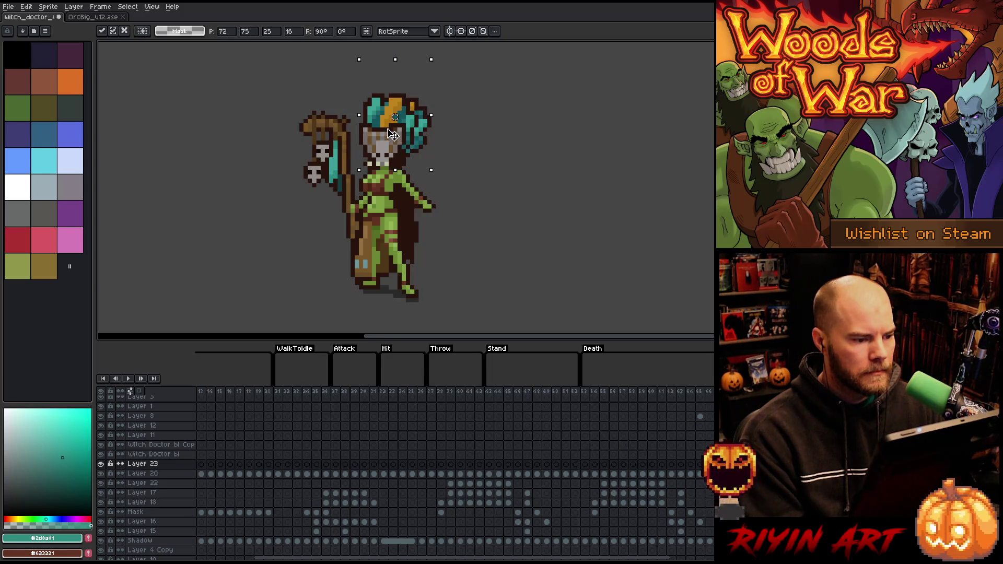
{"action": "left_click", "coordinate": [472, 185]}
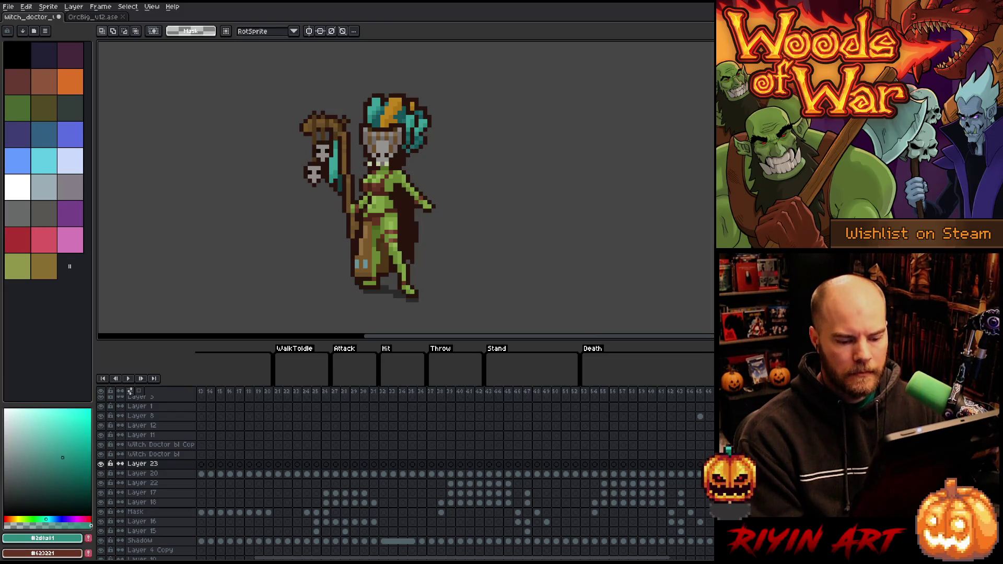
{"action": "key", "text": "Down"}
Repaint the right edge of the teal hair darker to slim it.
{"action": "key", "text": "b"}
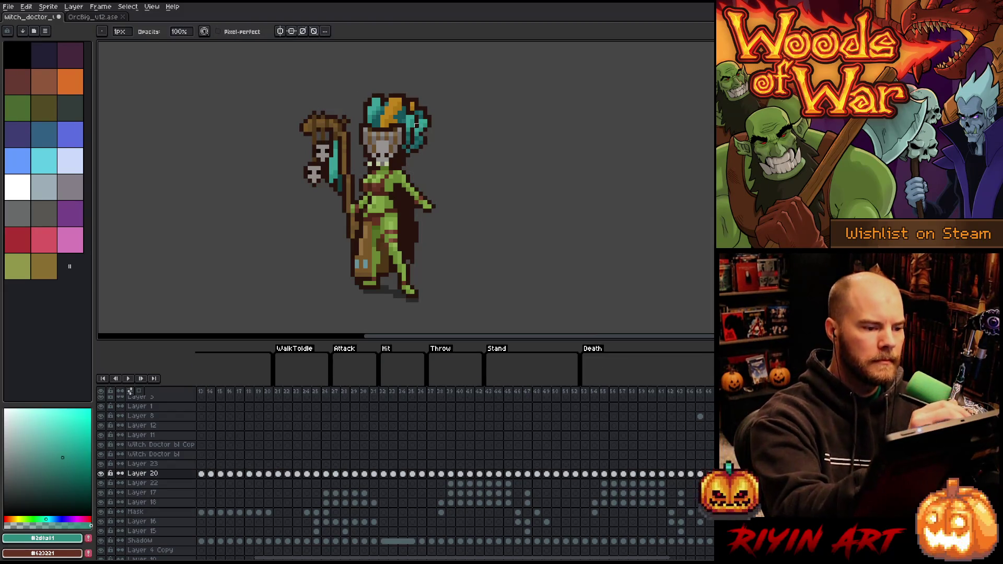
{"action": "mouse_move", "coordinate": [428, 128]}
{"action": "left_mouse_down"}
{"action": "mouse_move", "coordinate": [424, 108]}
{"action": "mouse_move", "coordinate": [421, 139]}
{"action": "left_mouse_up"}
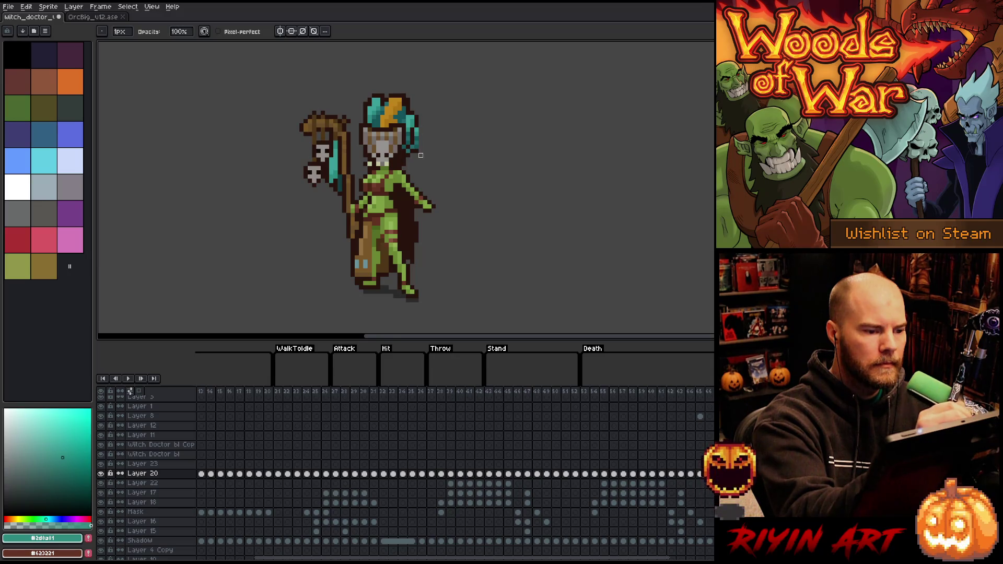
{"action": "left_click_drag", "start_coordinate": [417, 128], "coordinate": [417, 136]}
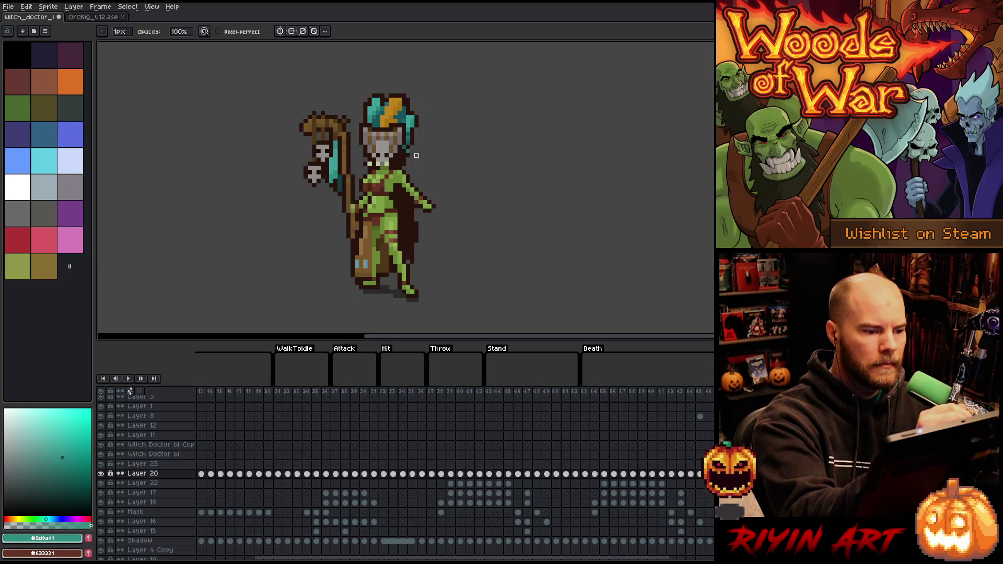
{"action": "left_click", "coordinate": [396, 115], "text": "alt"}
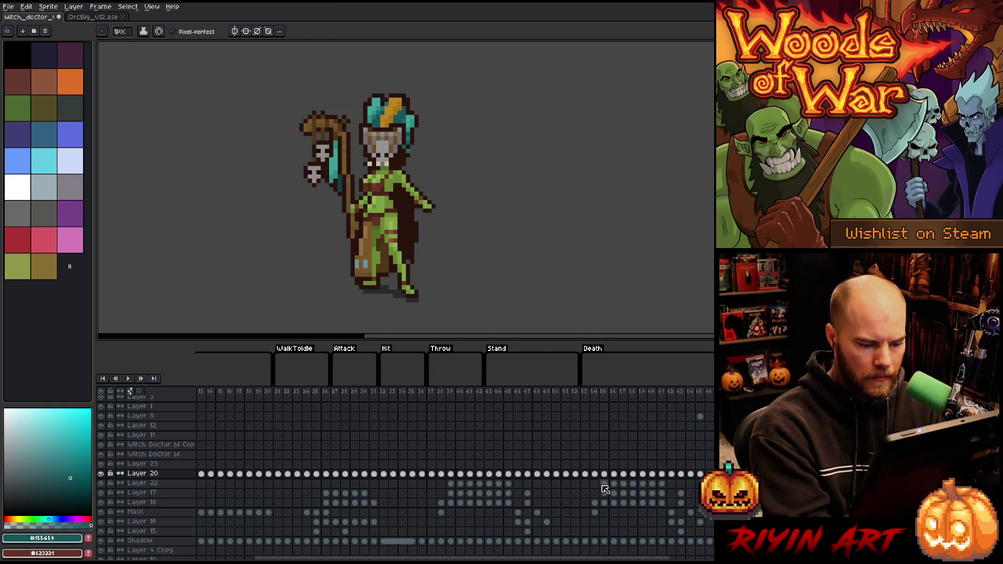
Review the head across frames 56, 42 and the late standing pose by playing the animation.
{"action": "left_click", "coordinate": [615, 392]}
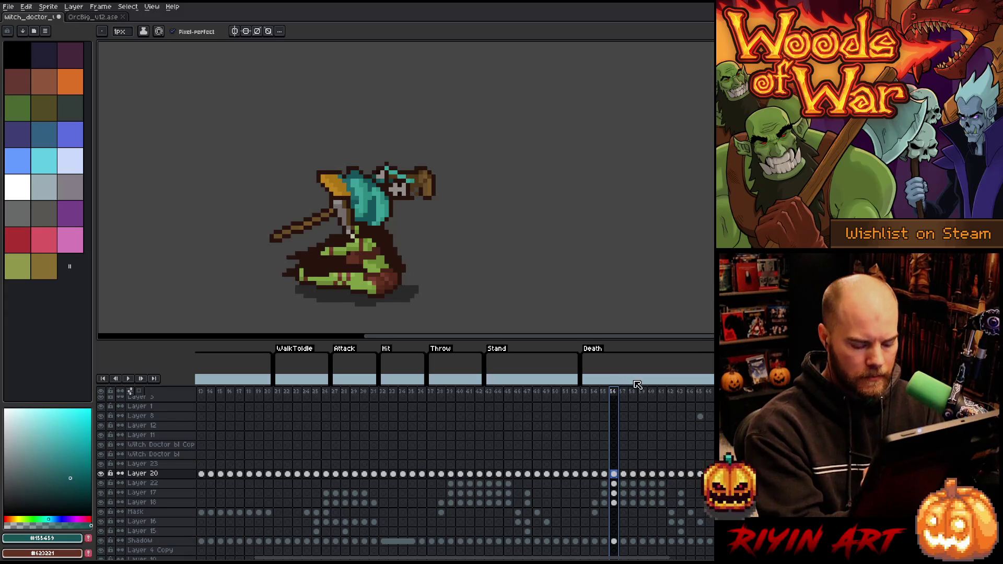
{"action": "key", "text": "Return"}
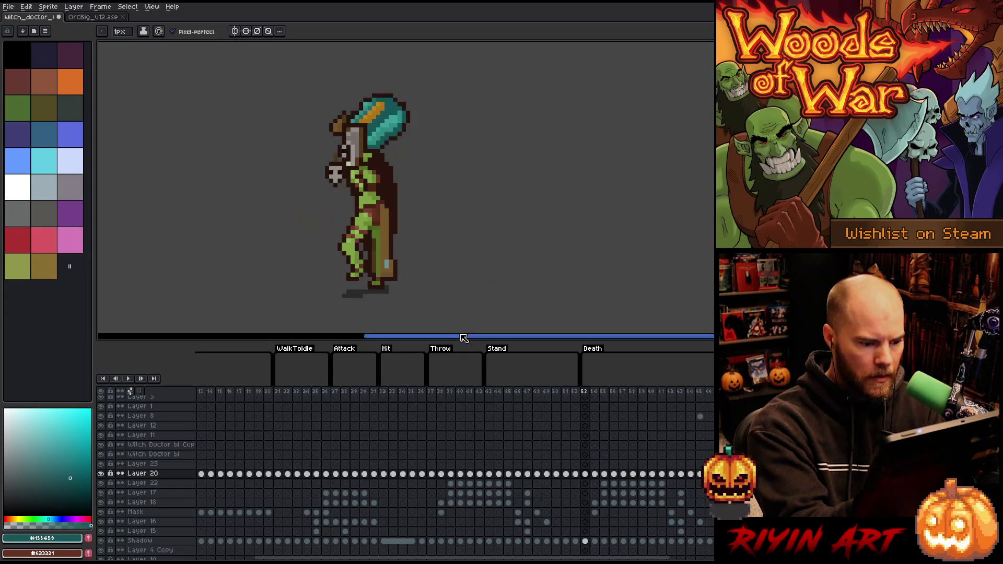
{"action": "left_click", "coordinate": [448, 396]}
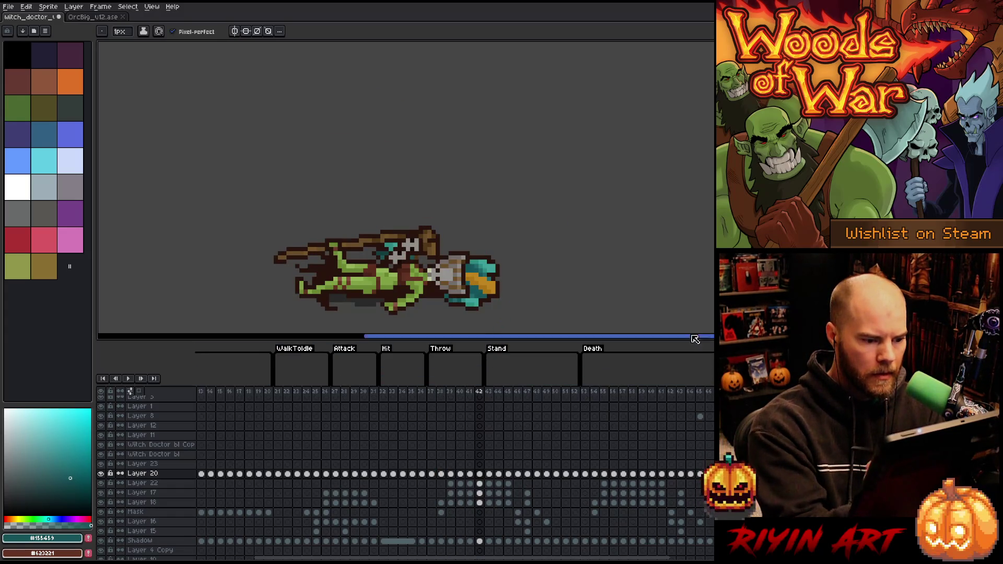
{"action": "left_click", "coordinate": [700, 392]}
{"action": "key", "text": "Left"}
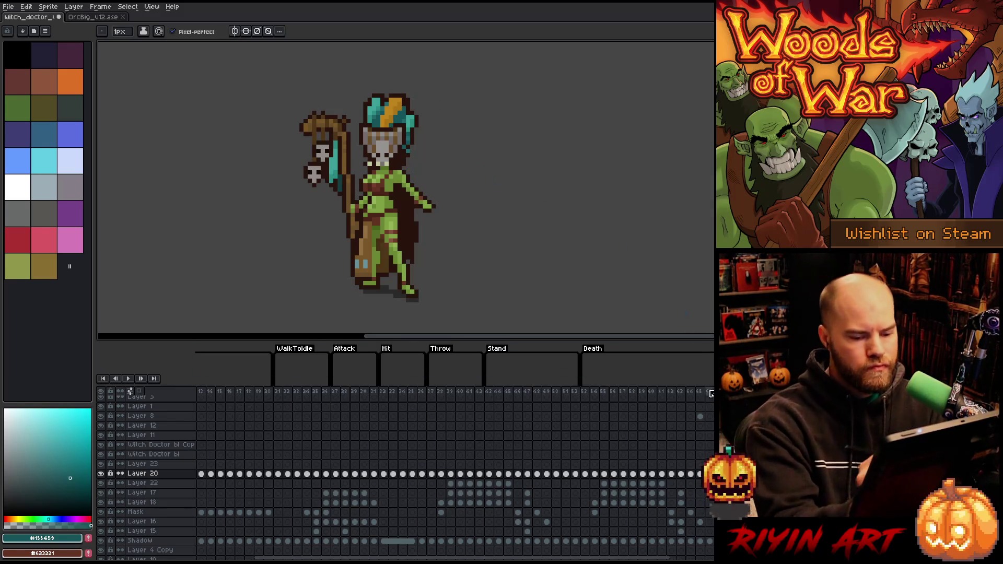
{"action": "key", "text": "e"}
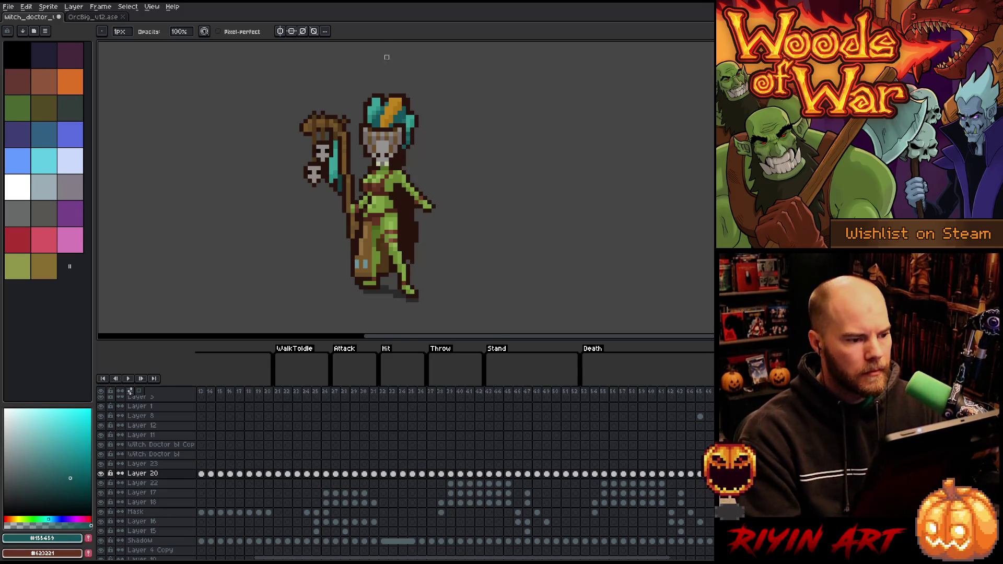
{"action": "key", "text": "ctrl+z"}
{"action": "key", "text": "ctrl+y"}
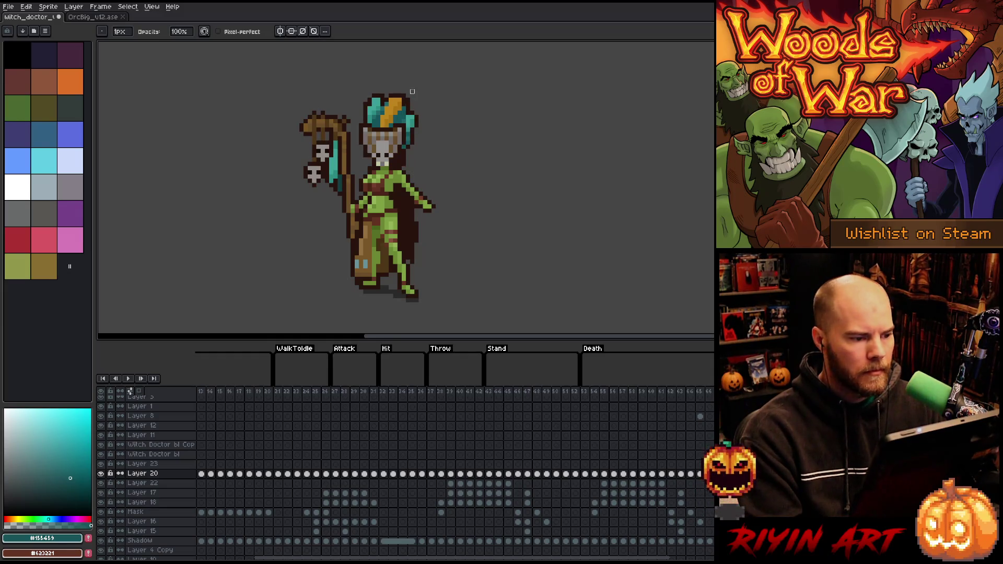
{"action": "key", "text": "m"}
{"action": "mouse_move", "coordinate": [444, 78]}
{"action": "left_mouse_down"}
{"action": "mouse_move", "coordinate": [347, 103]}
{"action": "mouse_move", "coordinate": [350, 112]}
{"action": "mouse_move", "coordinate": [347, 85]}
{"action": "mouse_move", "coordinate": [340, 125]}
{"action": "left_mouse_up"}
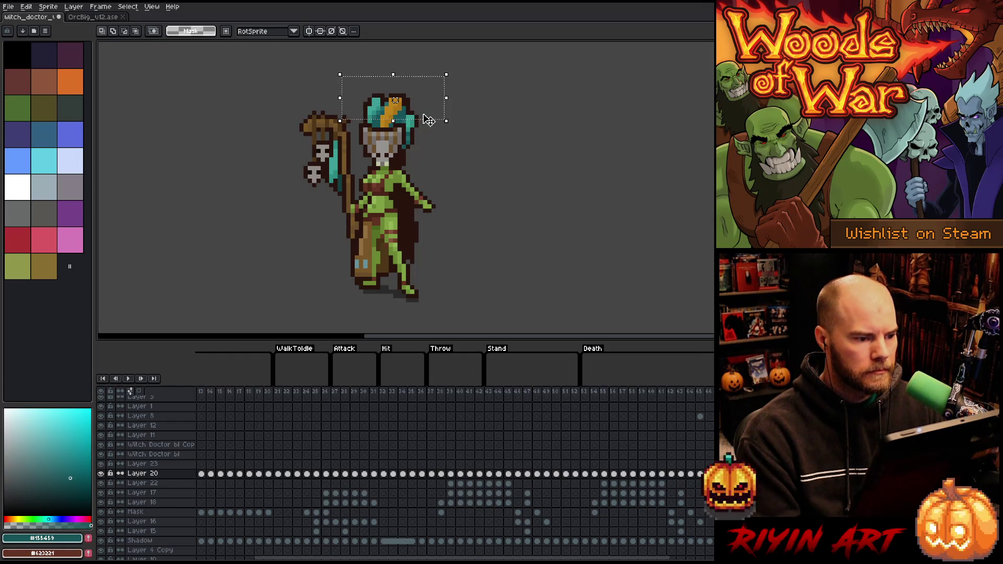
{"action": "key", "text": "ctrl+t"}
{"action": "key", "text": "Up"}
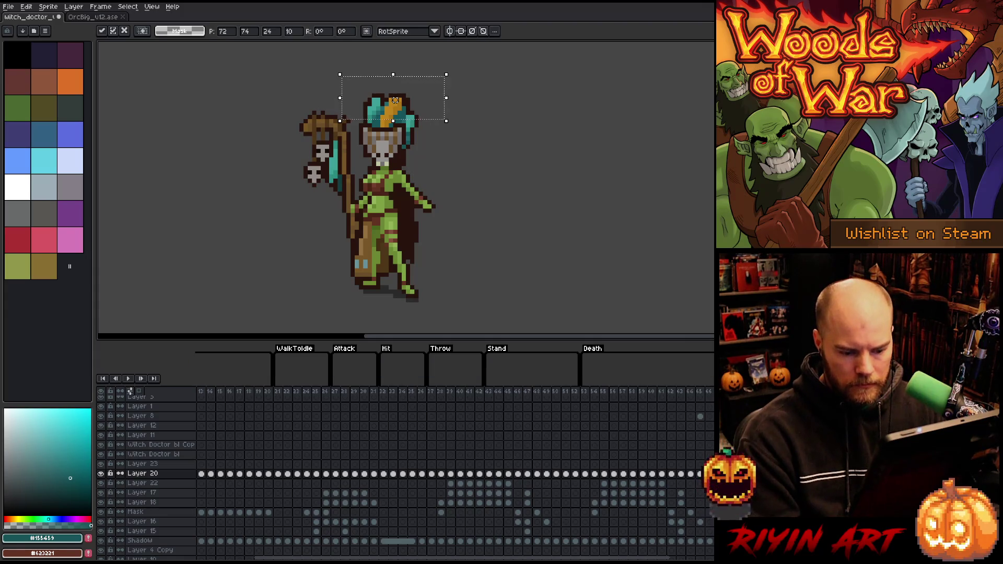
{"action": "left_click", "coordinate": [141, 463]}
{"action": "key", "text": "Down"}
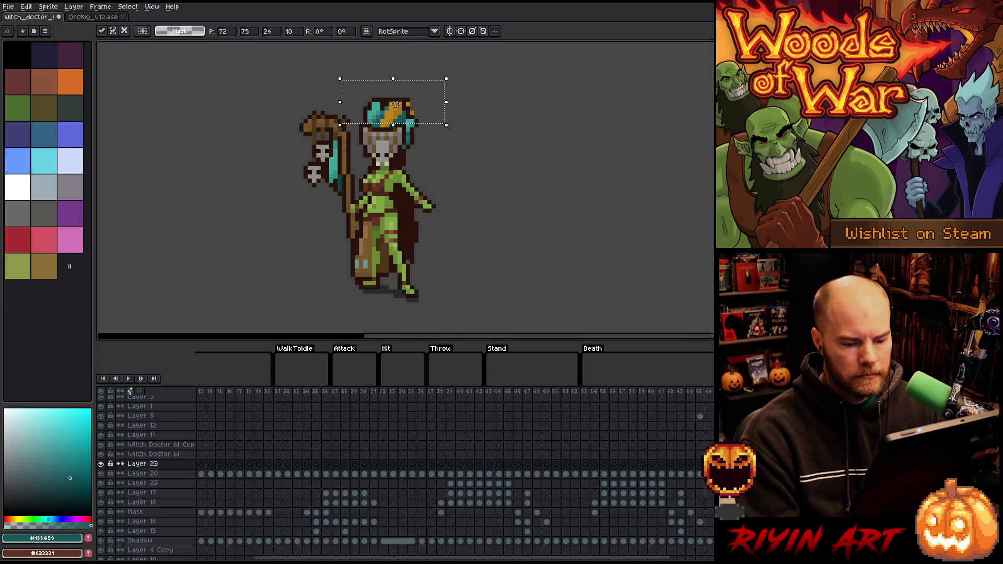
{"action": "key", "text": "Escape"}
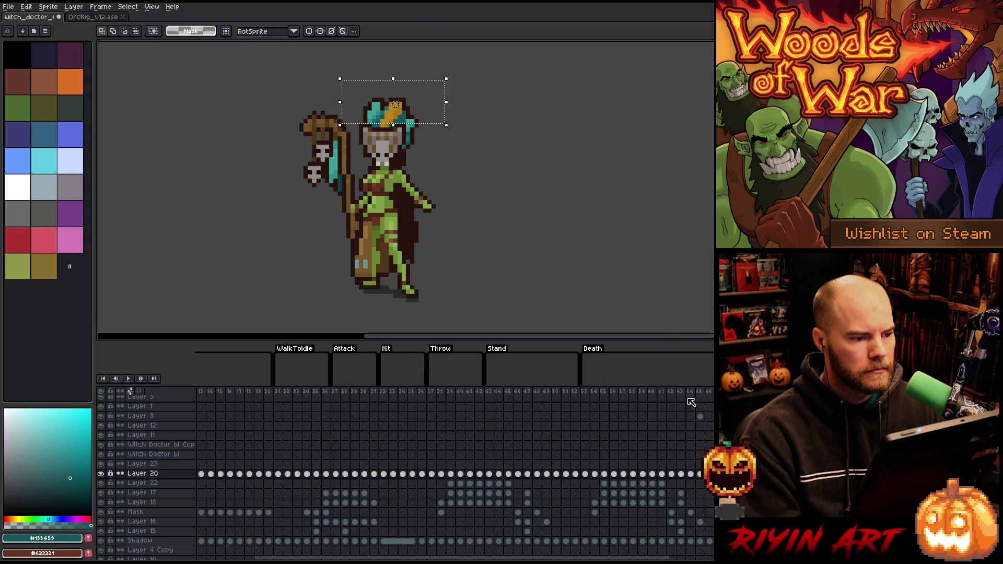
{"action": "left_click", "coordinate": [608, 159]}
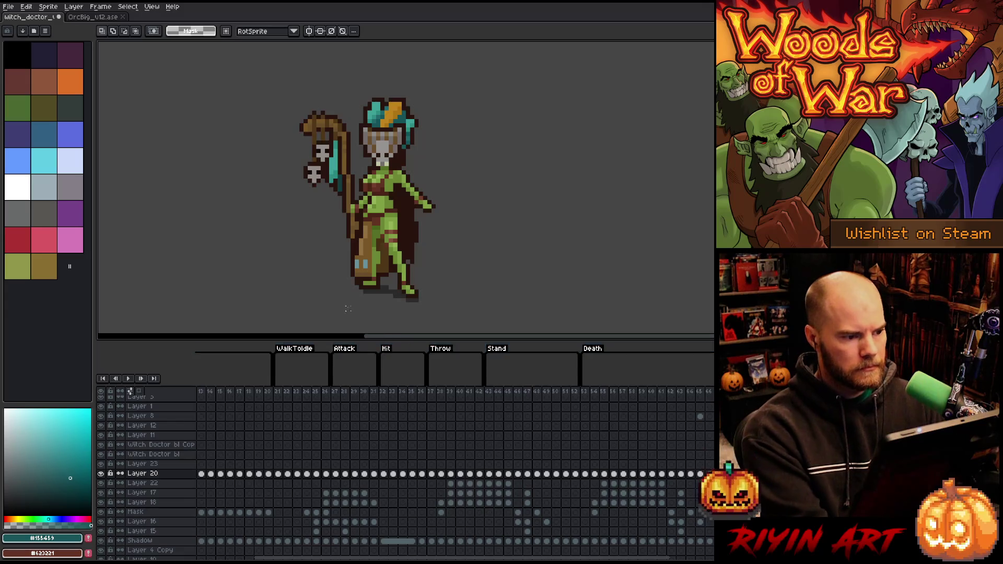
{"action": "left_click", "coordinate": [102, 474]}
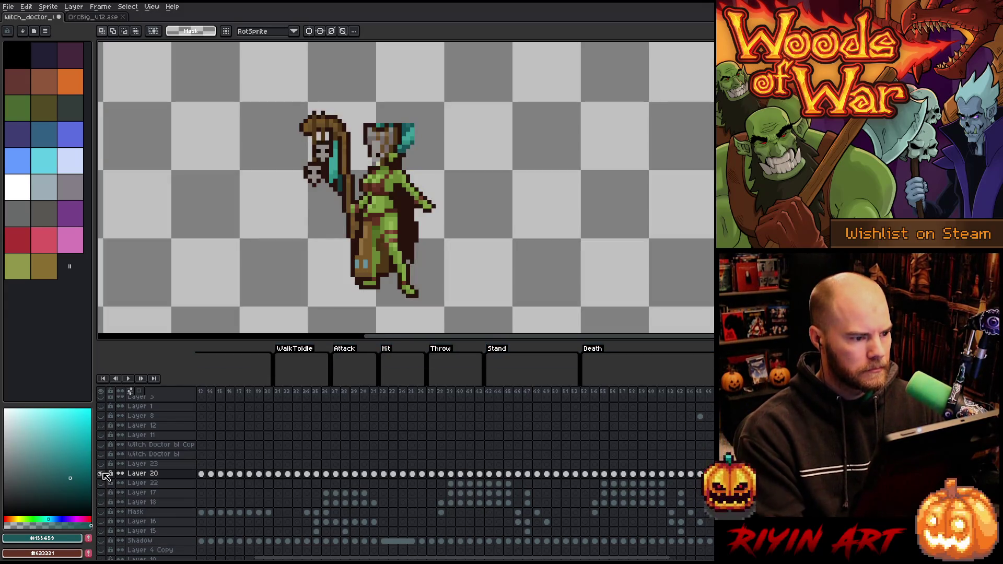
{"action": "key", "text": "ctrl+shift+d"}
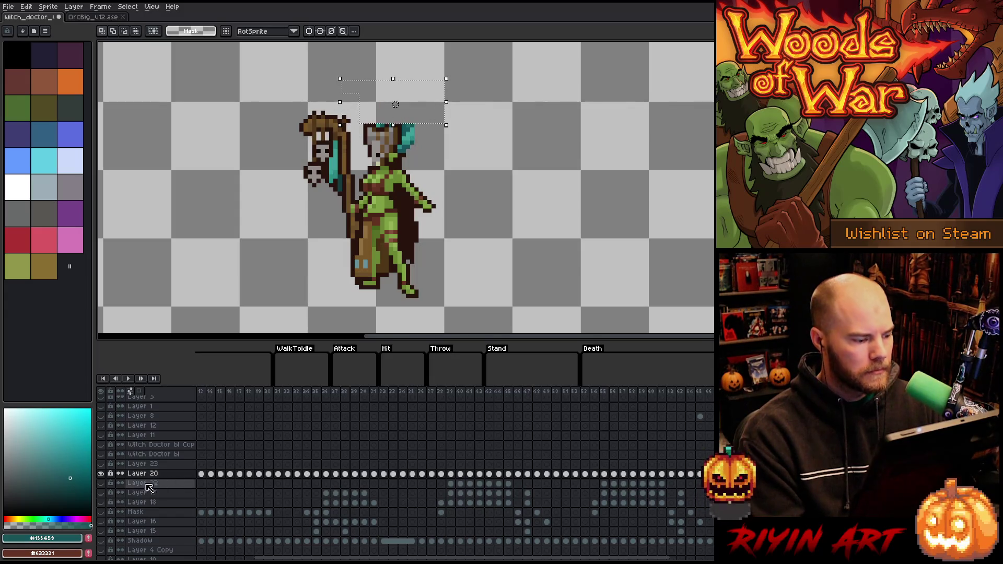
{"action": "left_click", "coordinate": [108, 475]}
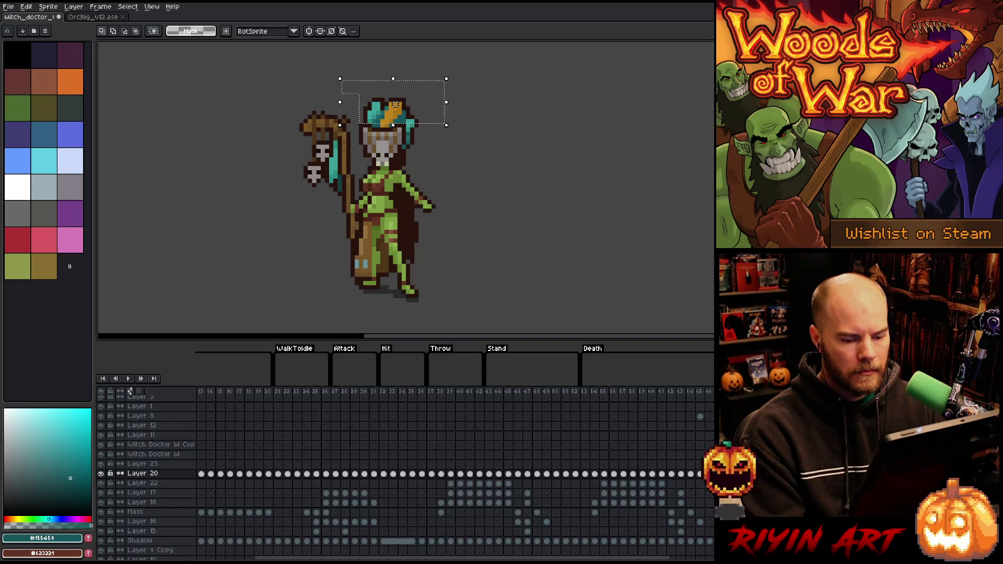
{"action": "key", "text": "ctrl+d"}
{"action": "key", "text": "b"}
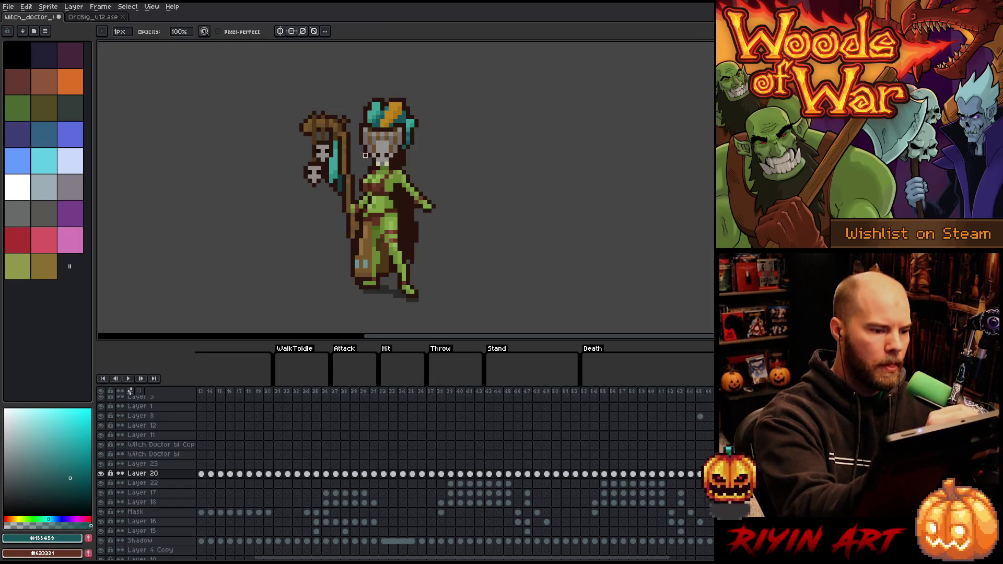
Eyedrop dark brown #28130d from the sprite as the drawing colour on Layer 20.
{"action": "key", "text": "v"}
{"action": "key", "text": "b"}
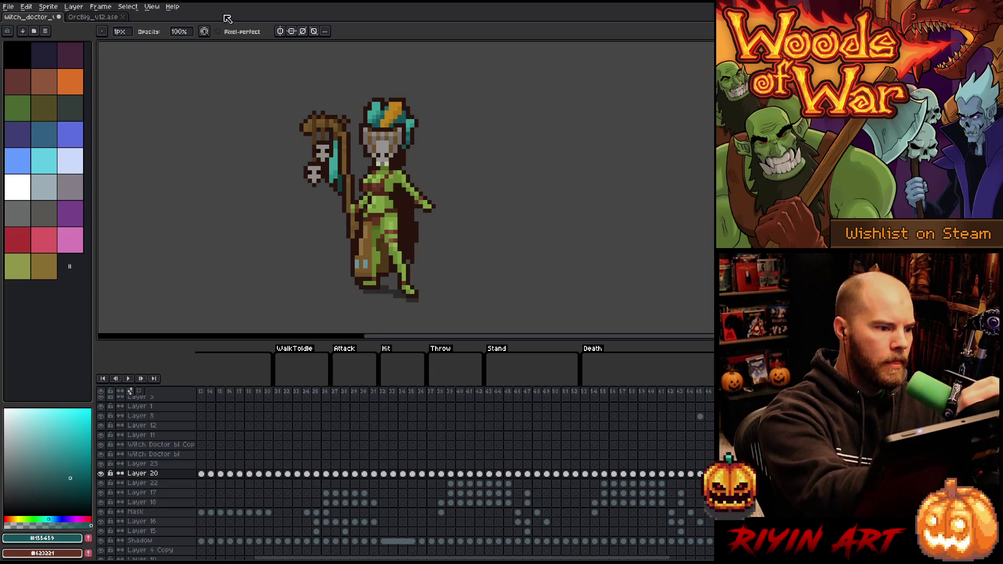
{"action": "key", "text": "v"}
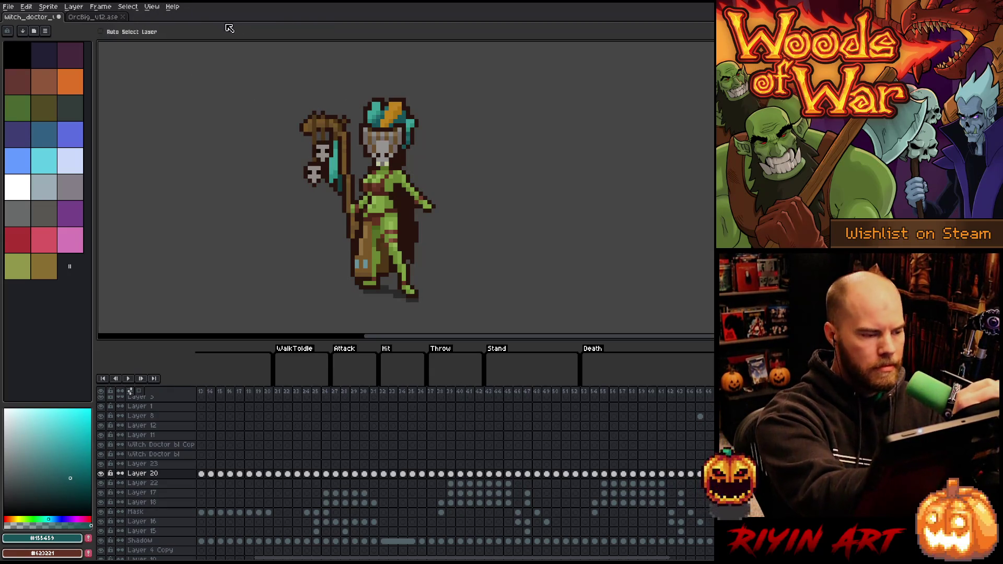
{"action": "key", "text": "b"}
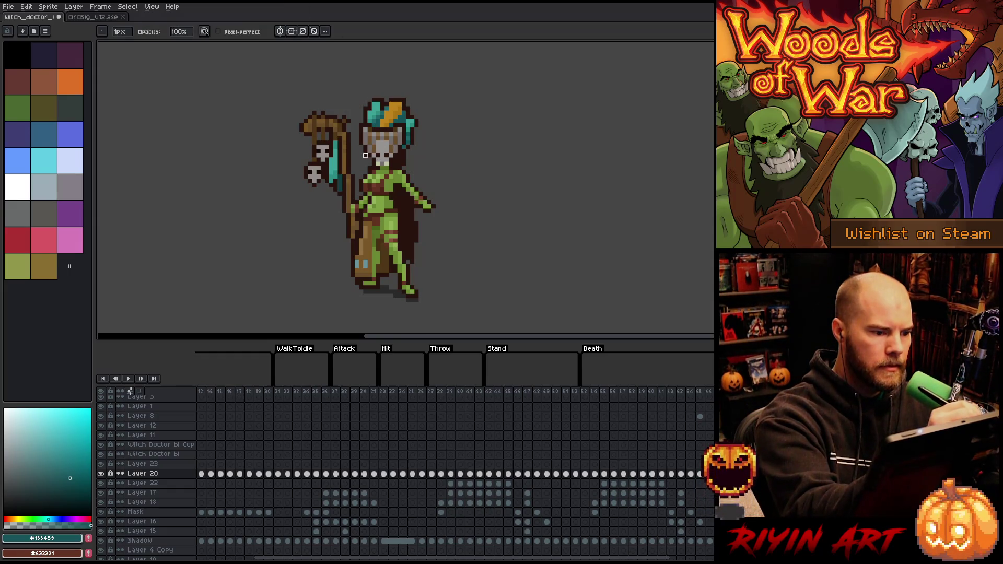
{"action": "key", "text": "alt+Up"}
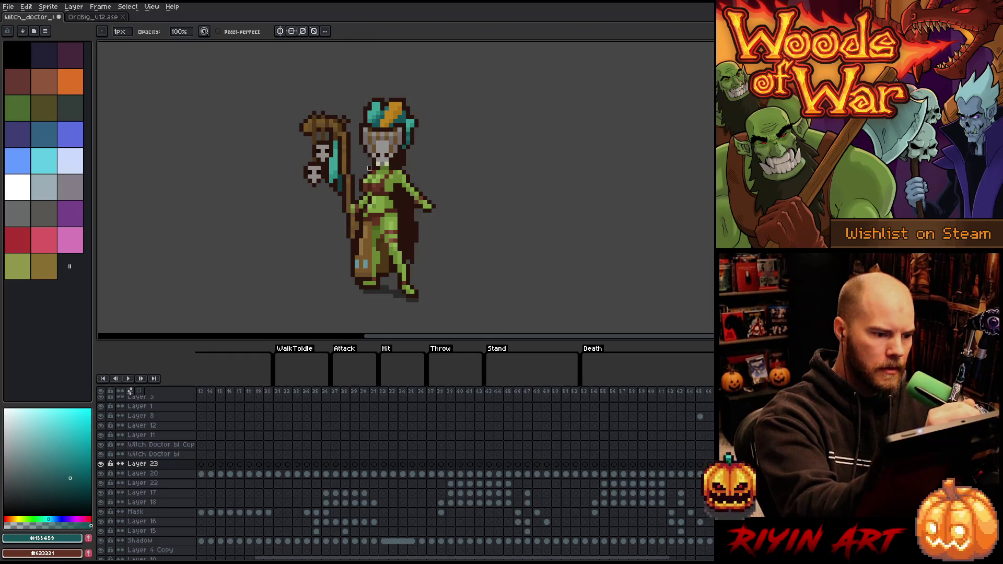
{"action": "key", "text": "alt+Down"}
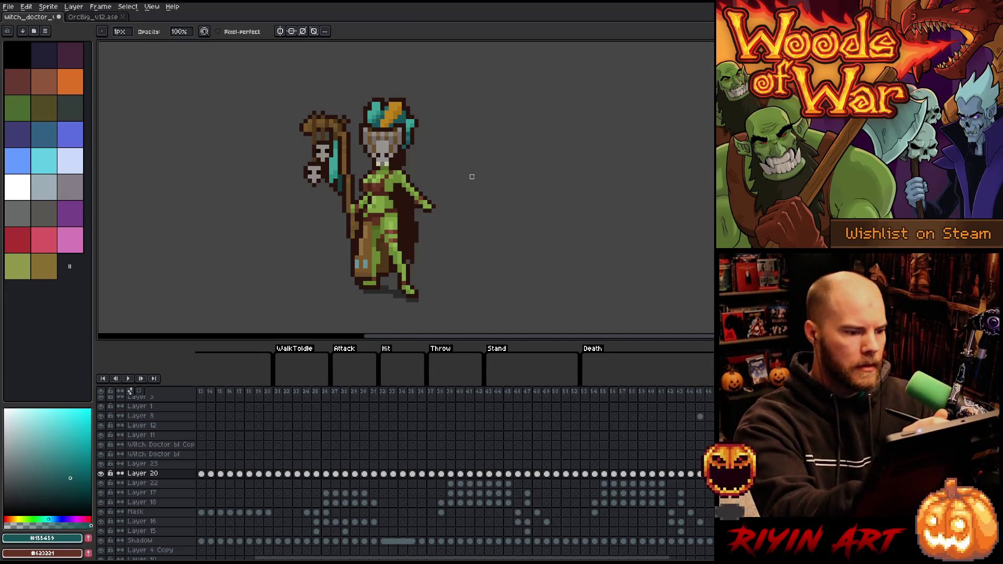
{"action": "left_click", "coordinate": [410, 134], "text": "alt"}
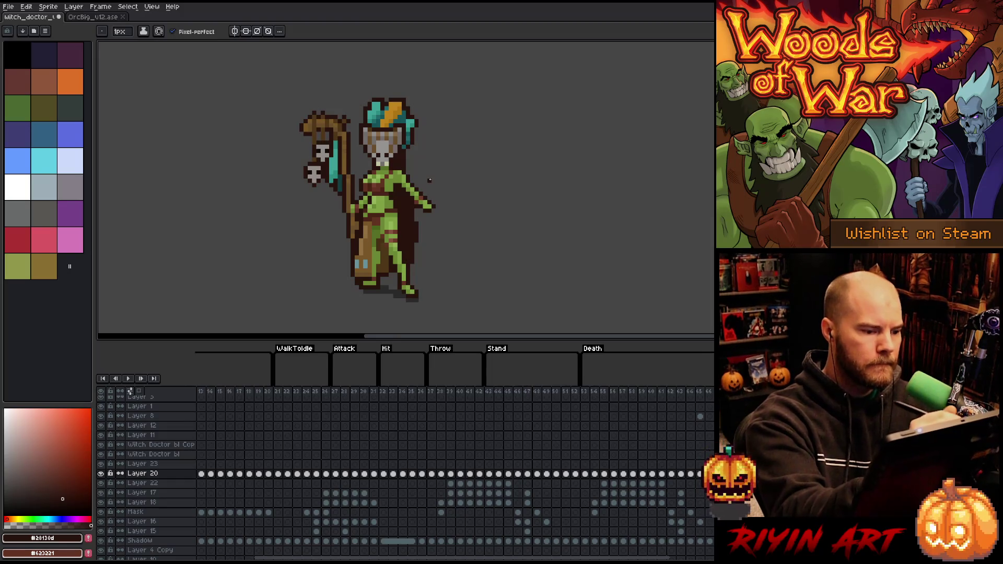
{"action": "key", "text": "Right"}
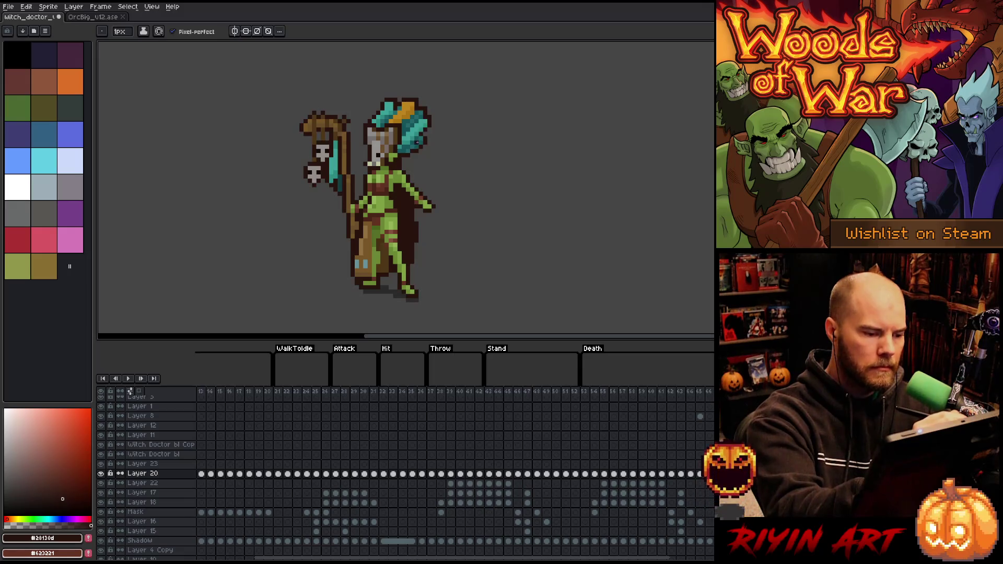
{"action": "key", "text": "Left"}
{"action": "key", "text": "Left"}
{"action": "key", "text": "Right"}
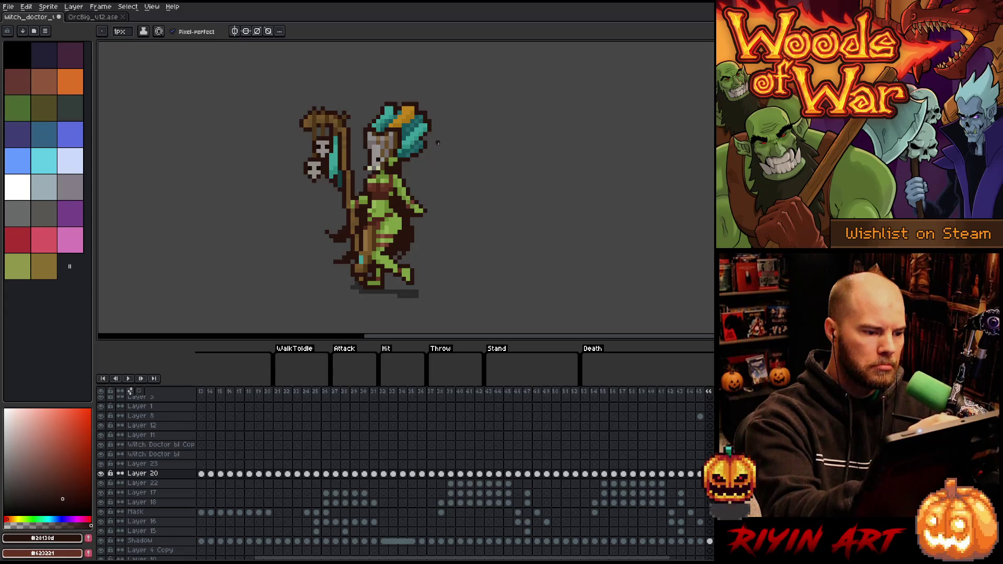
{"action": "key", "text": "Left"}
{"action": "key", "text": "Left"}
{"action": "key", "text": "Left"}
{"action": "key", "text": "Left"}
{"action": "key", "text": "Left"}
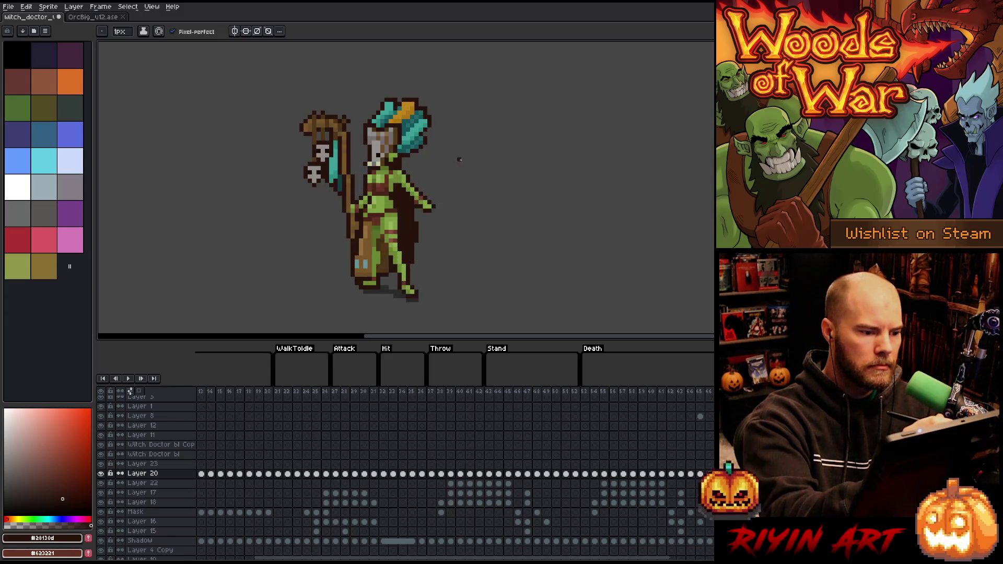
{"action": "key", "text": "Left"}
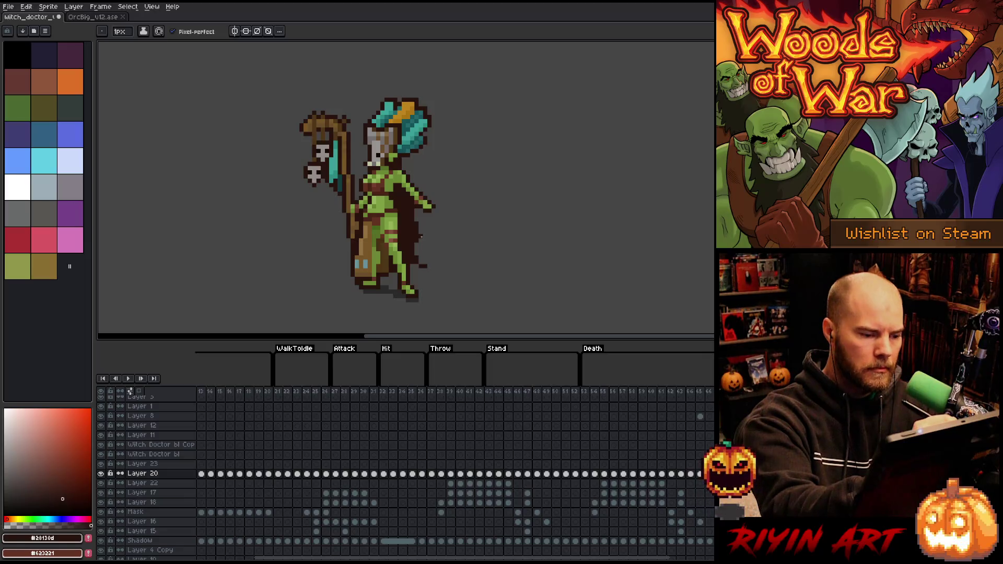
{"action": "key", "text": "Left"}
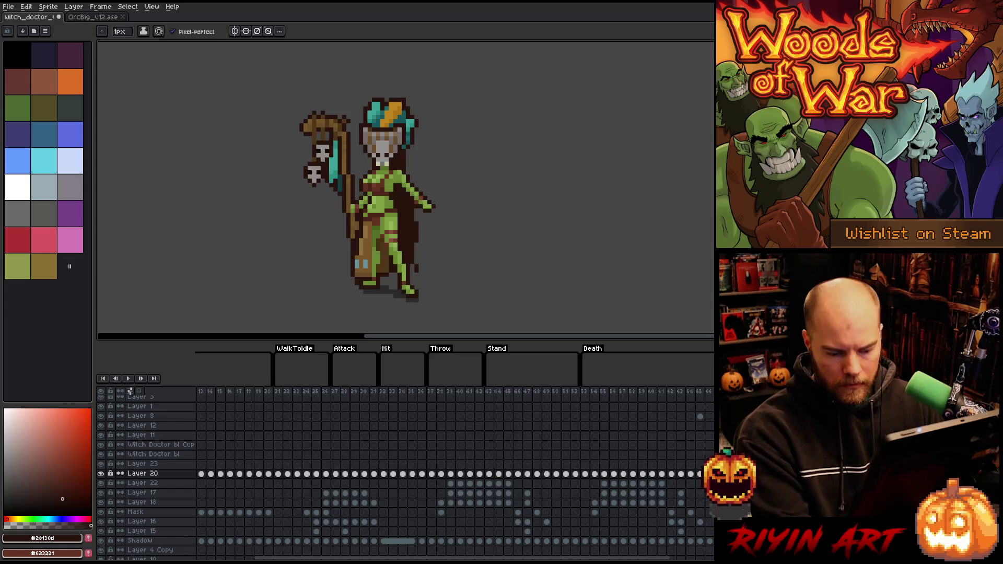
{"action": "key", "text": "Right"}
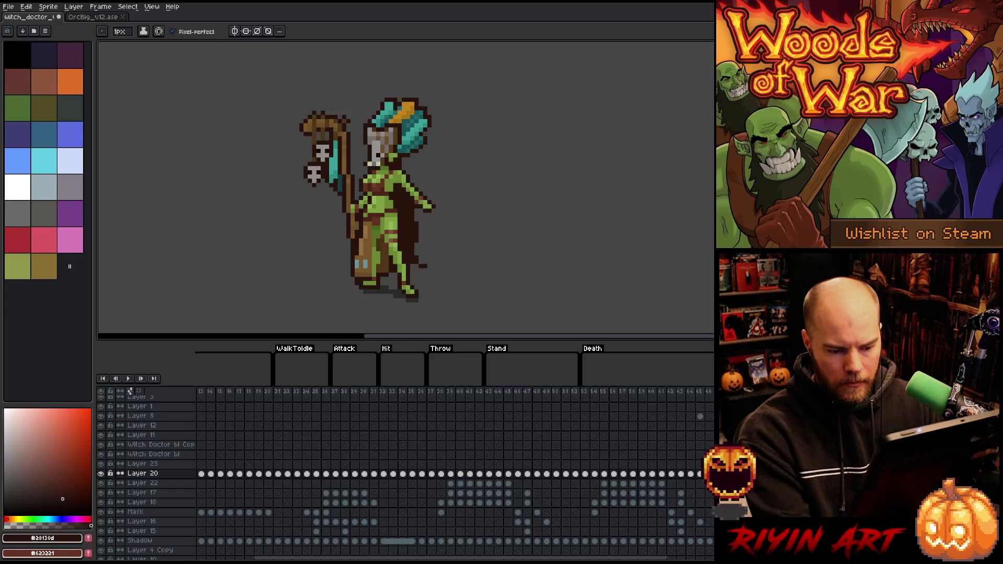
{"action": "key", "text": "Left"}
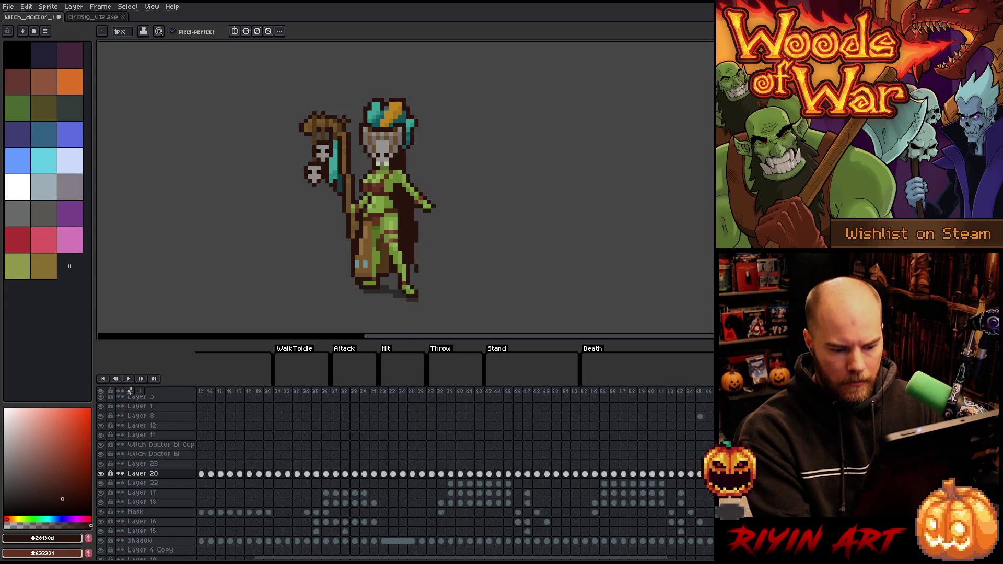
{"action": "key", "text": "Right"}
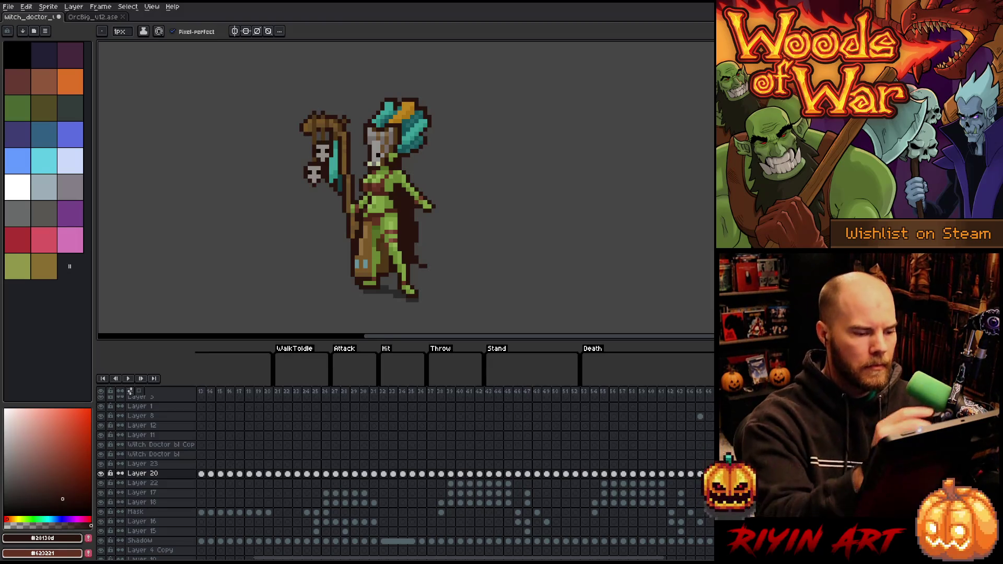
{"action": "key", "text": "e"}
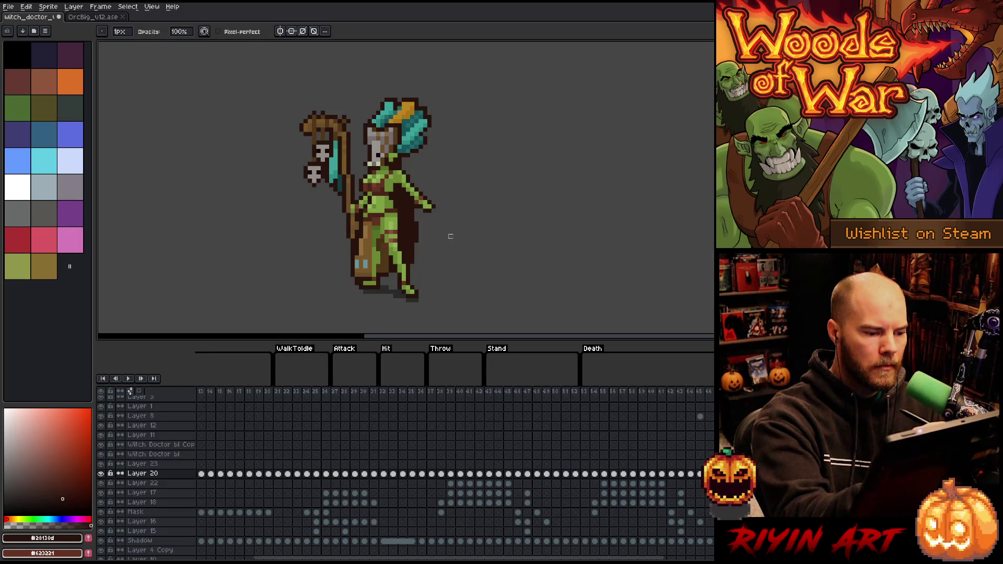
{"action": "key", "text": "Left"}
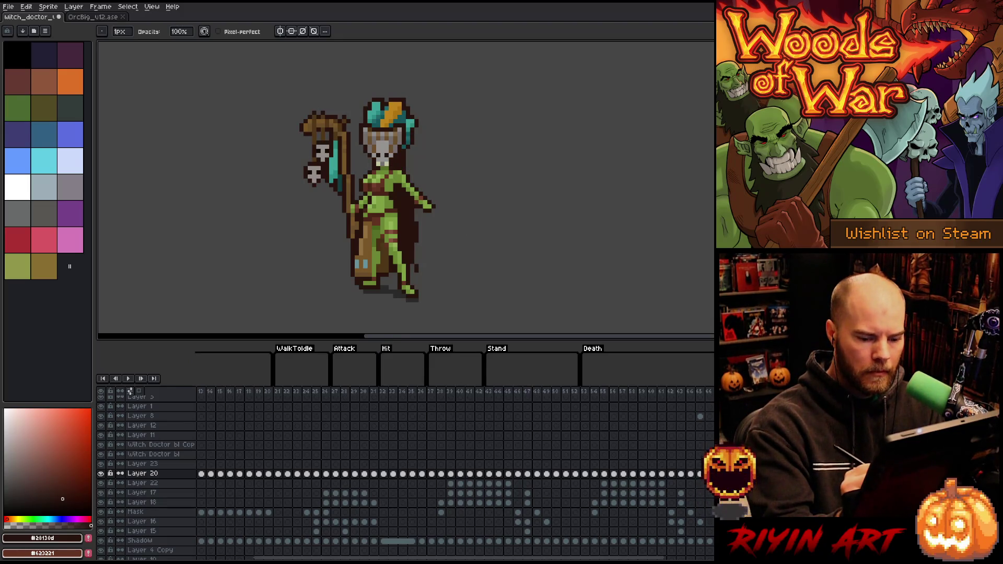
{"action": "key", "text": "Right"}
{"action": "key", "text": "b"}
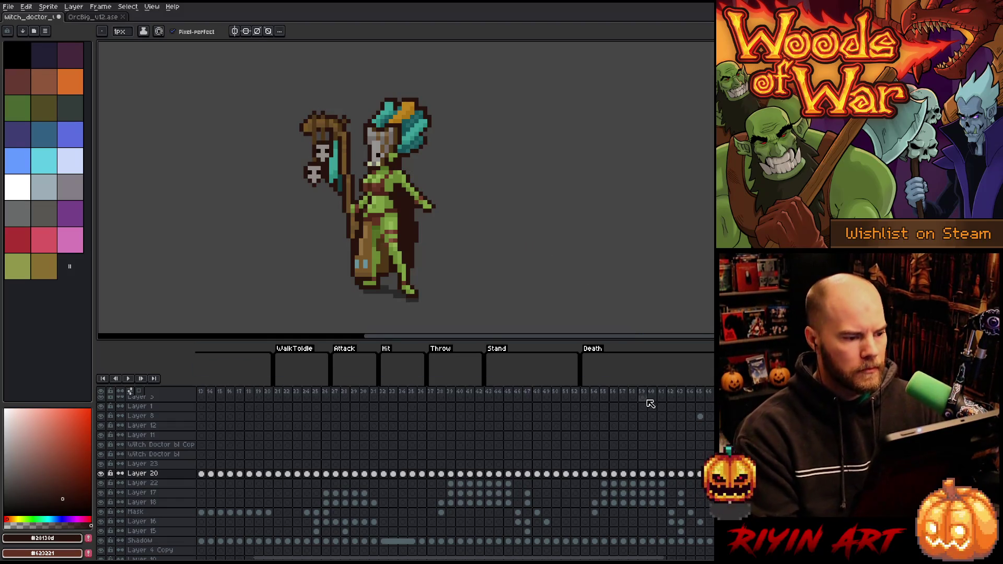
{"action": "key", "text": "Right"}
{"action": "key", "text": "Right"}
{"action": "key", "text": "Right"}
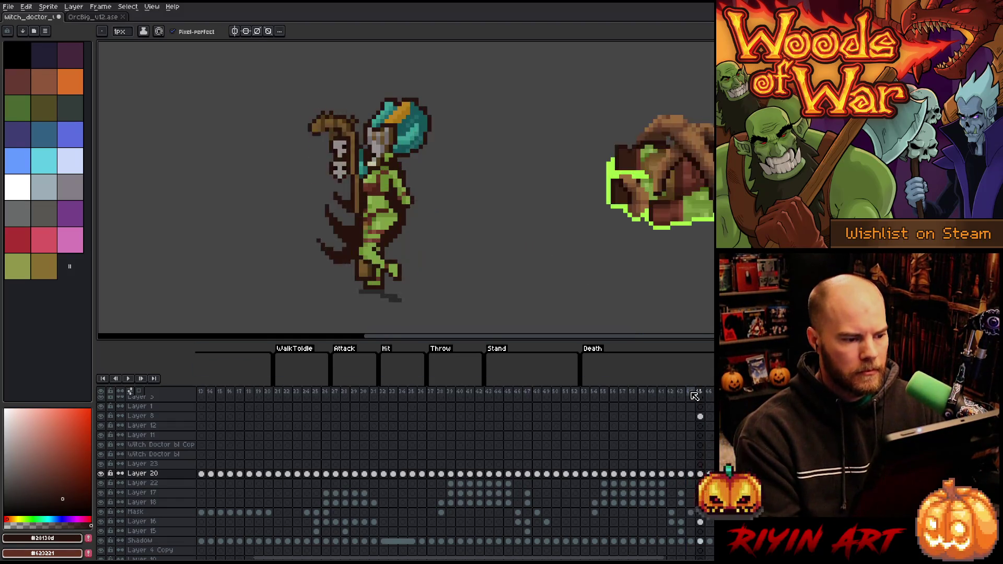
{"action": "key", "text": "Right"}
{"action": "key", "text": "Left"}
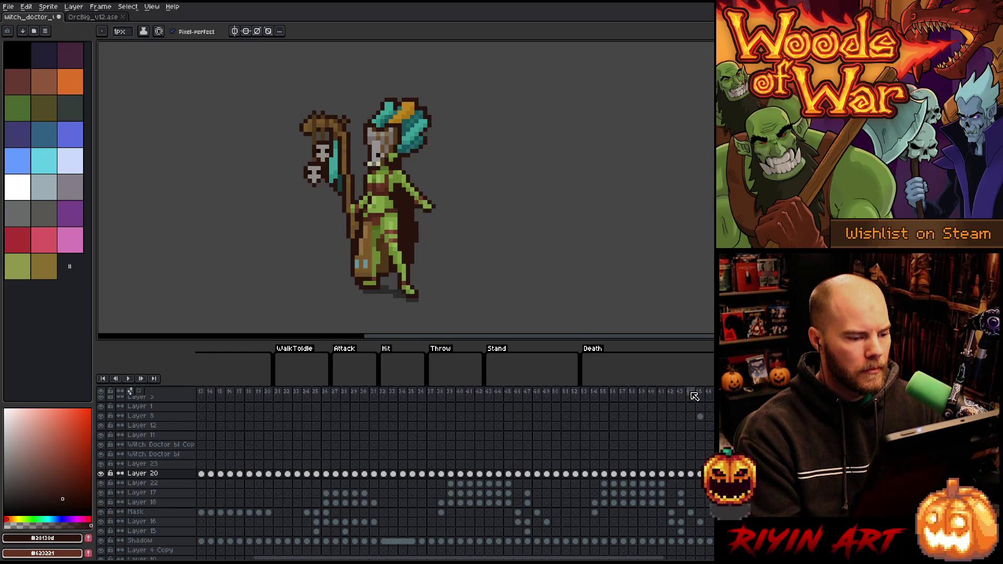
{"action": "key", "text": "Left"}
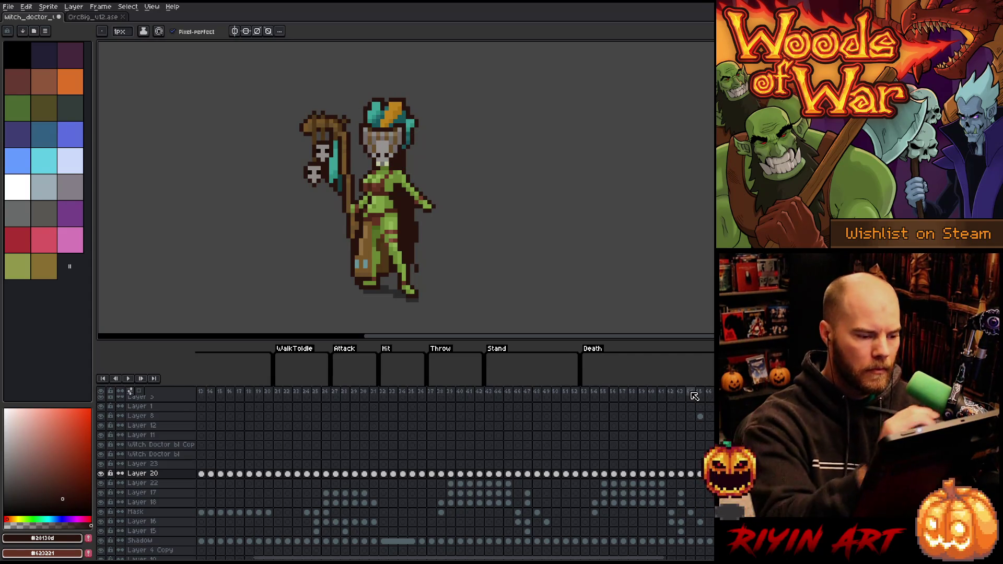
{"action": "key", "text": "e"}
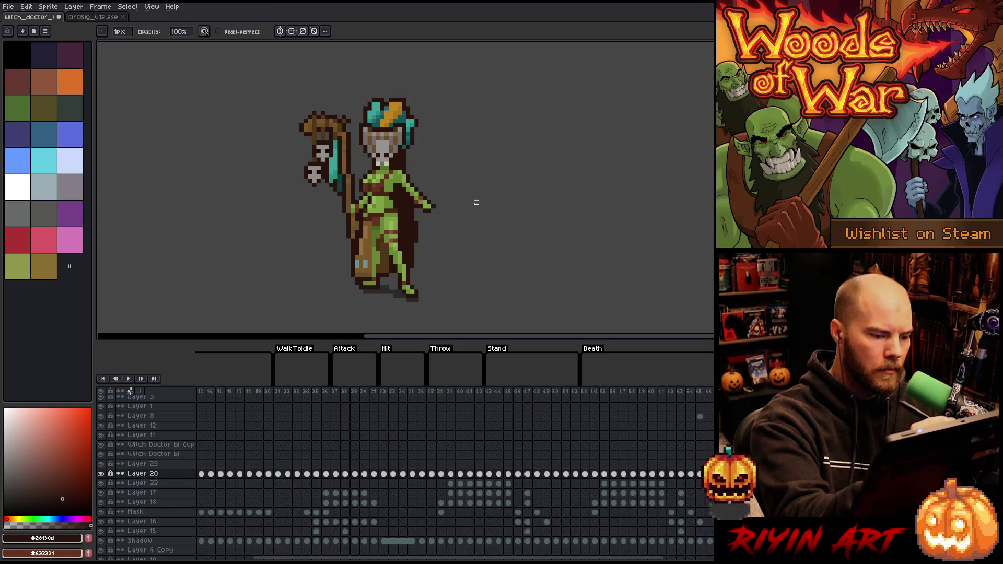
{"action": "key", "text": "Right"}
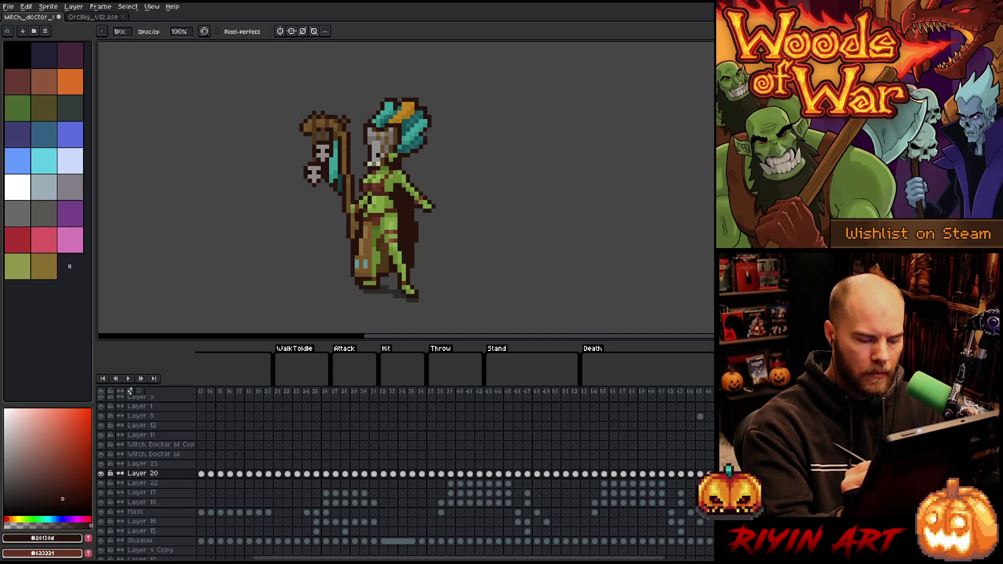
{"action": "left_click", "coordinate": [632, 392]}
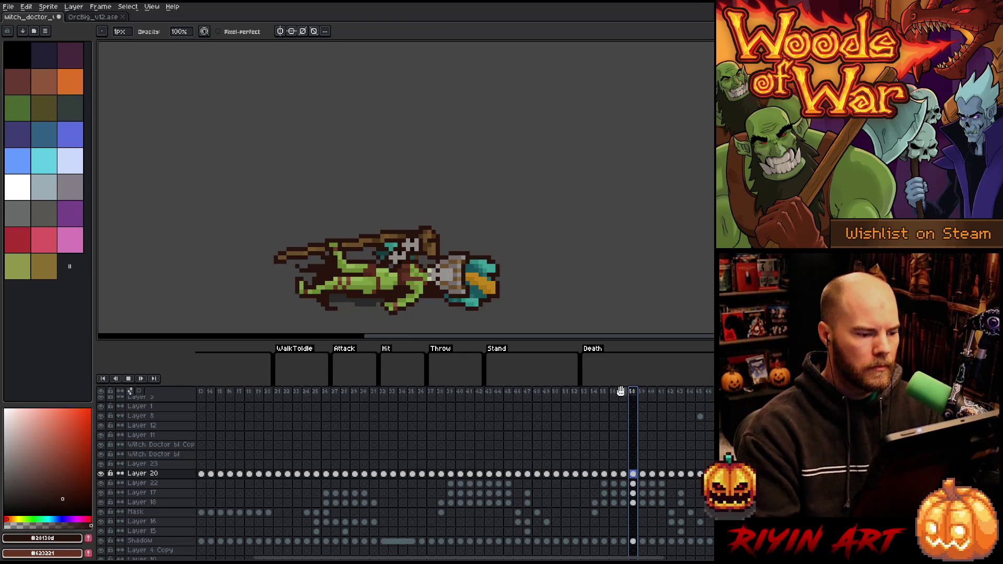
{"action": "key", "text": "Return"}
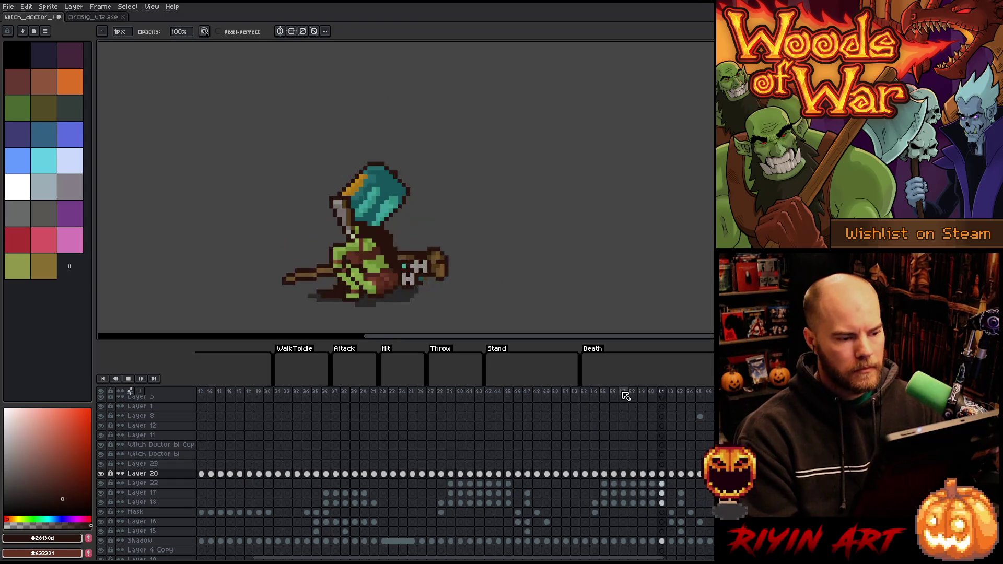
{"action": "key", "text": "Return"}
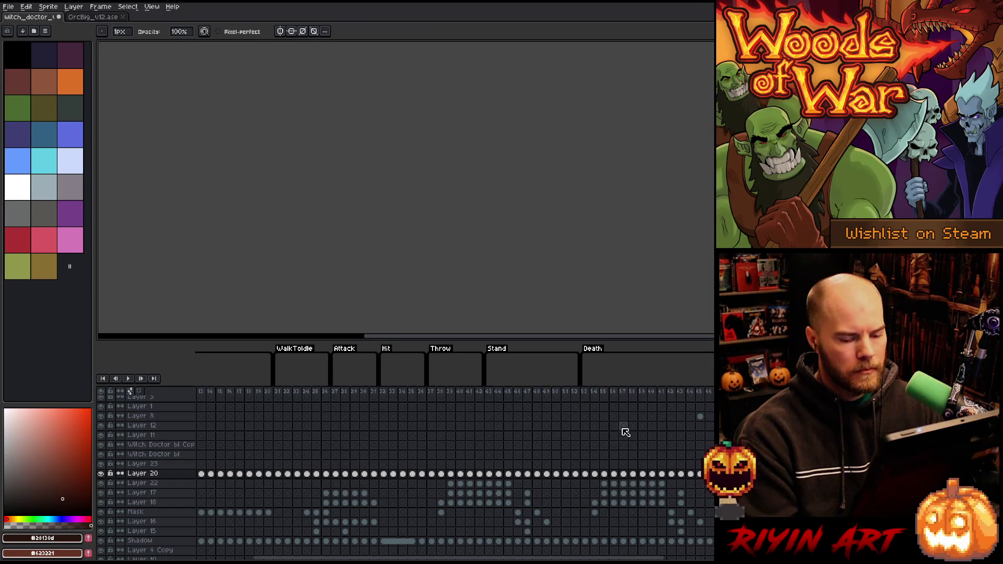
{"action": "key", "text": "Return"}
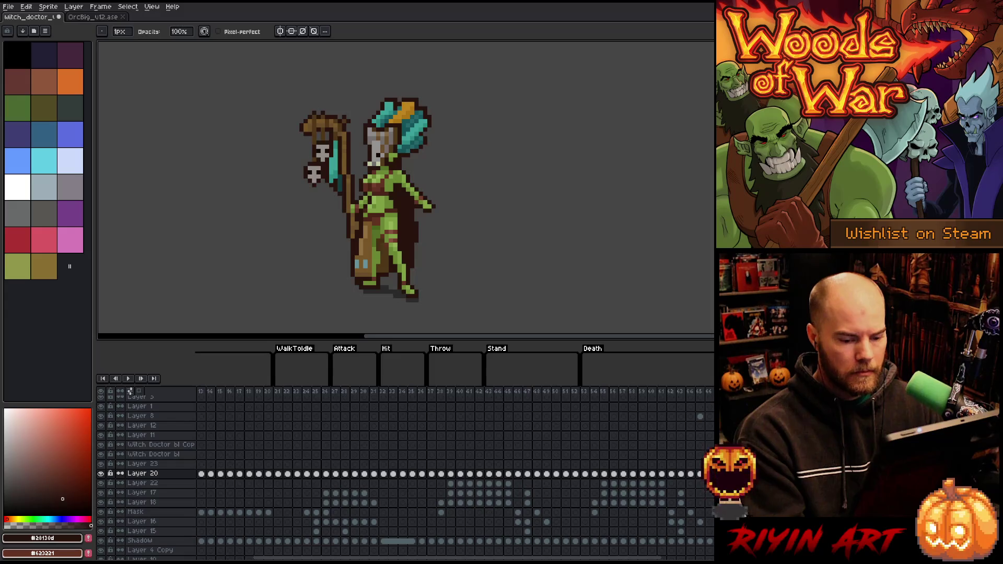
{"action": "left_click_drag", "start_coordinate": [101, 464], "coordinate": [101, 541]}
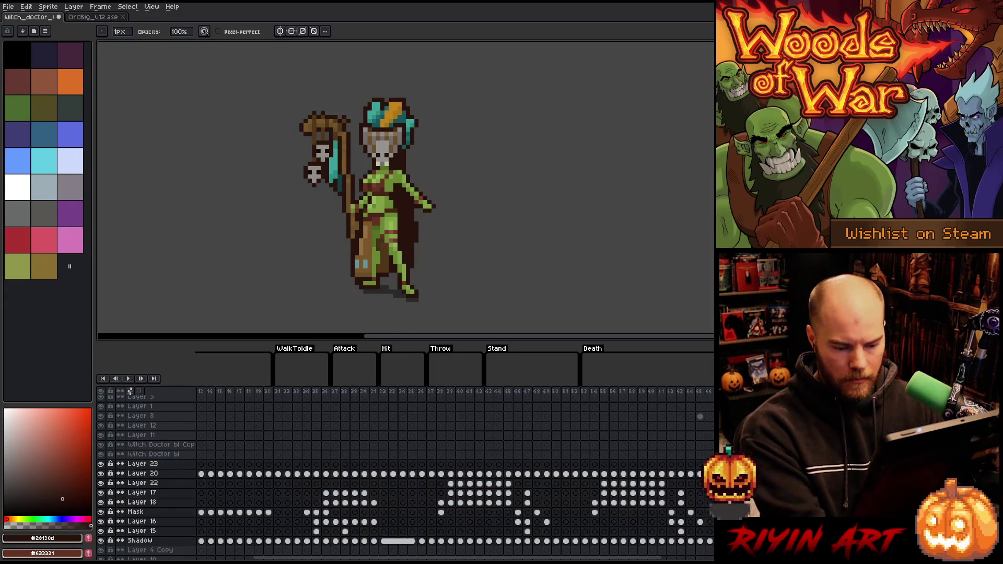
{"action": "left_click", "coordinate": [100, 464], "text": "alt"}
{"action": "left_click", "coordinate": [101, 464], "text": "alt"}
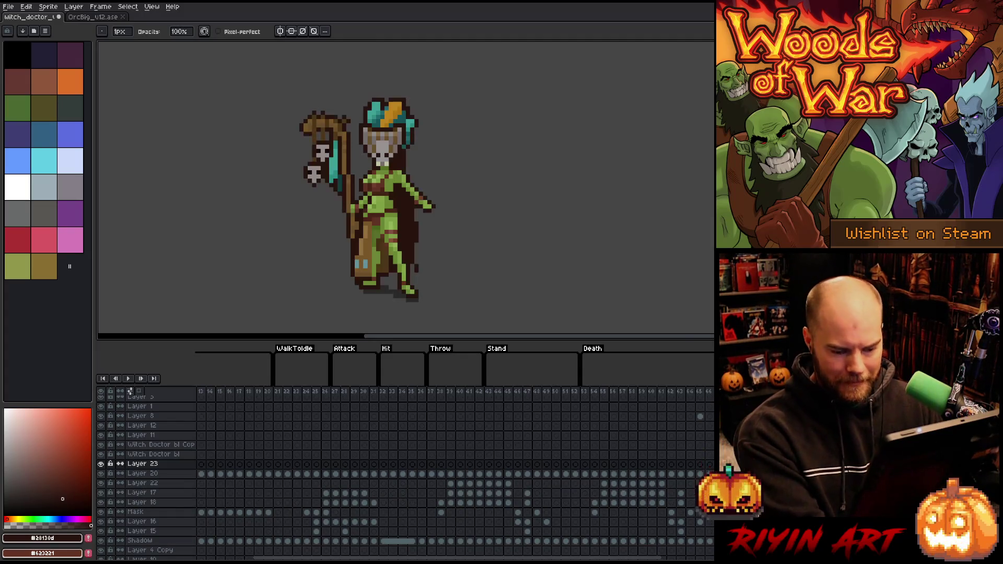
{"action": "key", "text": "Return"}
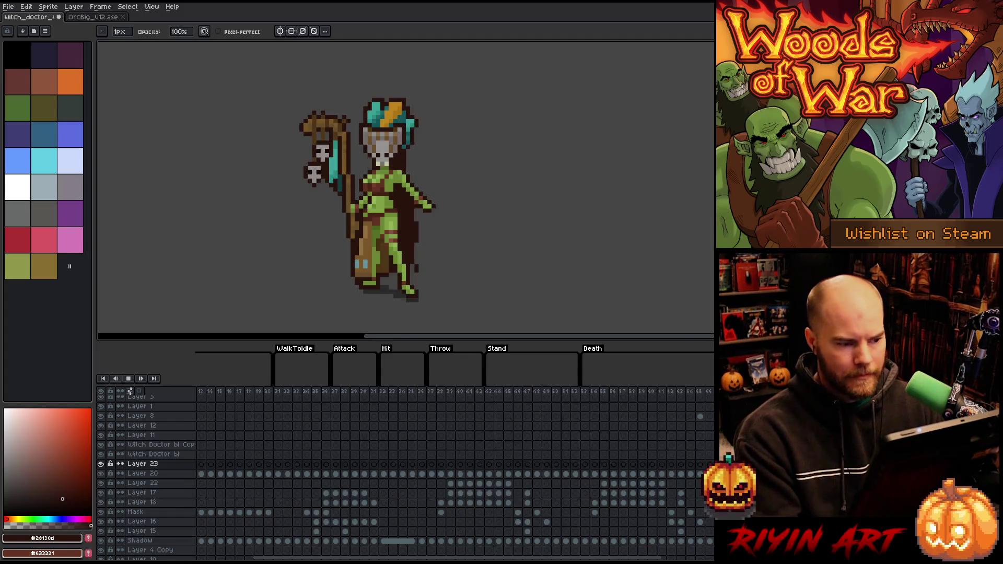
{"action": "key", "text": "Return"}
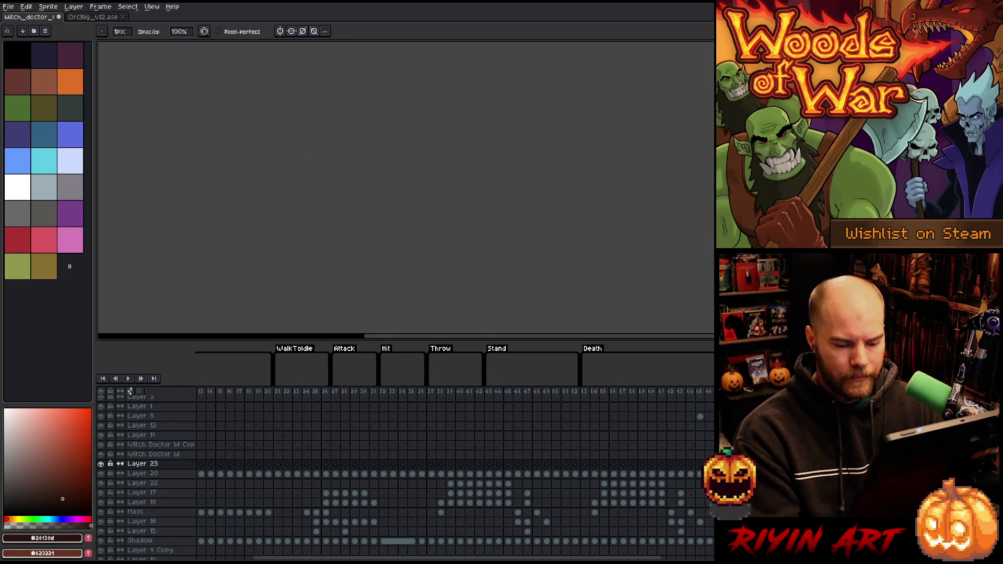
{"action": "key", "text": "Left"}
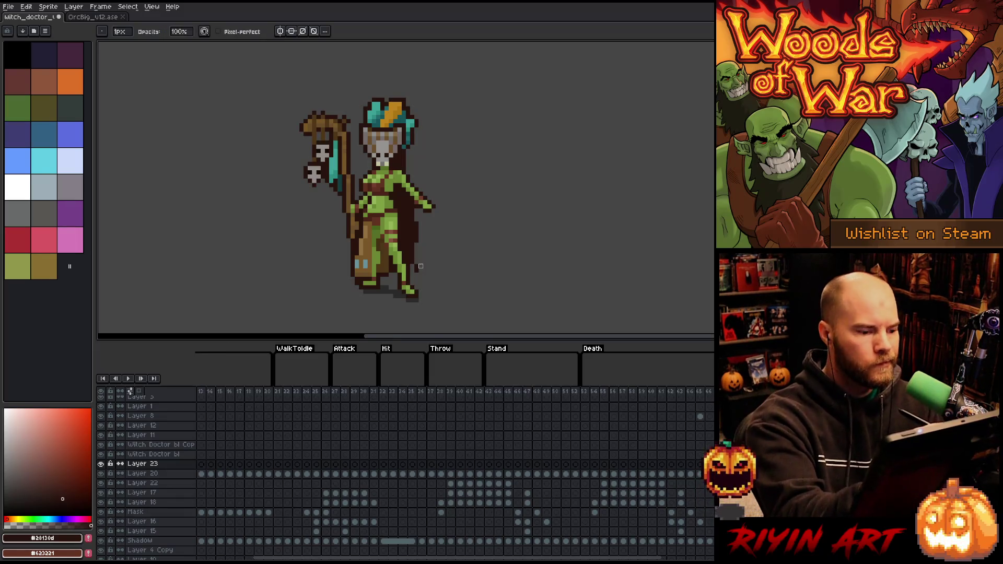
{"action": "left_click", "coordinate": [142, 473]}
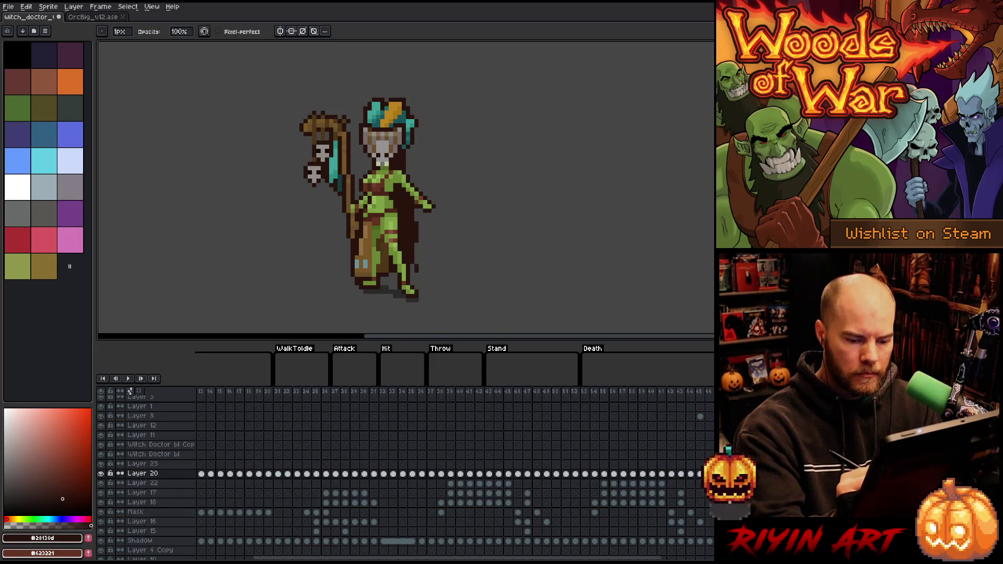
{"action": "key", "text": "Right"}
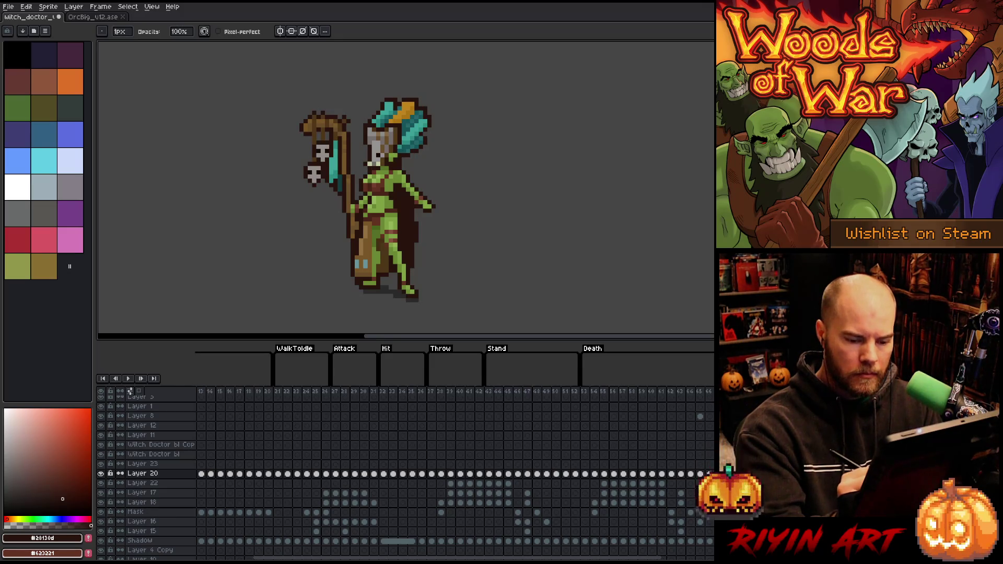
{"action": "key", "text": "Right"}
{"action": "key", "text": "e"}
{"action": "key", "text": "b"}
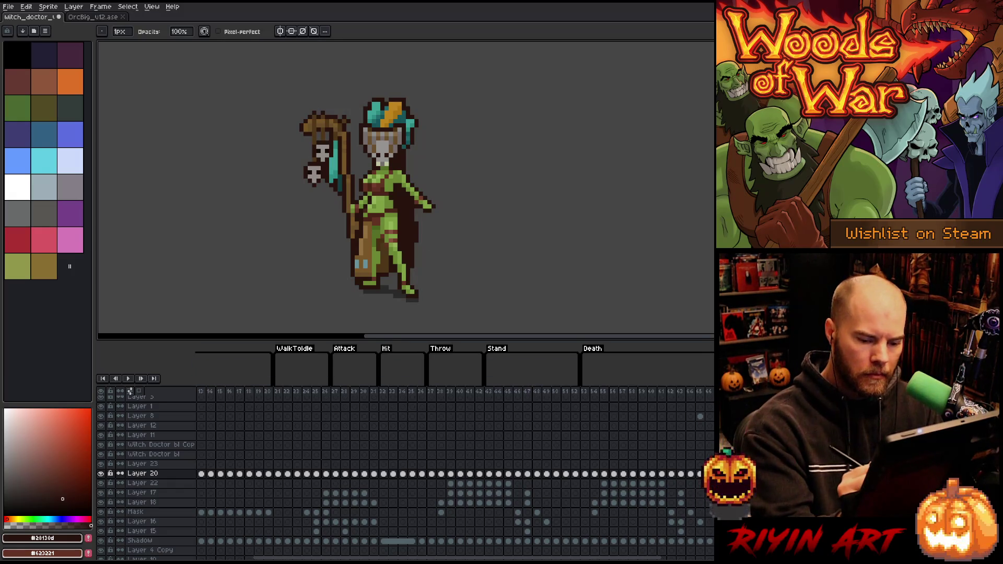
{"action": "left_click", "coordinate": [381, 475]}
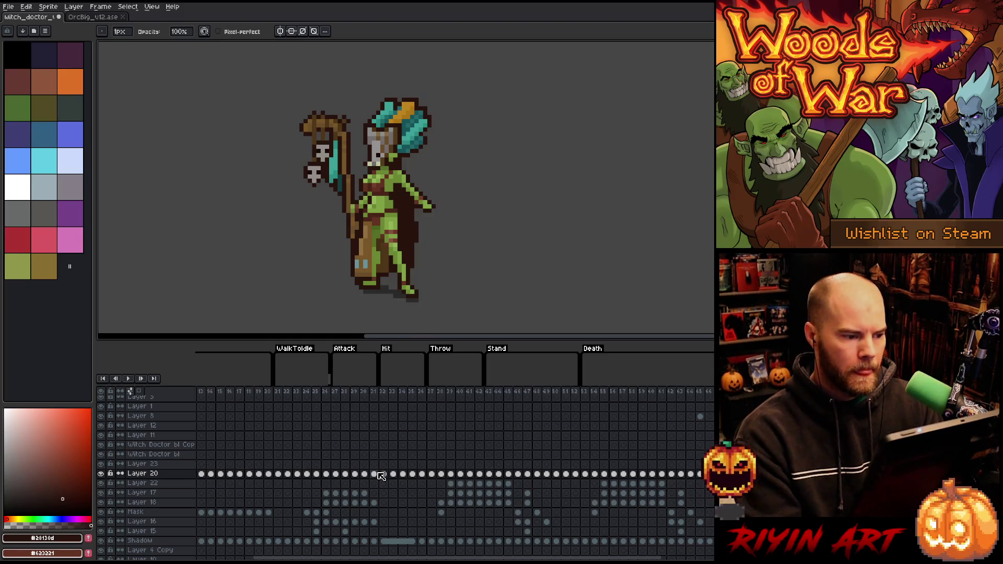
{"action": "key", "text": "Right"}
{"action": "key", "text": "Left"}
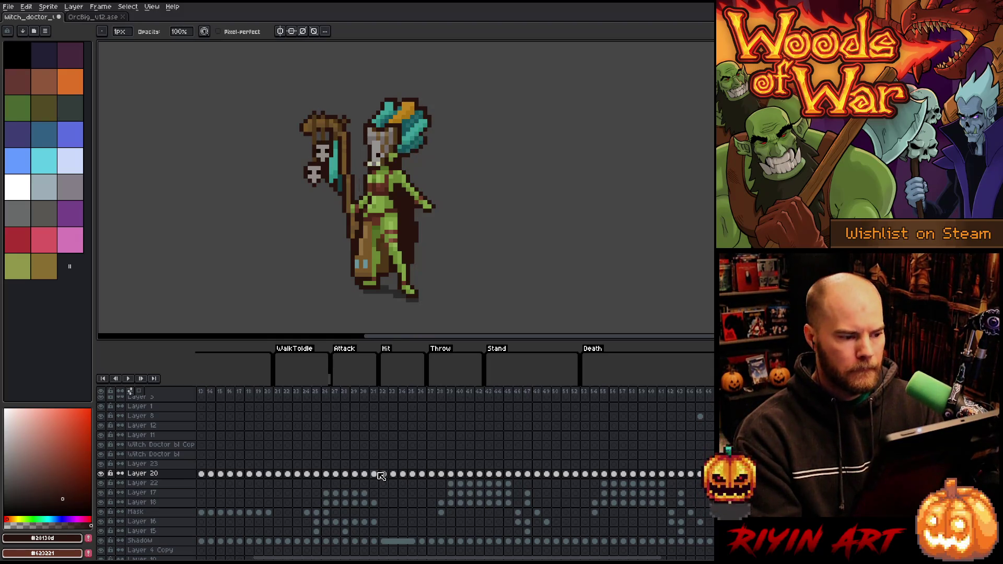
{"action": "key", "text": "Right"}
{"action": "key", "text": "Left"}
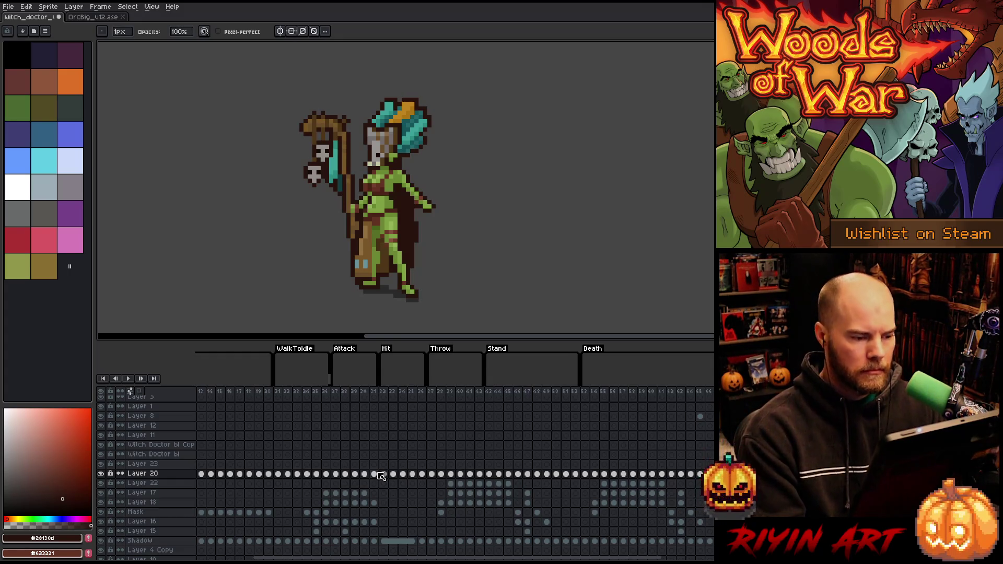
{"action": "key", "text": "m"}
Nudge the witch's outstretched hand up one pixel.
{"action": "scroll", "coordinate": [414, 184], "scroll_direction": "up", "scroll_amount": 2}
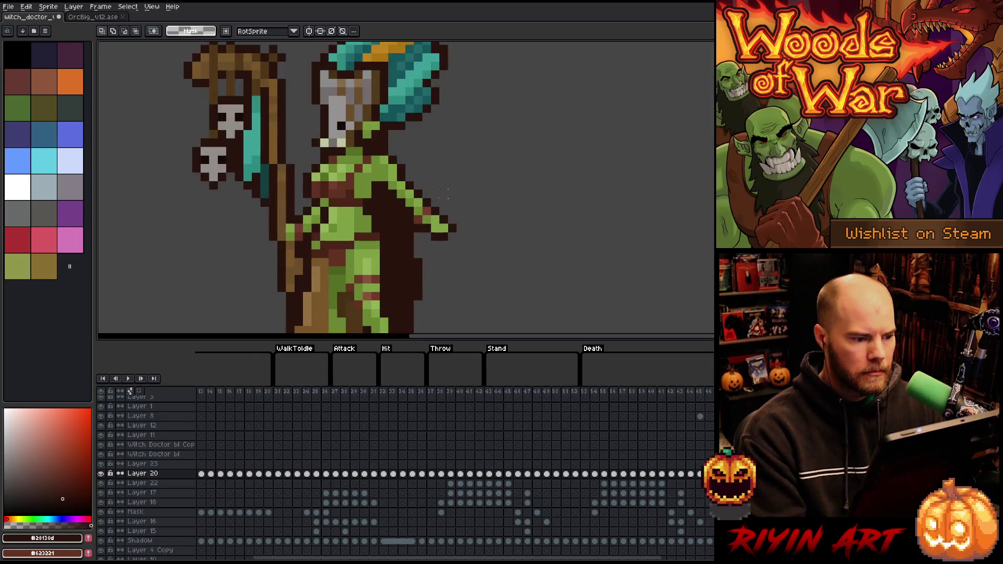
{"action": "left_click_drag", "start_coordinate": [467, 189], "coordinate": [421, 259]}
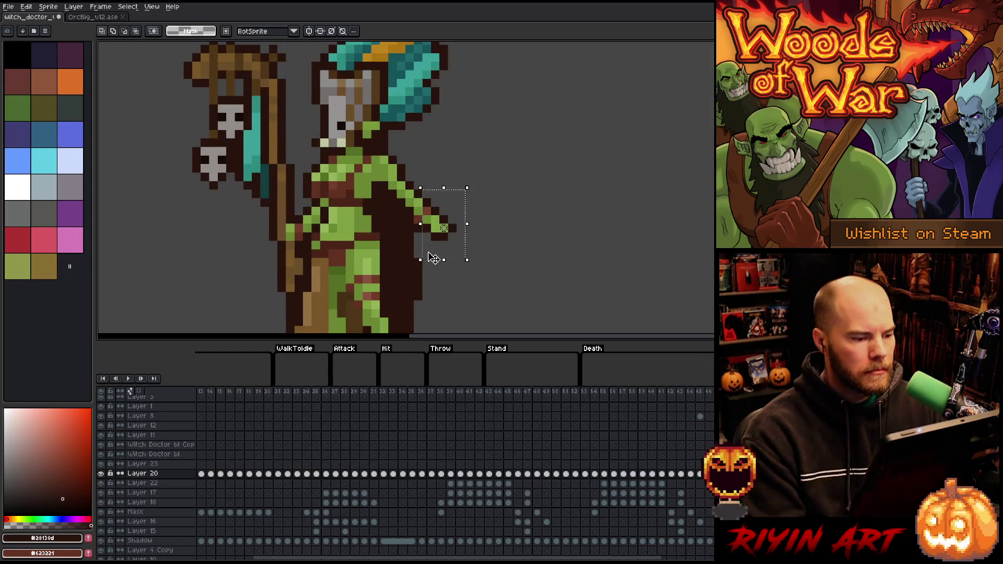
{"action": "key", "text": "Up"}
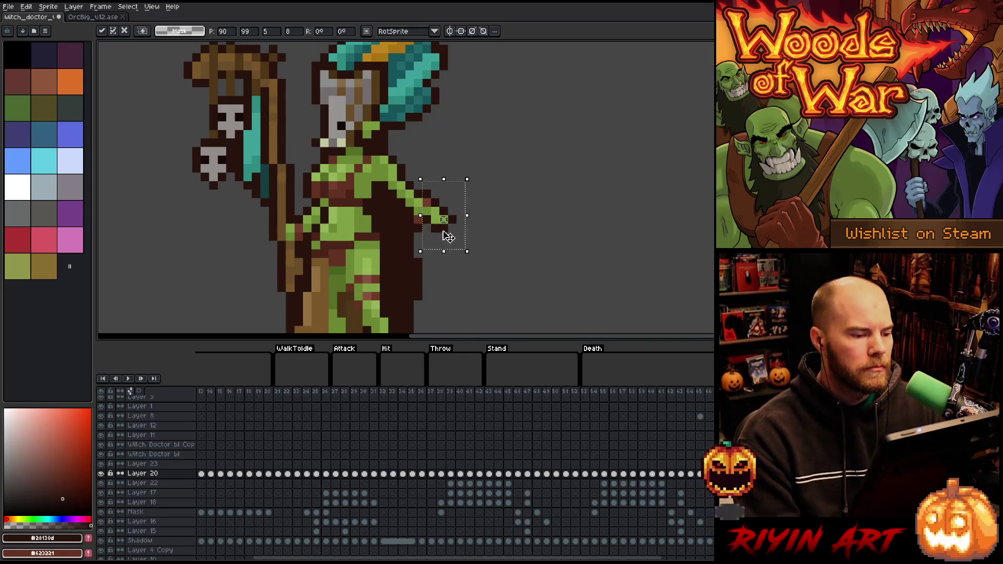
{"action": "mouse_move", "coordinate": [517, 162]}
{"action": "left_mouse_down"}
{"action": "mouse_move", "coordinate": [481, 223]}
{"action": "mouse_move", "coordinate": [430, 242]}
{"action": "left_mouse_up"}
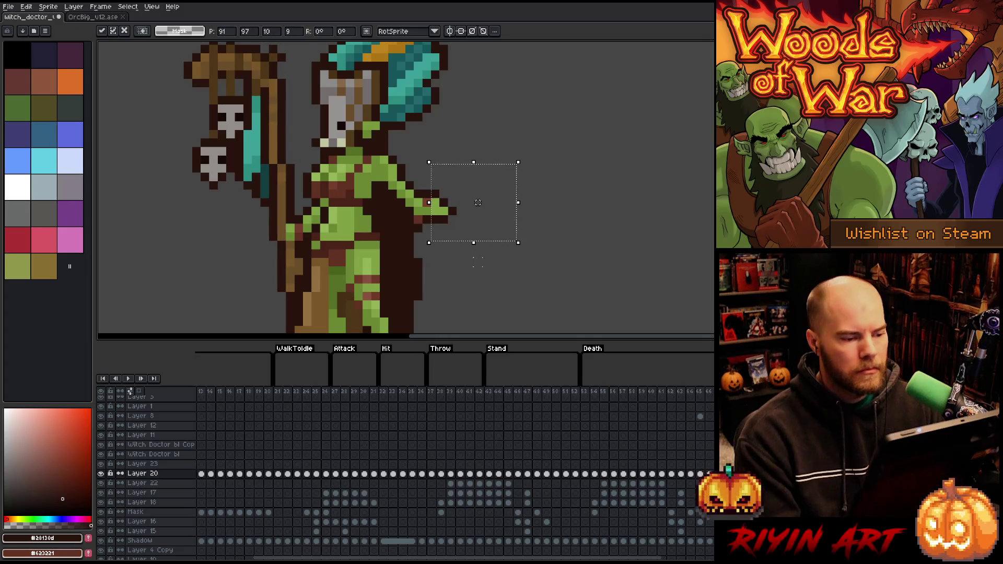
{"action": "left_click", "coordinate": [409, 226]}
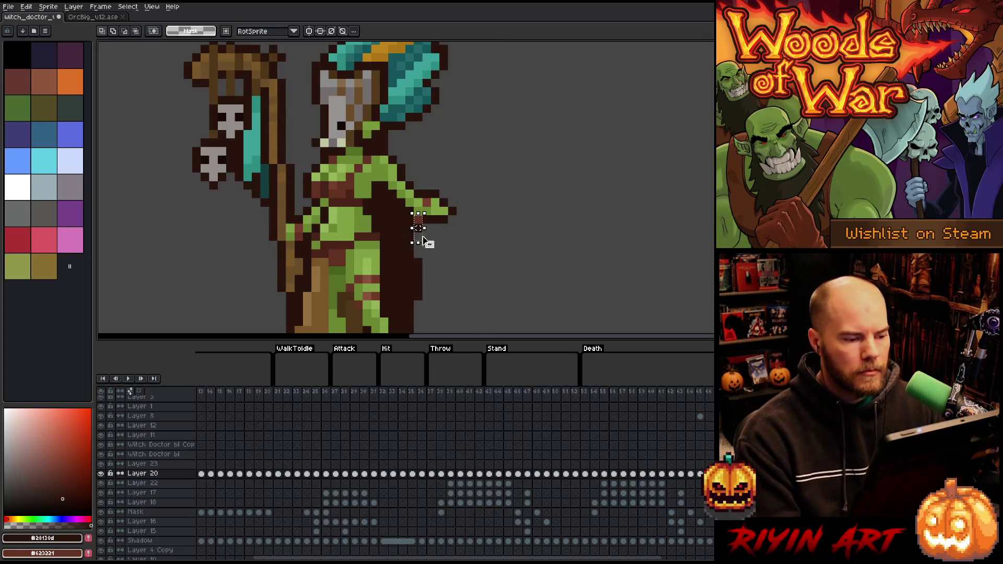
{"action": "left_click_drag", "start_coordinate": [419, 233], "coordinate": [429, 205]}
{"action": "left_click", "coordinate": [468, 244]}
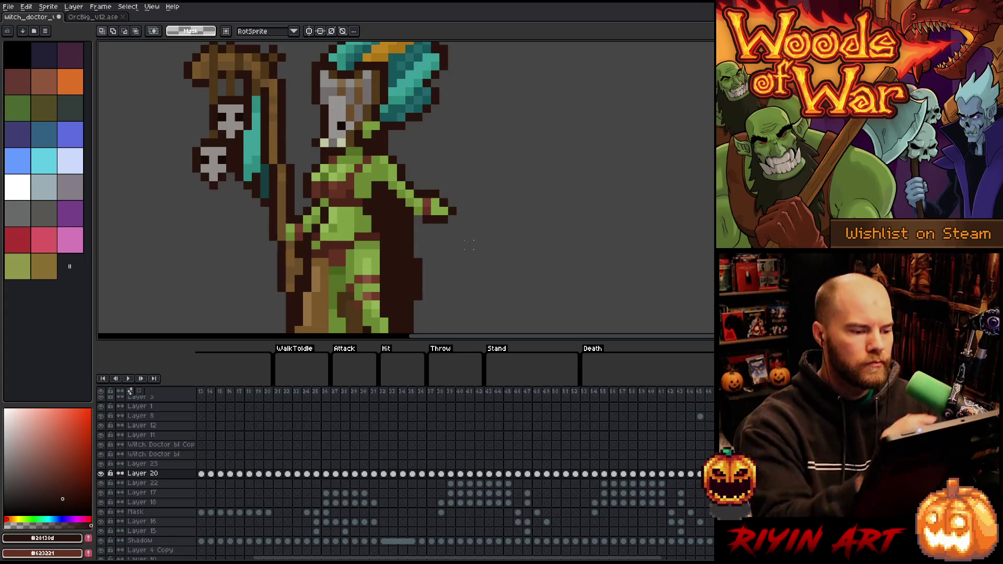
Sample the green skin colour for the Pencil while stepping through frames.
{"action": "key", "text": "b"}
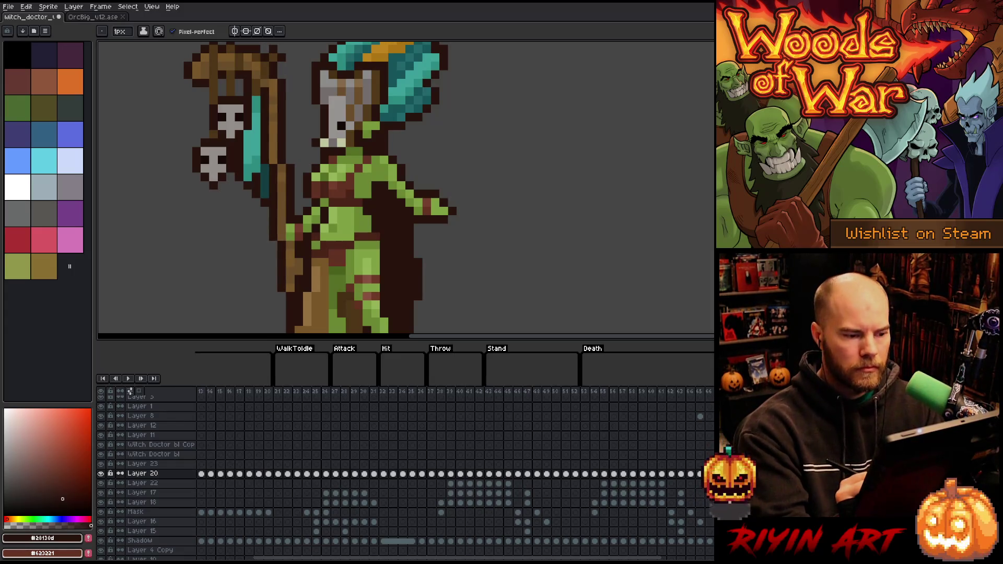
{"action": "key", "text": "Right"}
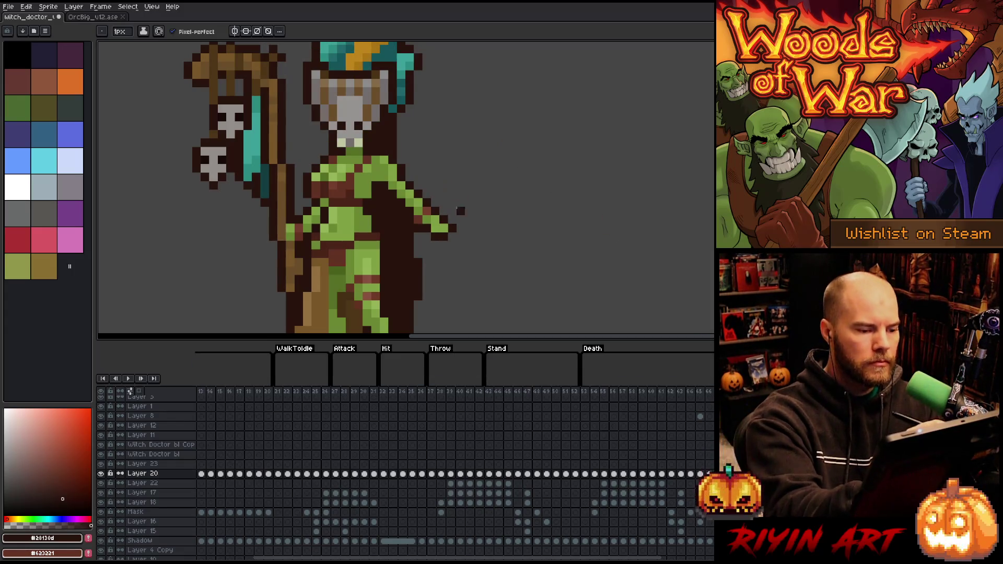
{"action": "left_click", "coordinate": [427, 186], "text": "alt"}
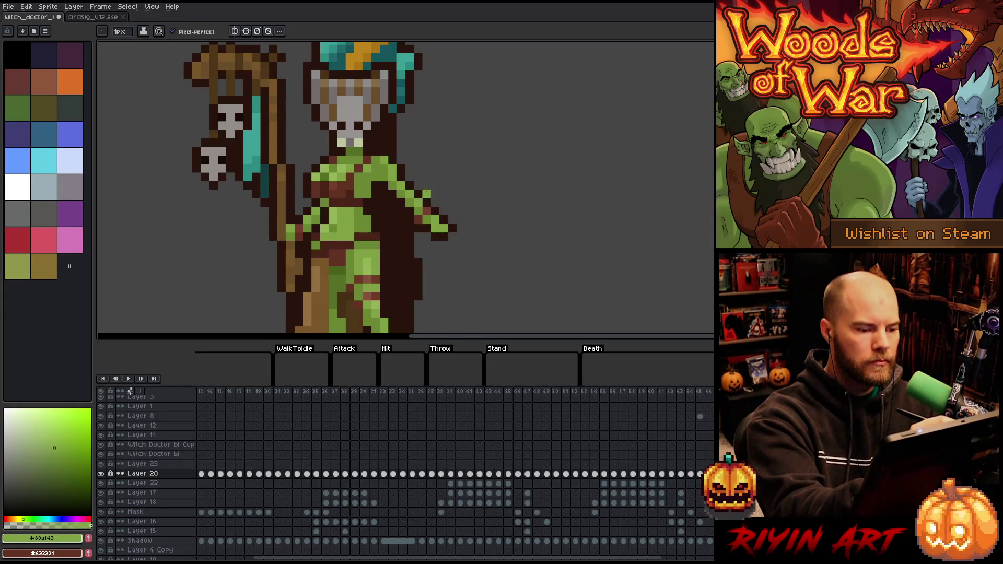
{"action": "key", "text": "Right"}
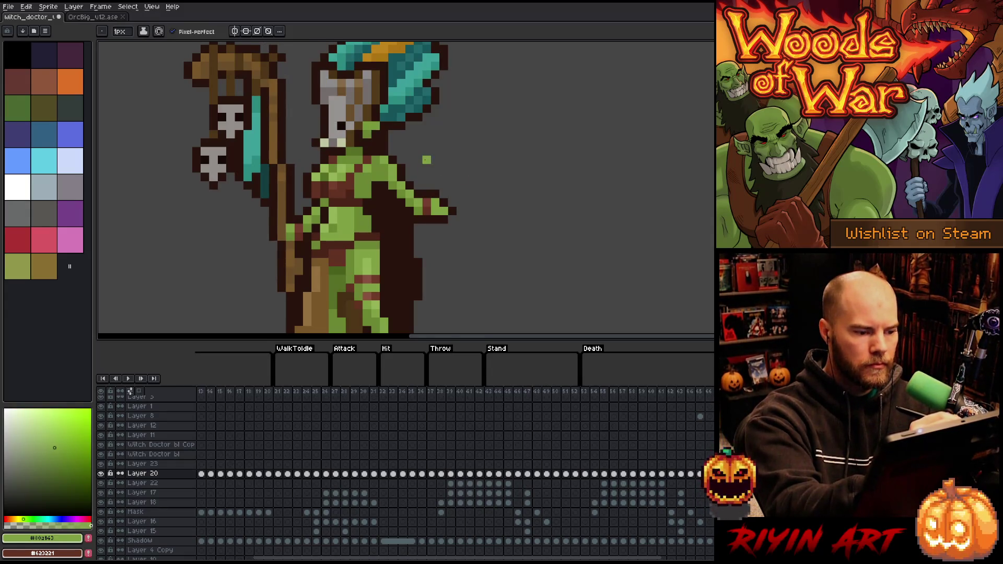
{"action": "key", "text": "Right"}
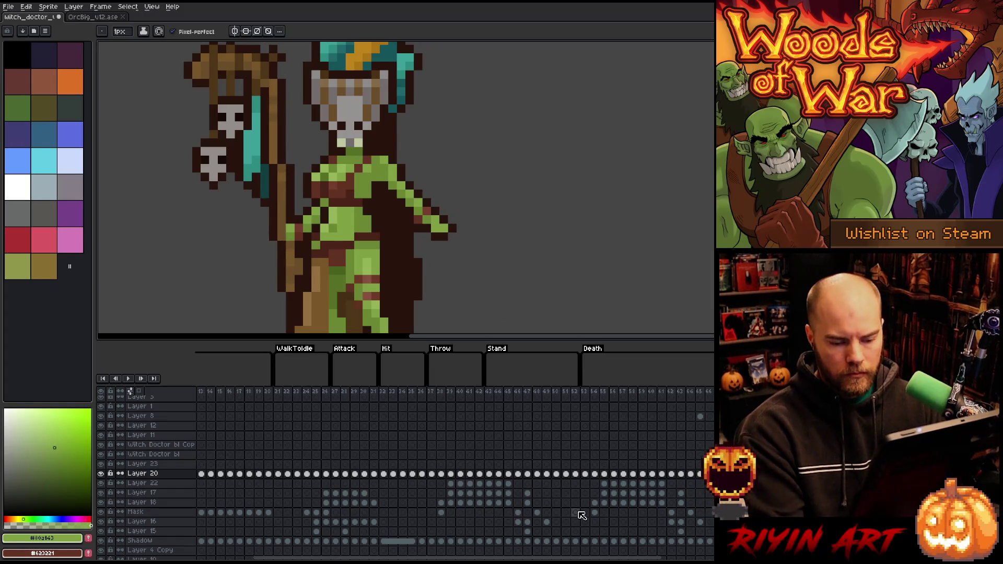
{"action": "key", "text": "Right"}
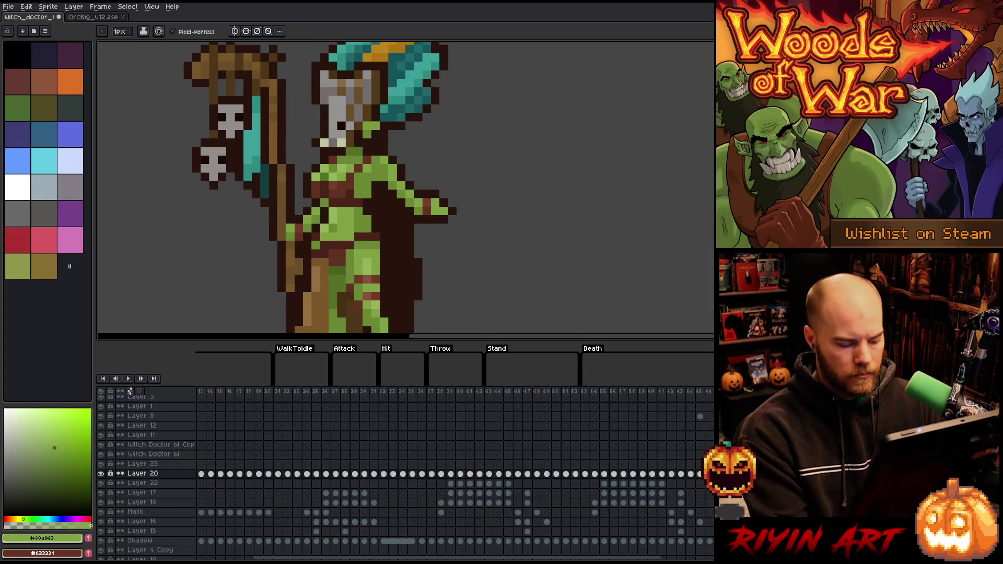
On the front-facing skull frame, cut and re-paste the hand, lifting it higher.
{"action": "key", "text": "m"}
{"action": "left_click_drag", "start_coordinate": [516, 164], "coordinate": [414, 232]}
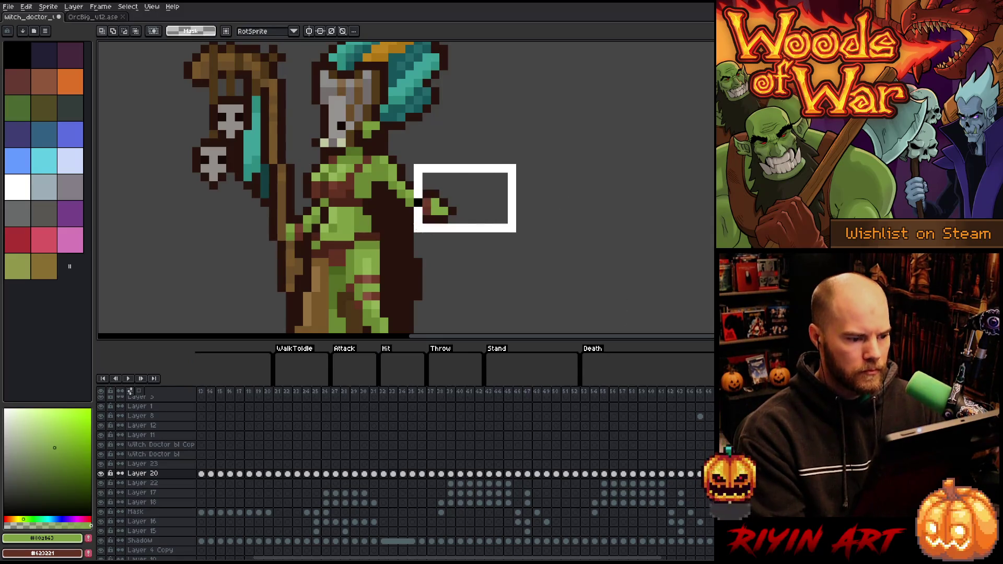
{"action": "mouse_move", "coordinate": [490, 190]}
{"action": "left_mouse_down"}
{"action": "mouse_move", "coordinate": [450, 283]}
{"action": "mouse_move", "coordinate": [414, 250]}
{"action": "left_mouse_up"}
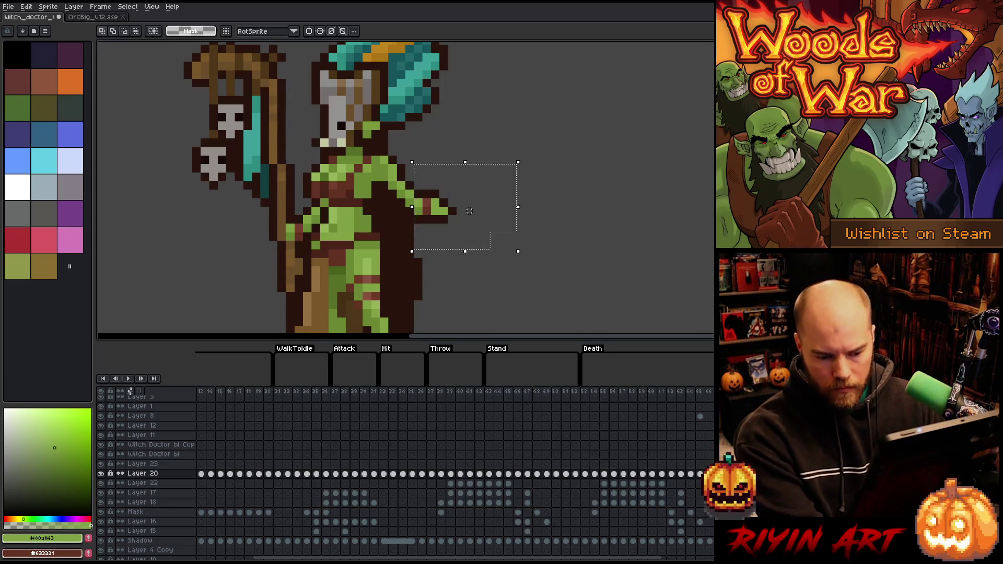
{"action": "key", "text": "."}
{"action": "key", "text": "Delete"}
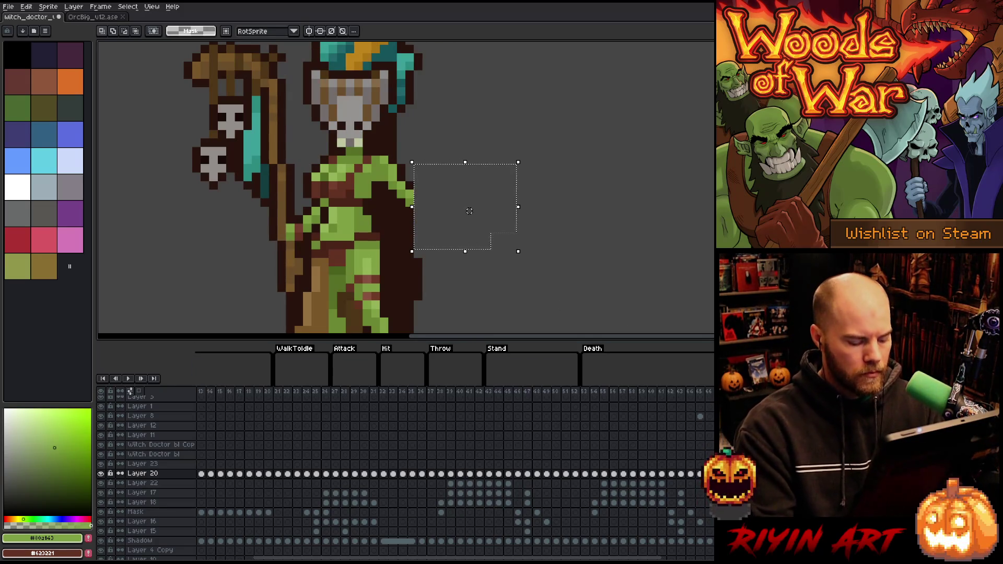
{"action": "key", "text": "ctrl+v"}
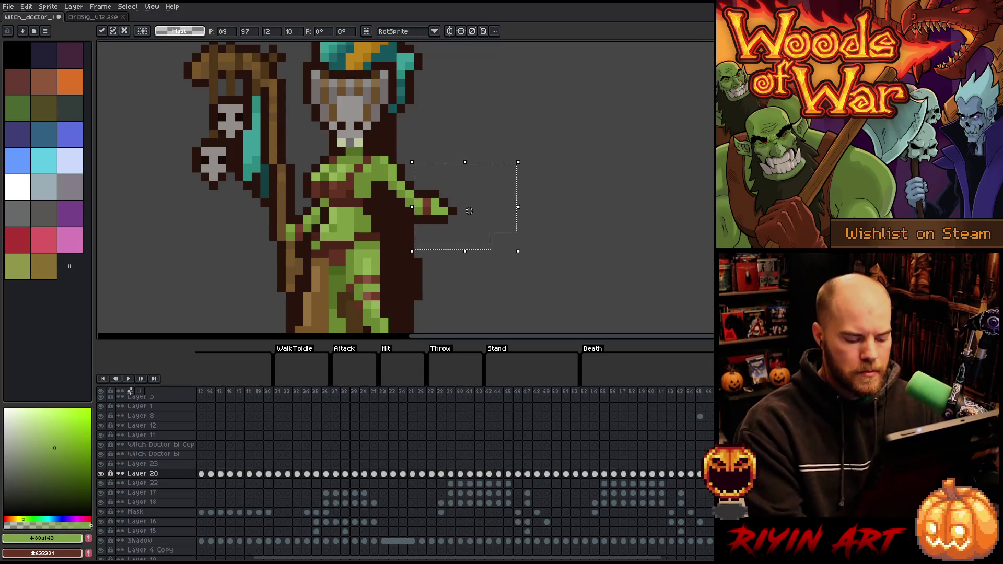
{"action": "key", "text": "ctrl+d"}
{"action": "mouse_move", "coordinate": [512, 134]}
{"action": "left_mouse_down"}
{"action": "mouse_move", "coordinate": [465, 246]}
{"action": "mouse_move", "coordinate": [421, 268]}
{"action": "left_mouse_up"}
{"action": "left_click", "coordinate": [427, 267]}
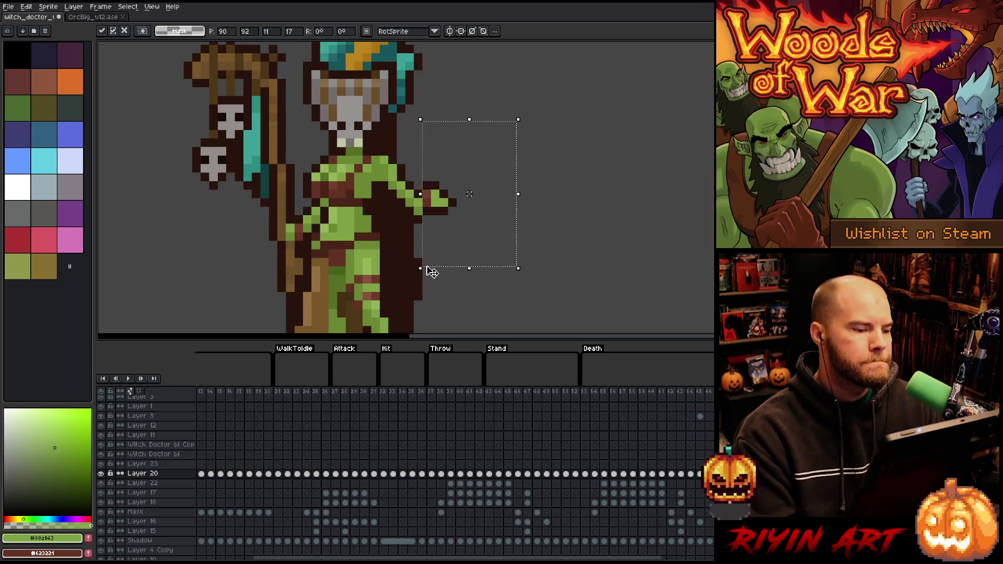
{"action": "key", "text": "ctrl+d"}
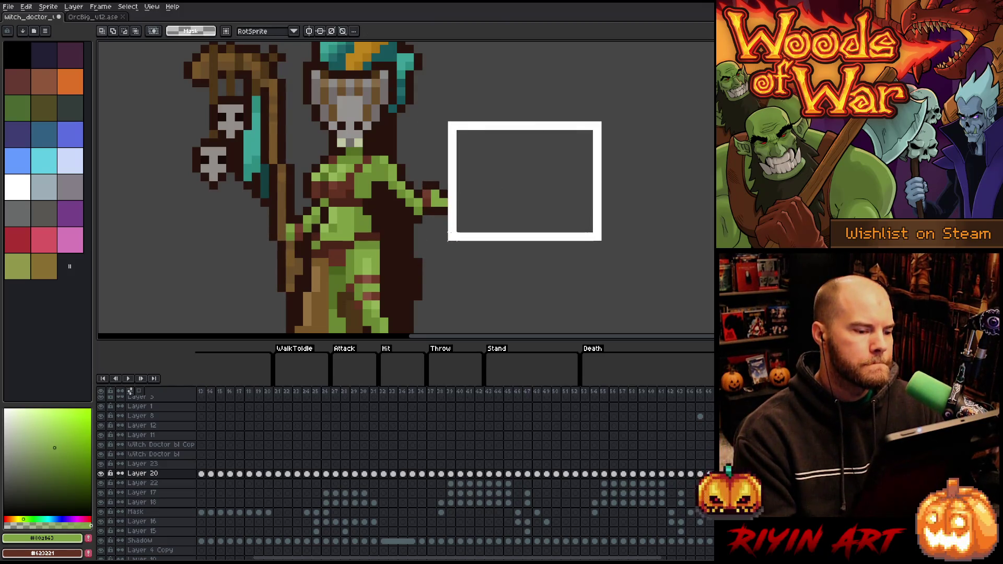
Adjust the area beside the hand and compare the raised hand across neighbouring frames.
{"action": "mouse_move", "coordinate": [449, 239]}
{"action": "left_mouse_down"}
{"action": "mouse_move", "coordinate": [448, 227]}
{"action": "mouse_move", "coordinate": [516, 197]}
{"action": "mouse_move", "coordinate": [459, 253]}
{"action": "mouse_move", "coordinate": [503, 237]}
{"action": "mouse_move", "coordinate": [495, 242]}
{"action": "left_mouse_up"}
{"action": "key", "text": "ctrl+d"}
{"action": "mouse_move", "coordinate": [526, 129]}
{"action": "left_mouse_down"}
{"action": "mouse_move", "coordinate": [414, 258]}
{"action": "mouse_move", "coordinate": [413, 225]}
{"action": "left_mouse_up"}
{"action": "left_click", "coordinate": [469, 177]}
{"action": "key", "text": "ctrl+d"}
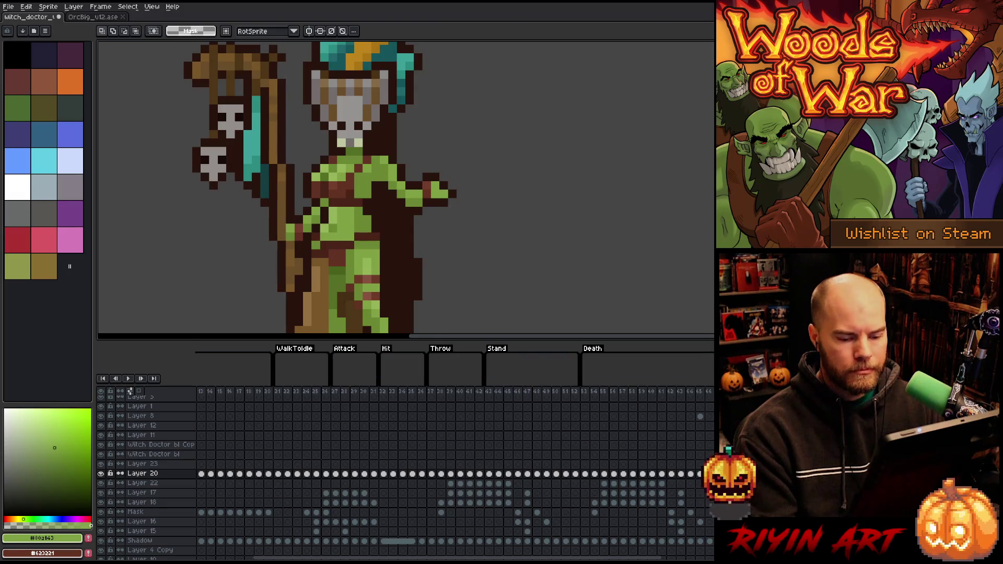
{"action": "left_click_drag", "start_coordinate": [500, 128], "coordinate": [413, 225]}
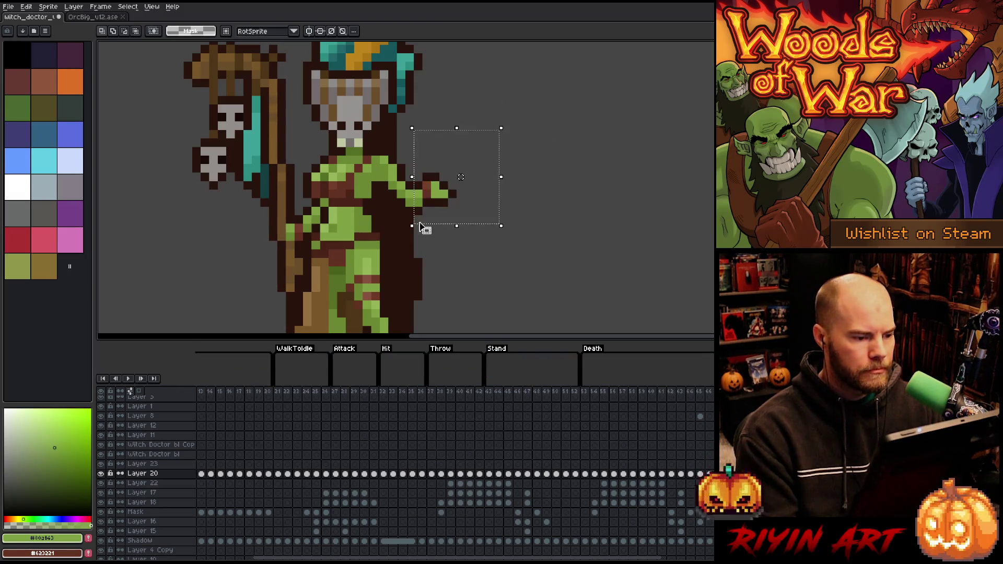
{"action": "key", "text": "period"}
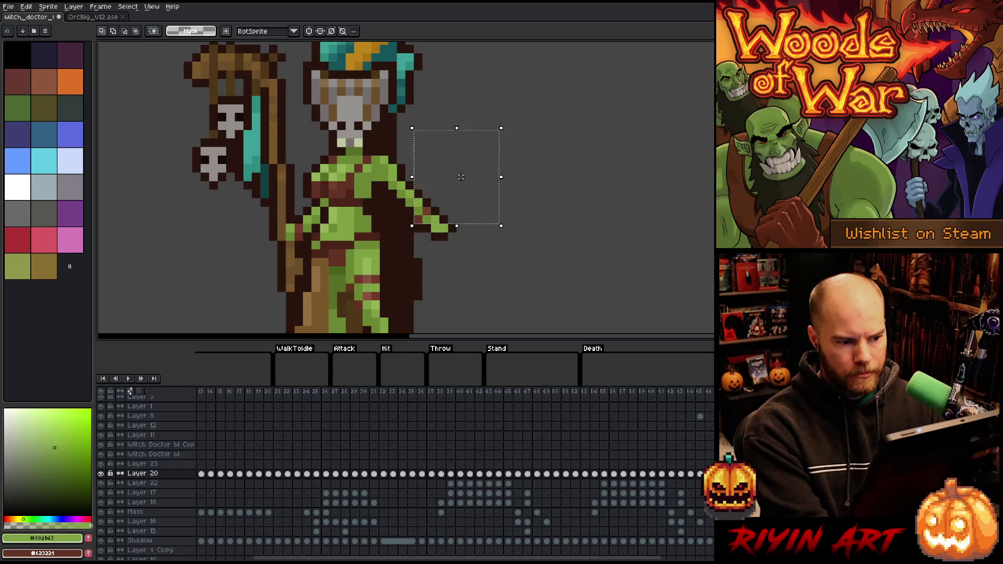
{"action": "key", "text": "period"}
{"action": "key", "text": "ctrl+d"}
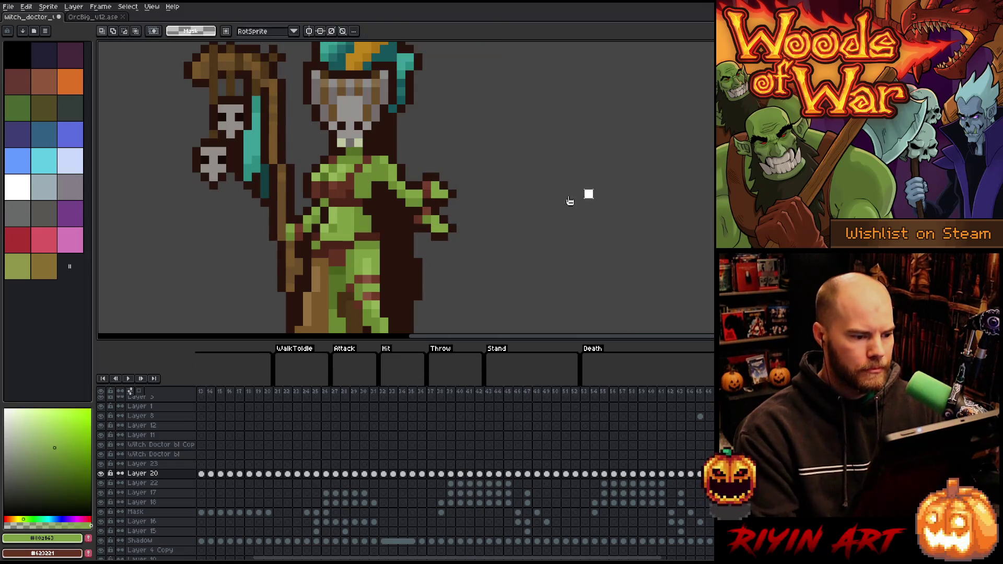
{"action": "left_click_drag", "start_coordinate": [475, 204], "coordinate": [420, 260]}
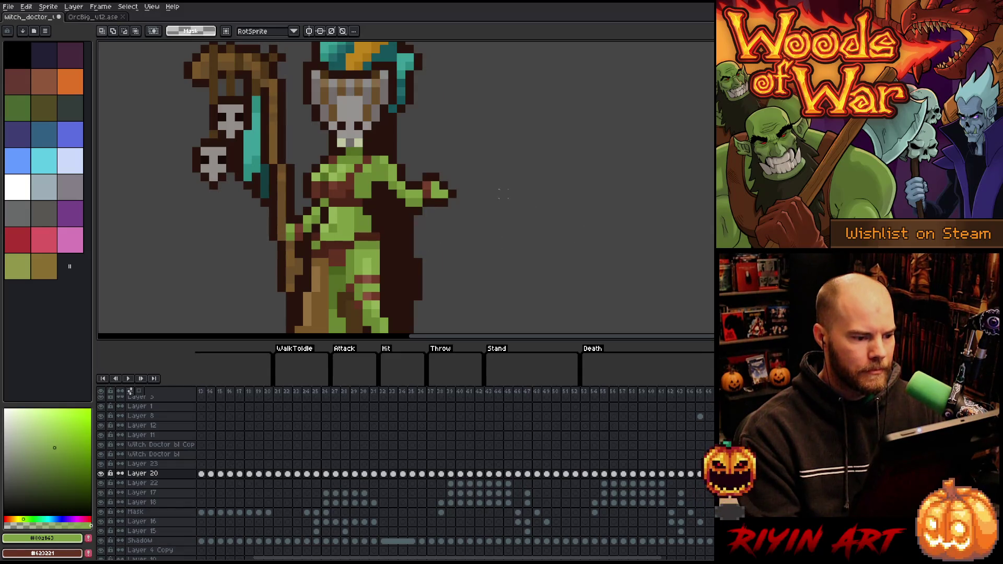
{"action": "scroll", "coordinate": [530, 198], "scroll_direction": "down", "scroll_amount": 4}
{"action": "scroll", "coordinate": [529, 198], "scroll_direction": "up", "scroll_amount": 1}
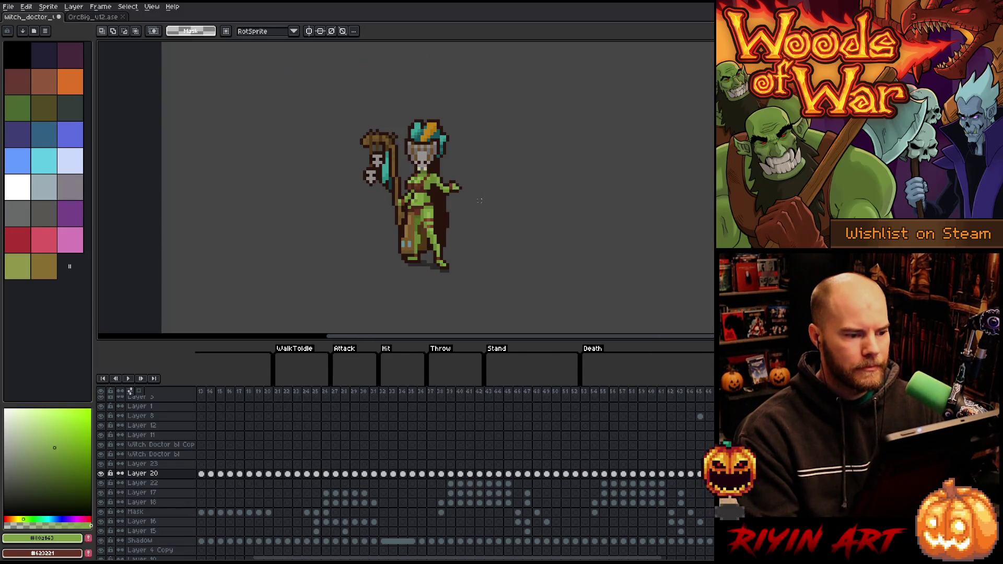
{"action": "left_click", "coordinate": [586, 391]}
{"action": "key", "text": "Return"}
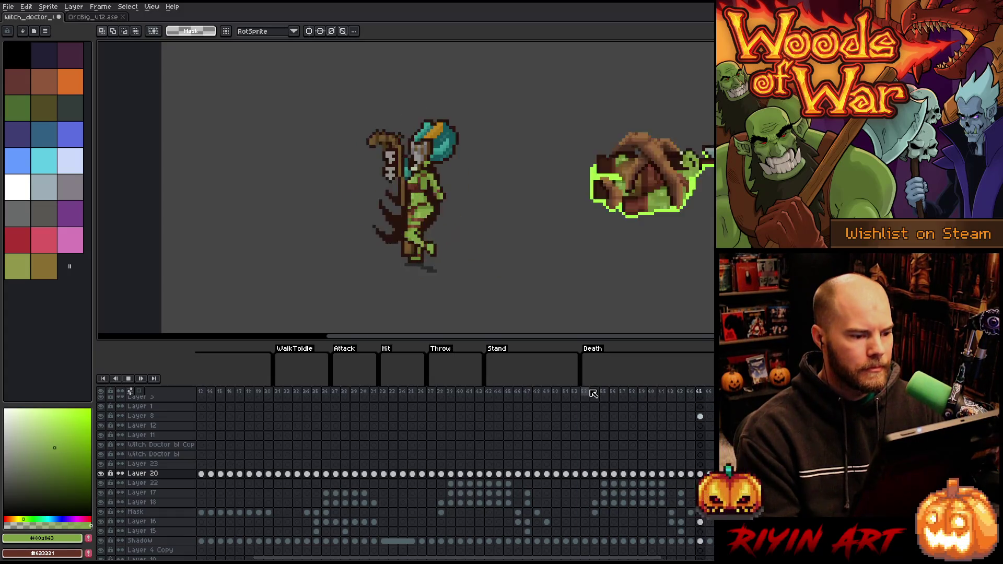
{"action": "left_click", "coordinate": [594, 391]}
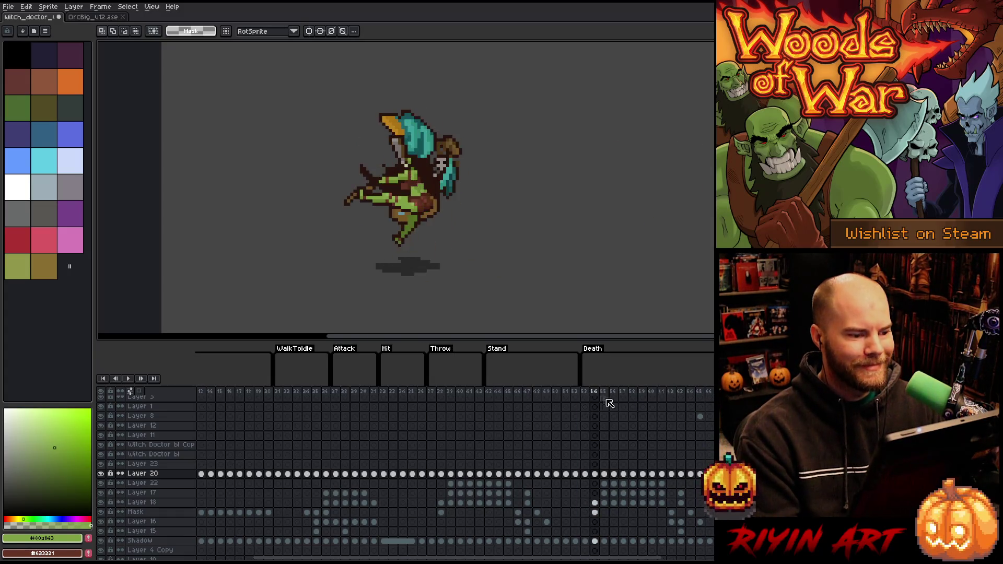
{"action": "key", "text": "Home"}
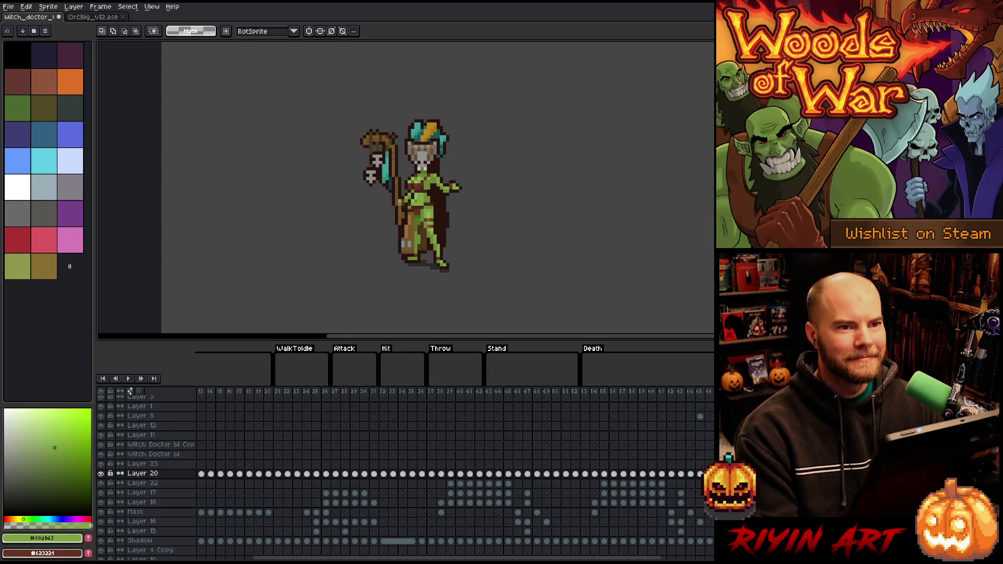
{"action": "left_click", "coordinate": [142, 463]}
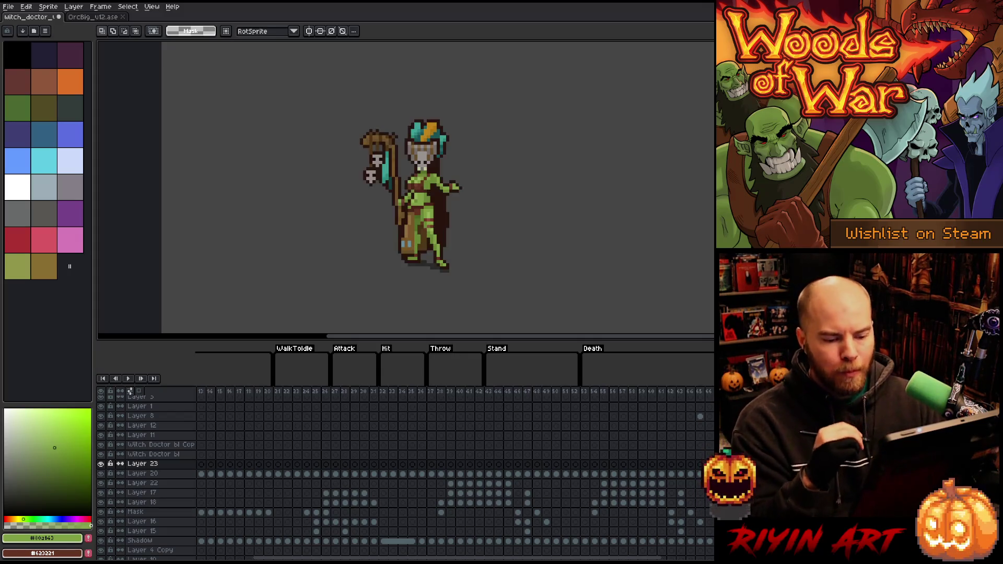
{"action": "left_click", "coordinate": [661, 392]}
{"action": "key", "text": "Return"}
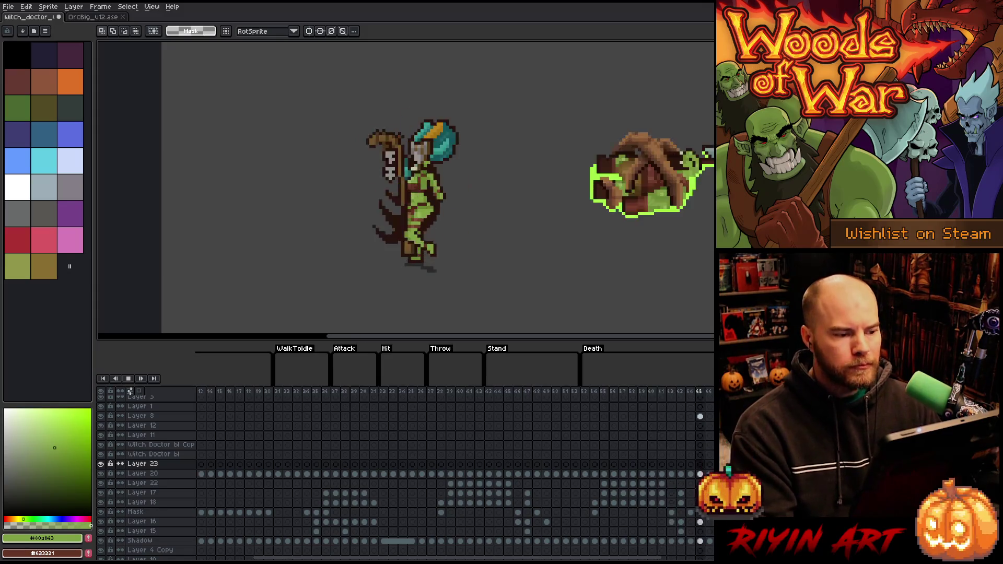
{"action": "key", "text": "Return"}
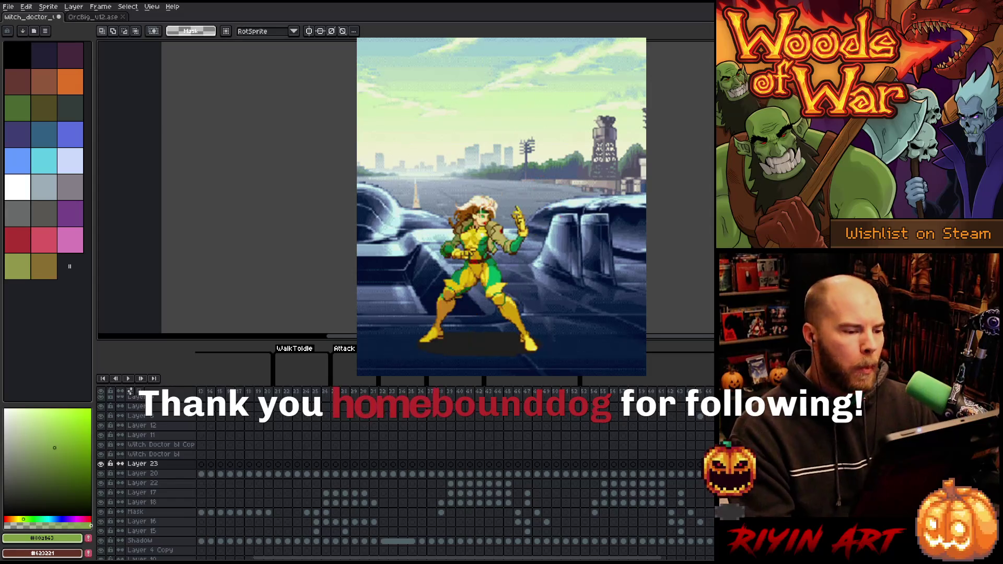
{"action": "left_click", "coordinate": [142, 473]}
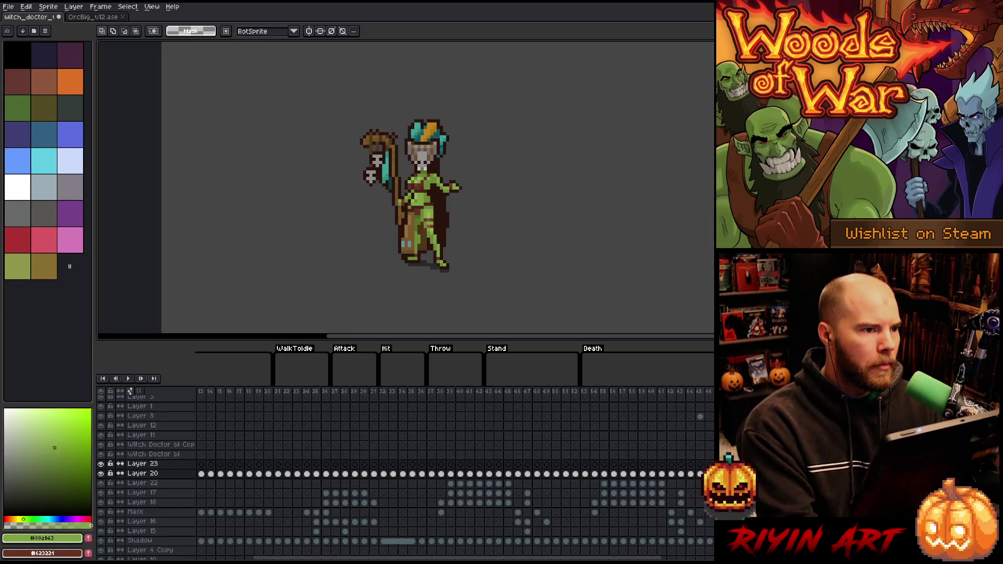
{"action": "key", "text": "Up"}
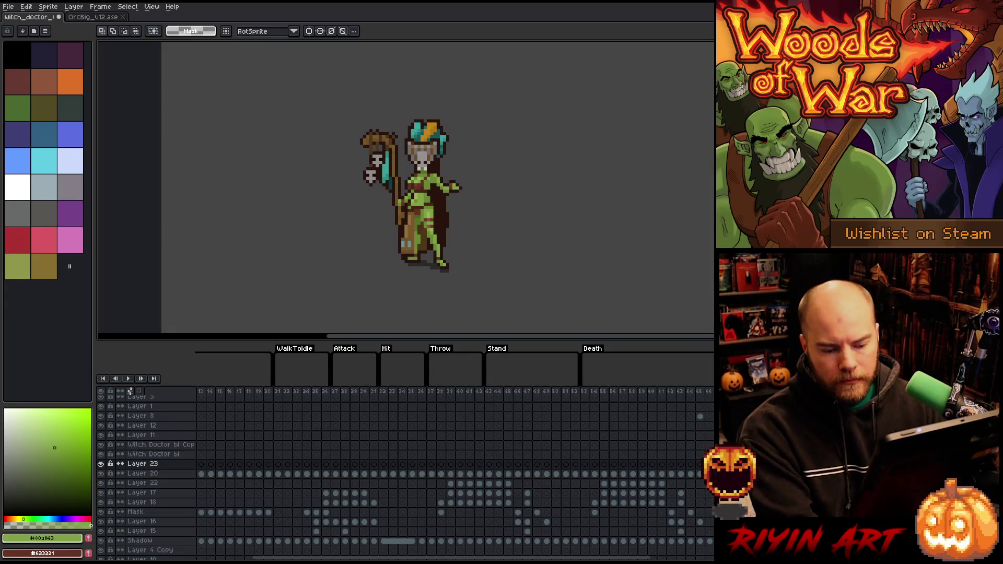
{"action": "key", "text": "Up"}
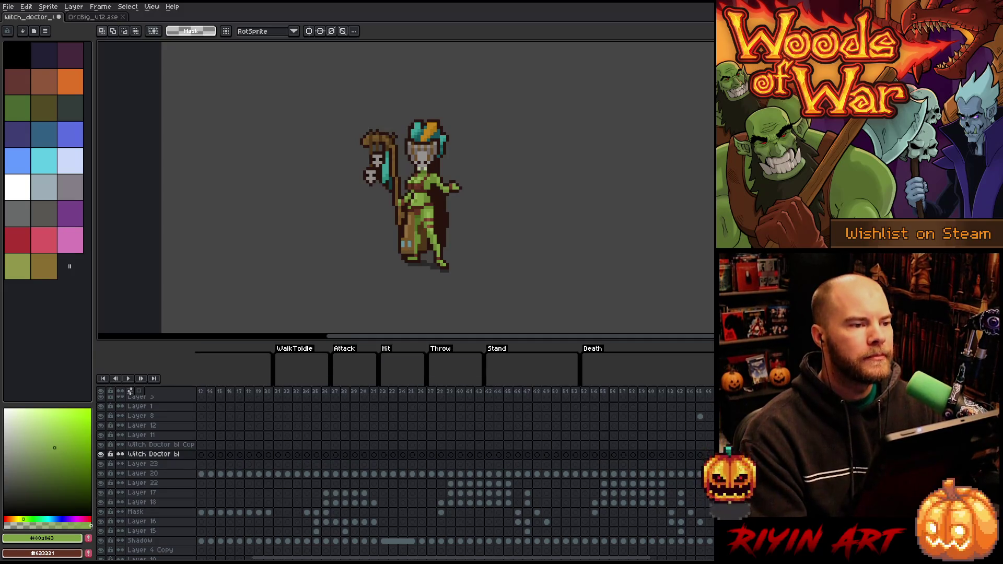
{"action": "left_click", "coordinate": [701, 416]}
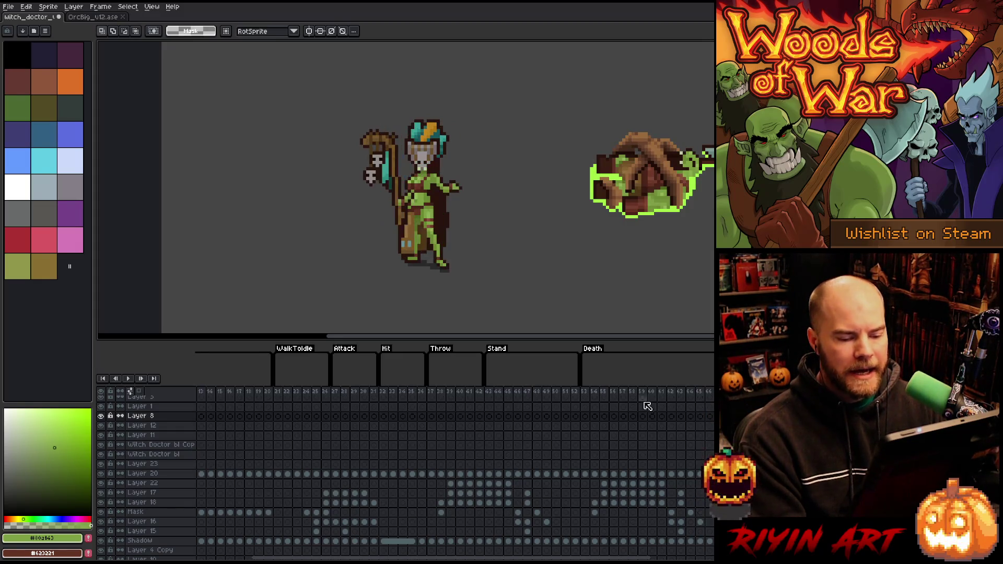
{"action": "left_click", "coordinate": [594, 393]}
Play the Death animation, restarting it from frames 53 and 54.
{"action": "key", "text": "Return"}
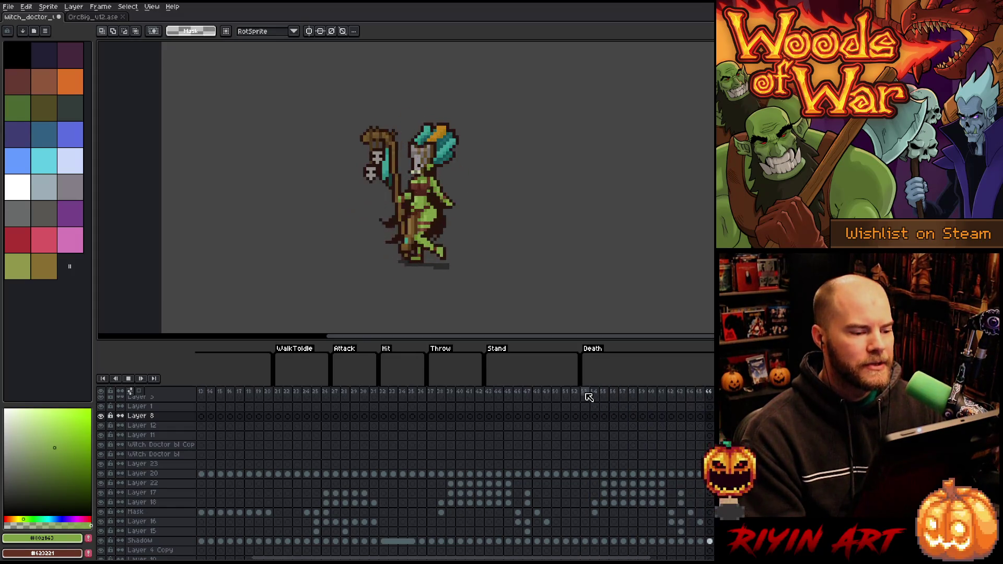
{"action": "left_click", "coordinate": [586, 396]}
{"action": "key", "text": "Return"}
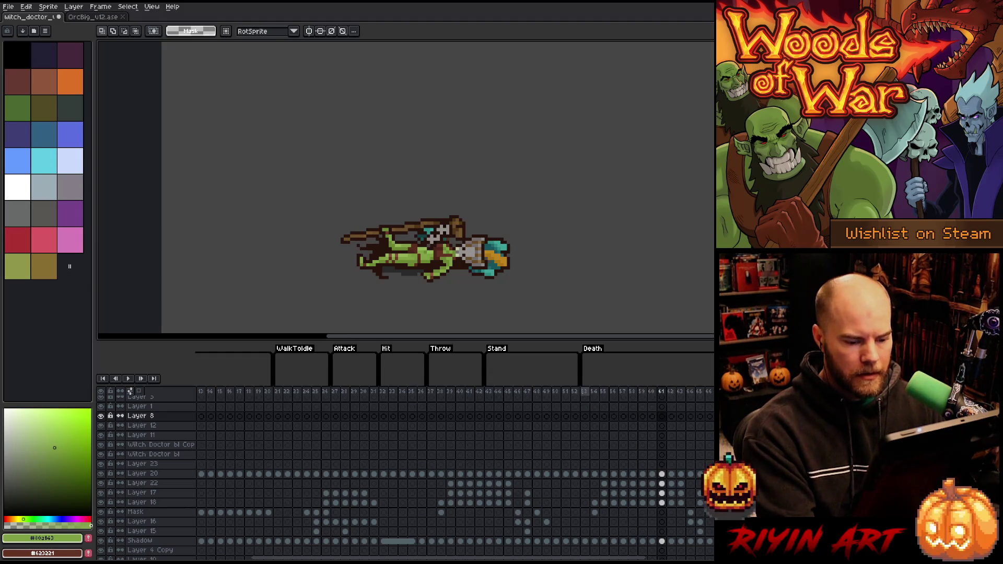
{"action": "left_click", "coordinate": [590, 394]}
{"action": "key", "text": "Return"}
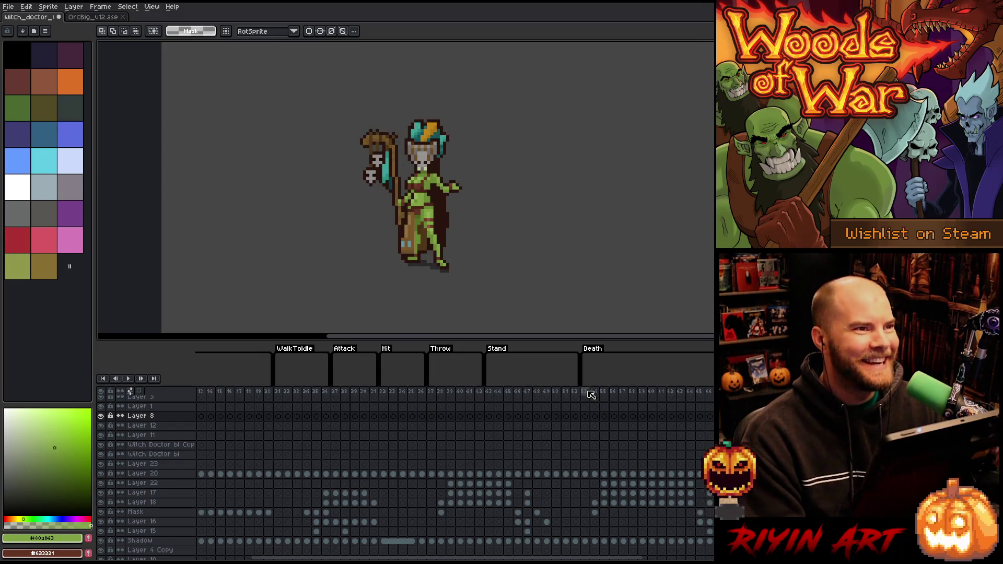
{"action": "key", "text": "Return"}
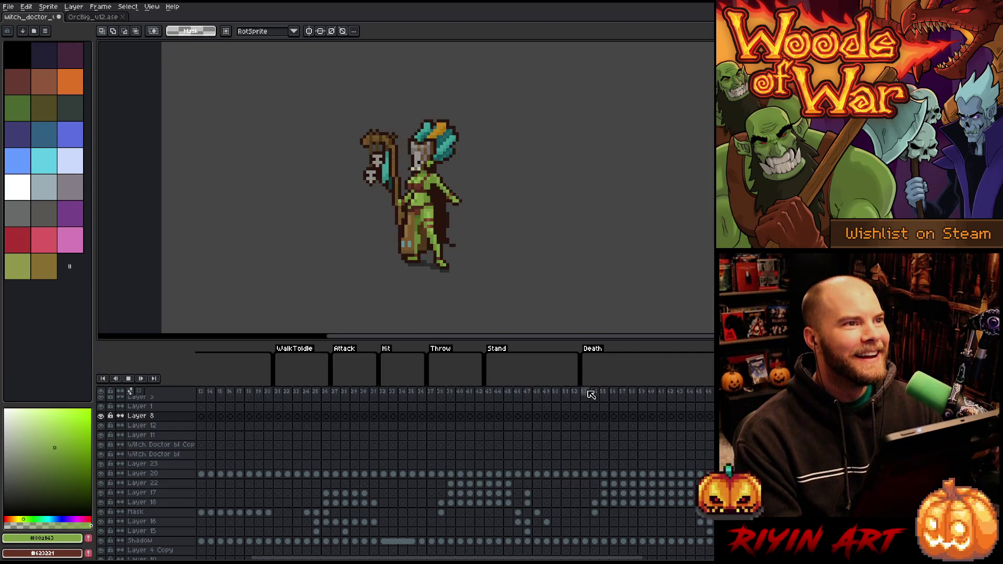
{"action": "key", "text": "Return"}
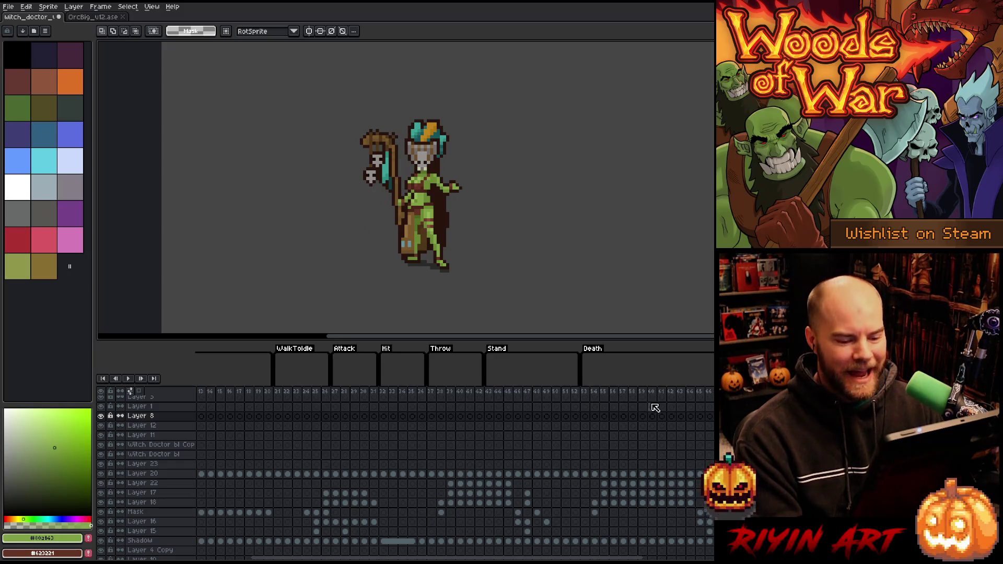
Replay Death from frame 58 and stop on the frame with the brown bundle.
{"action": "left_click", "coordinate": [633, 394]}
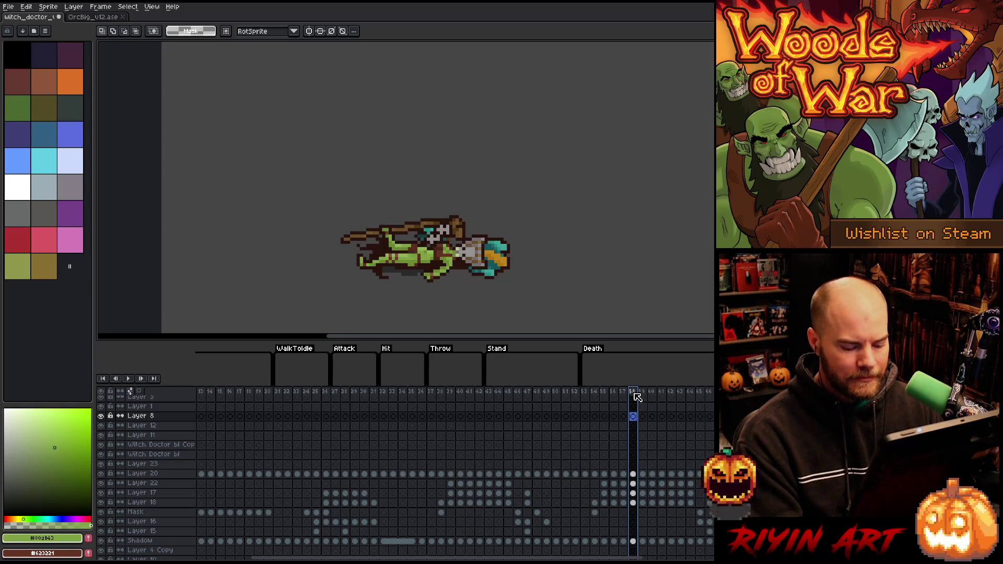
{"action": "key", "text": "Right"}
{"action": "key", "text": "Return"}
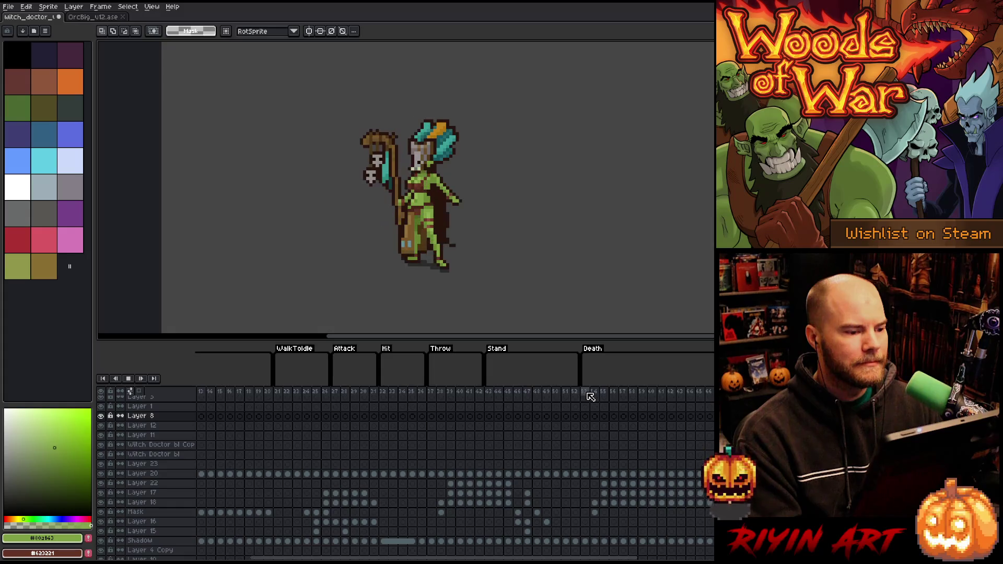
{"action": "left_click", "coordinate": [590, 397]}
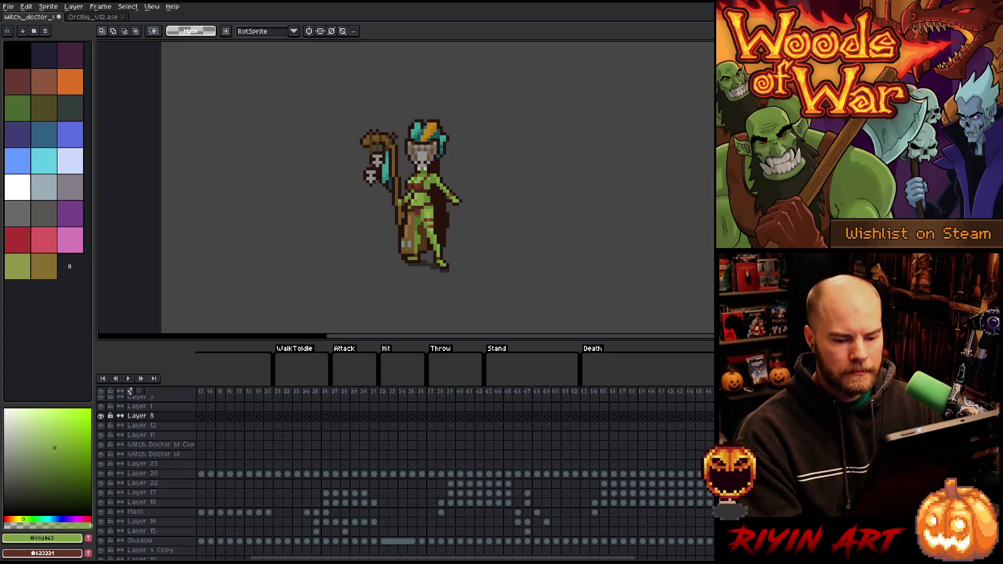
{"action": "key", "text": "Right"}
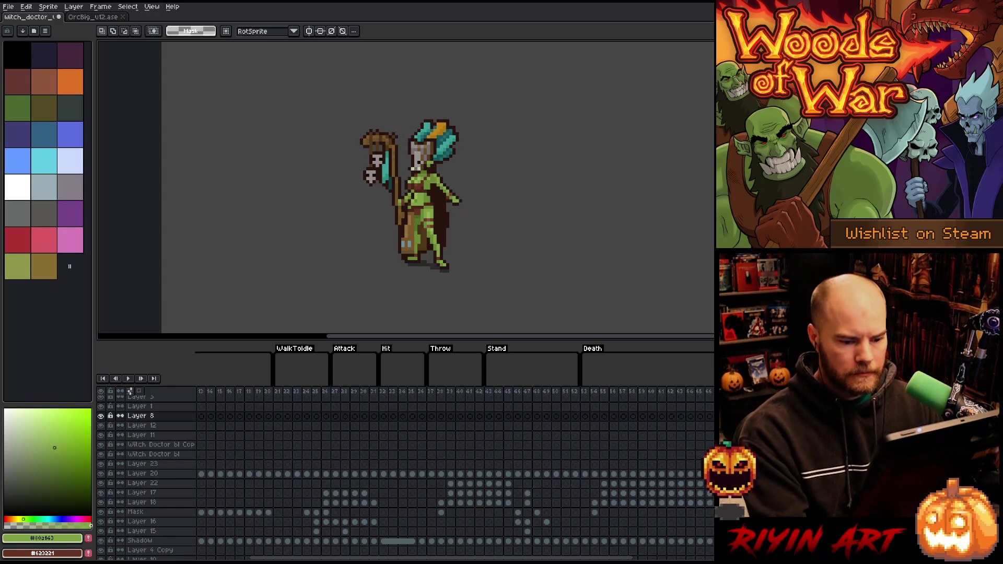
{"action": "left_click", "coordinate": [640, 393]}
{"action": "key", "text": "Return"}
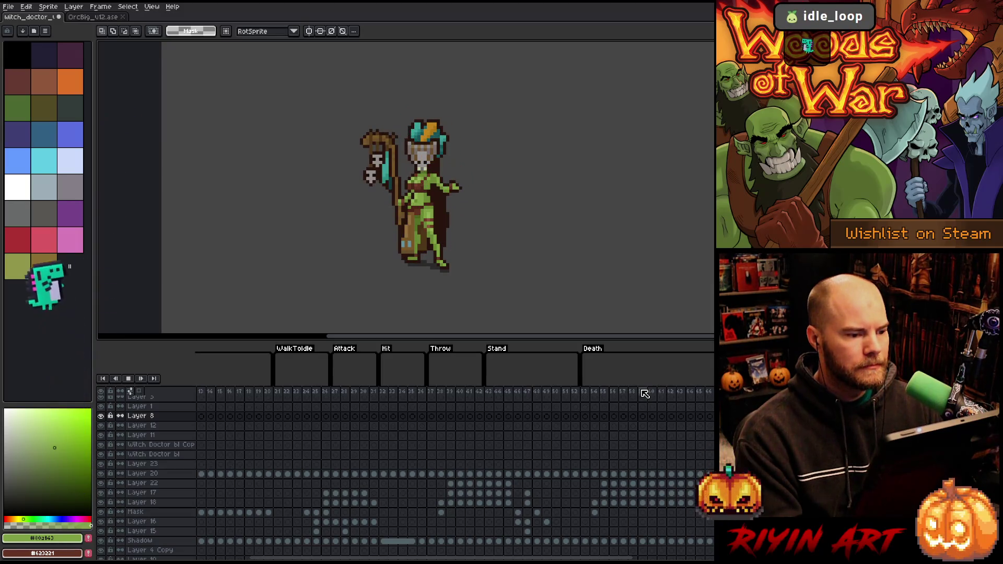
{"action": "key", "text": "Return"}
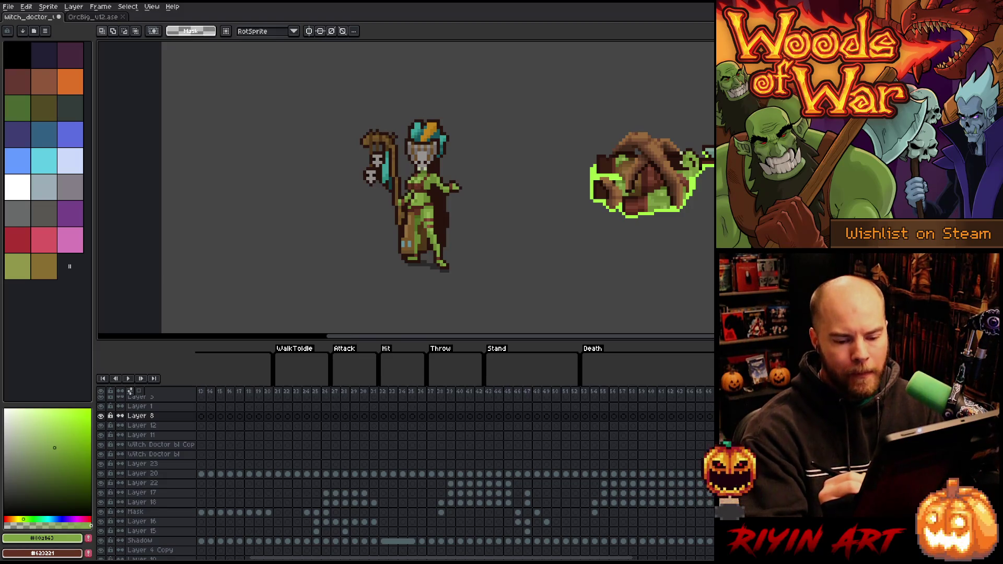
Sample the staff's brown as the Pencil drawing colour.
{"action": "left_click", "coordinate": [151, 454]}
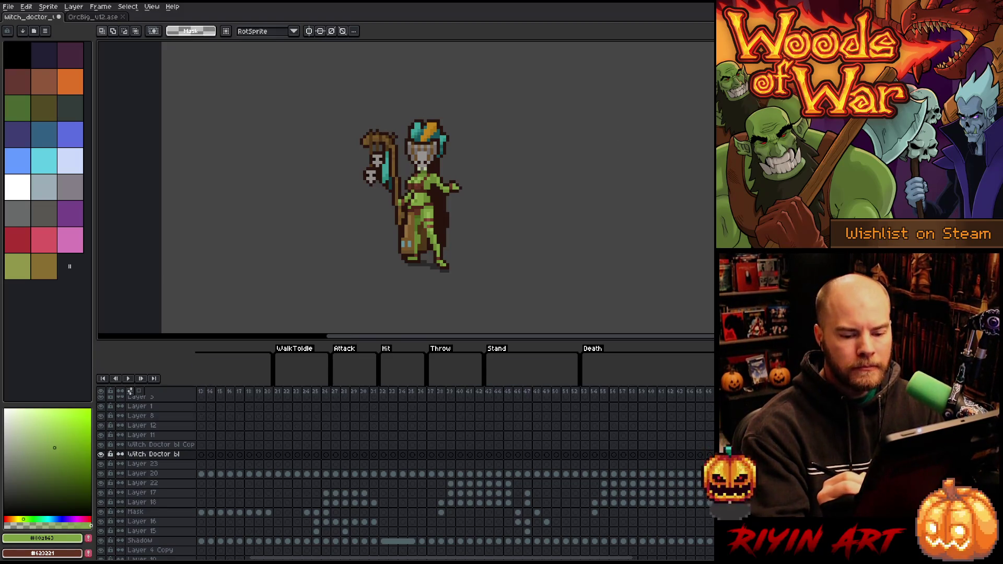
{"action": "left_click", "coordinate": [141, 416]}
{"action": "key", "text": "b"}
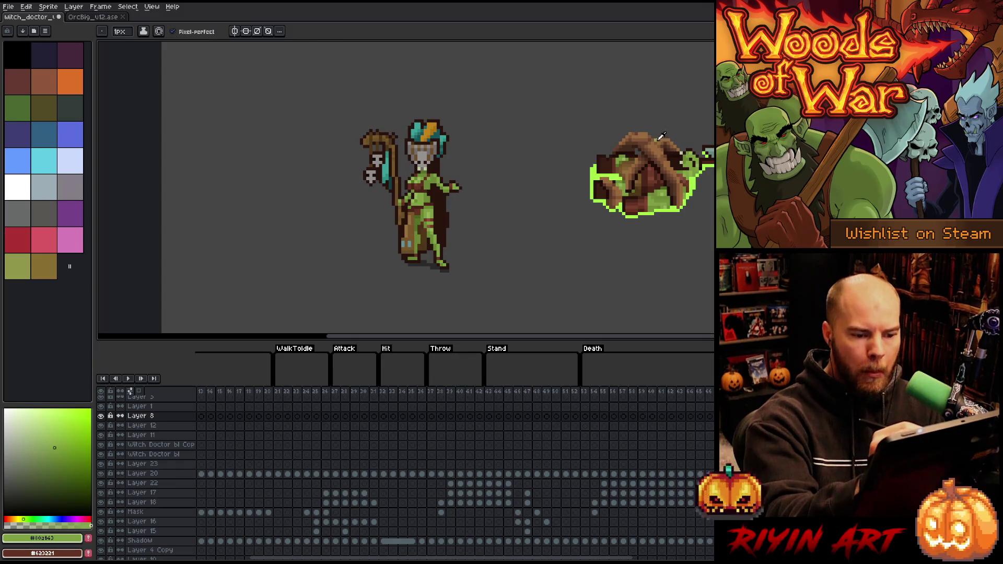
{"action": "key", "text": "i"}
{"action": "left_click", "coordinate": [660, 145]}
{"action": "left_click", "coordinate": [660, 151]}
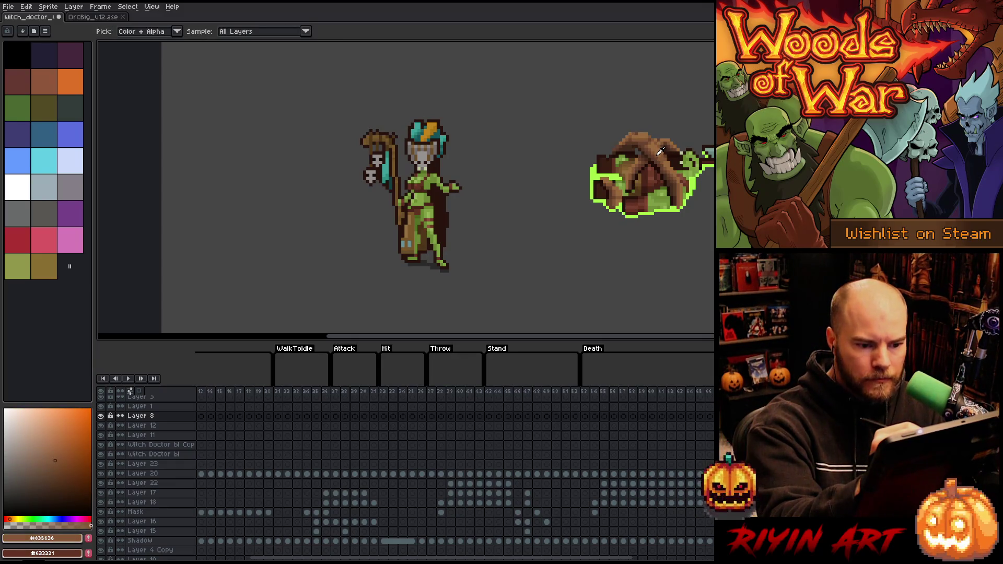
{"action": "key", "text": "b"}
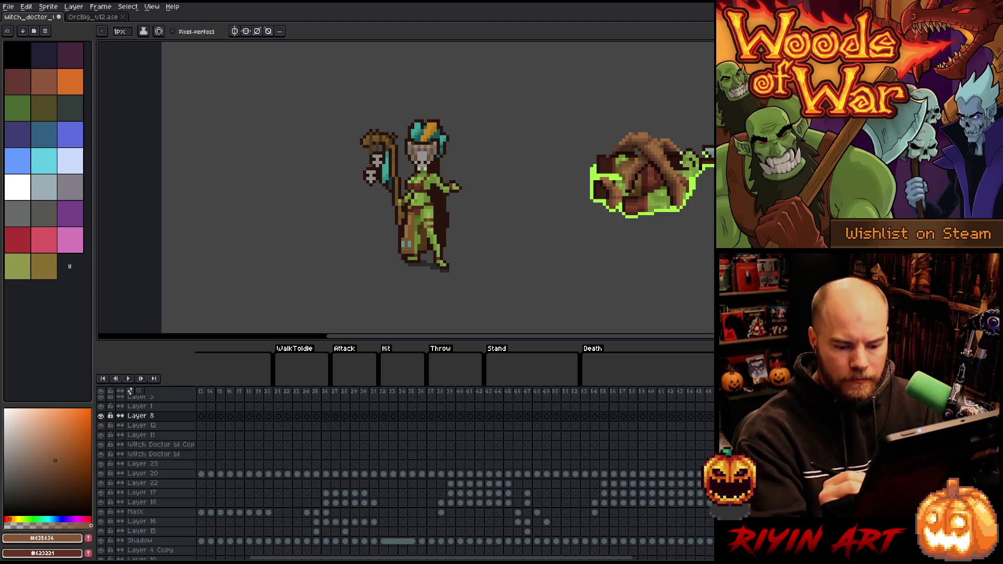
Add a new layer above Layer 23 and name it 'roots'.
{"action": "left_click", "coordinate": [153, 454]}
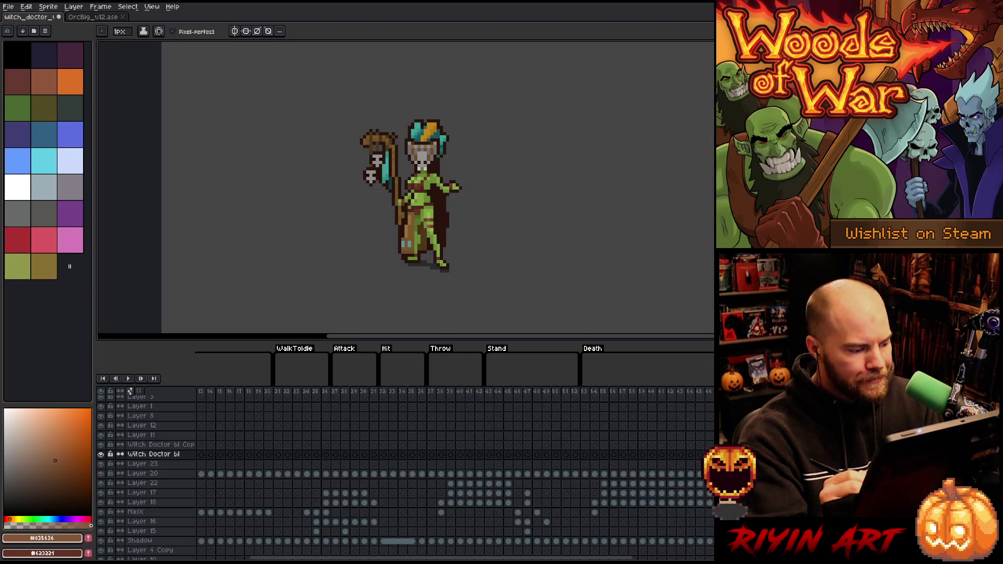
{"action": "left_click", "coordinate": [142, 463]}
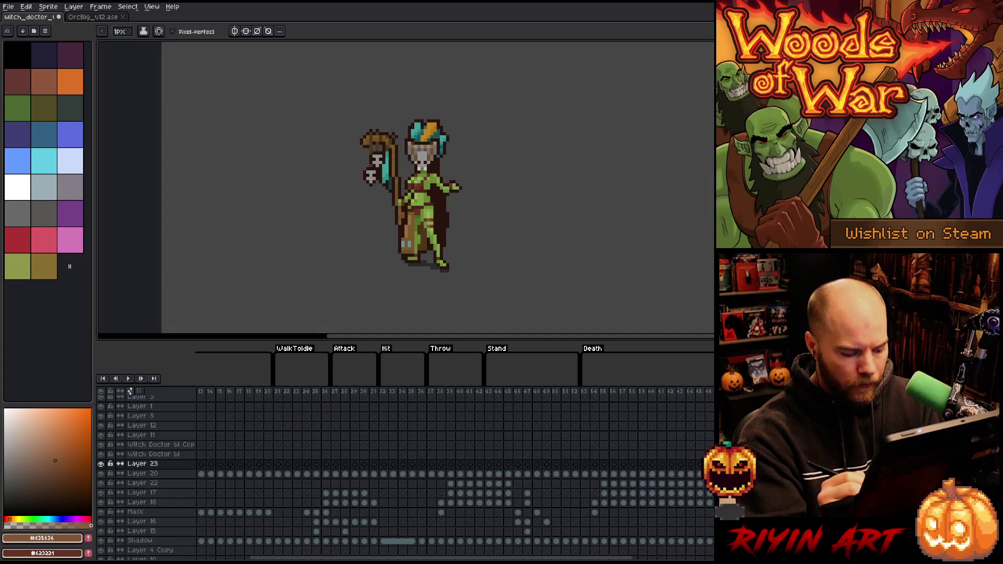
{"action": "key", "text": "shift+n"}
{"action": "double_click", "coordinate": [142, 464]}
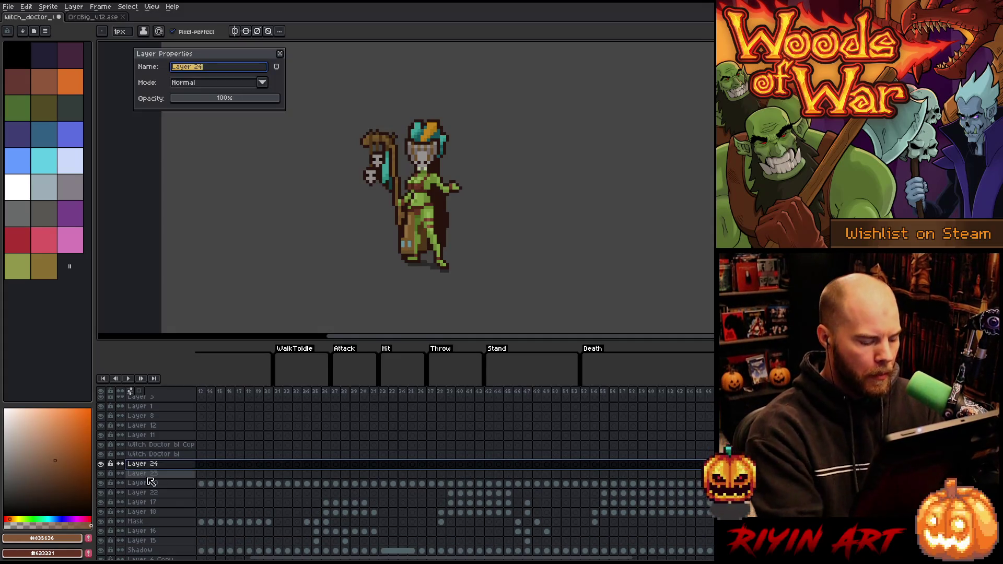
{"action": "type", "text": "roots"}
{"action": "key", "text": "Return"}
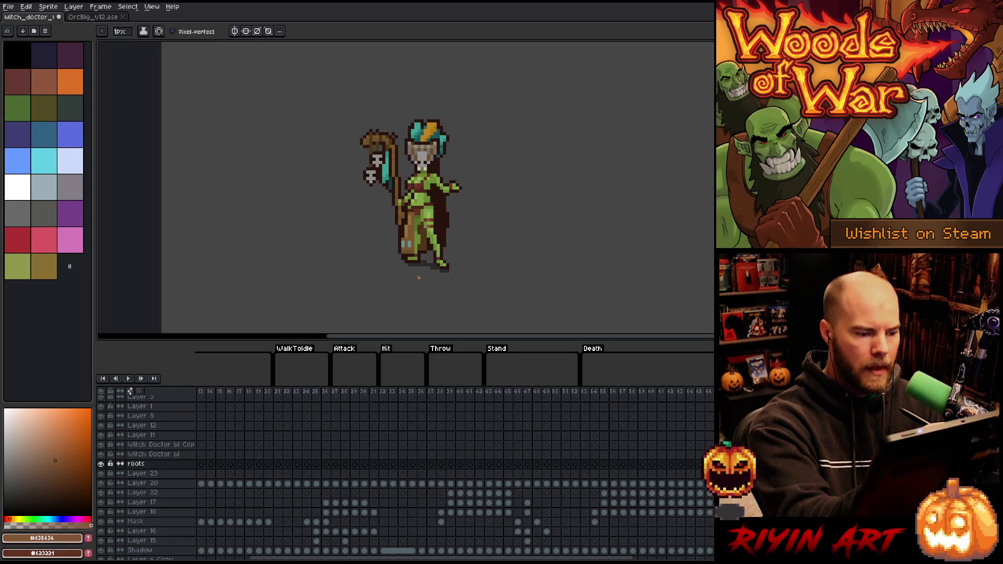
Draw brown root strands below the staff, around the legs and along both robe edges.
{"action": "left_click_drag", "start_coordinate": [418, 284], "coordinate": [393, 224]}
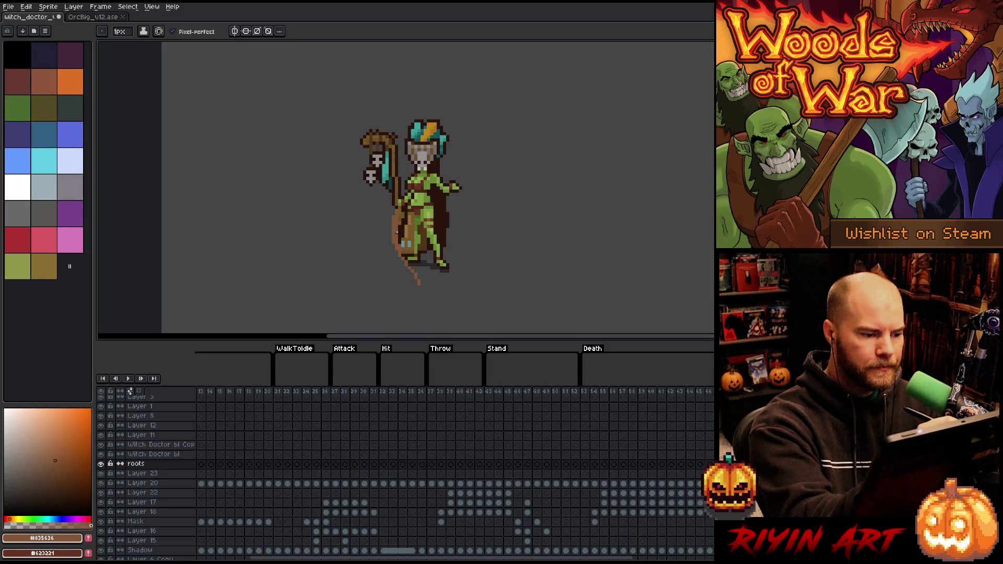
{"action": "left_click_drag", "start_coordinate": [419, 272], "coordinate": [403, 255]}
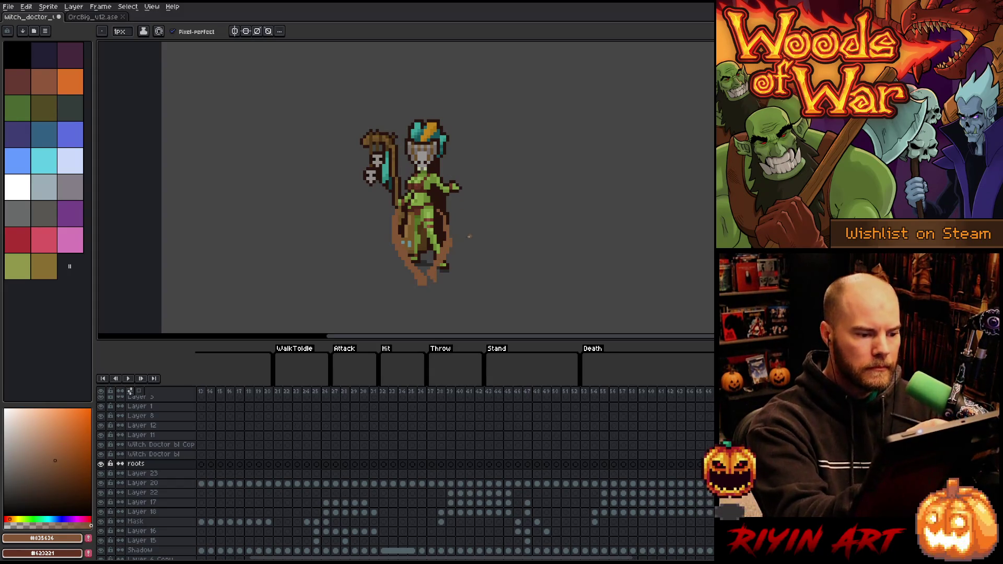
{"action": "mouse_move", "coordinate": [456, 253]}
{"action": "left_mouse_down"}
{"action": "mouse_move", "coordinate": [453, 207]}
{"action": "mouse_move", "coordinate": [457, 246]}
{"action": "left_mouse_up"}
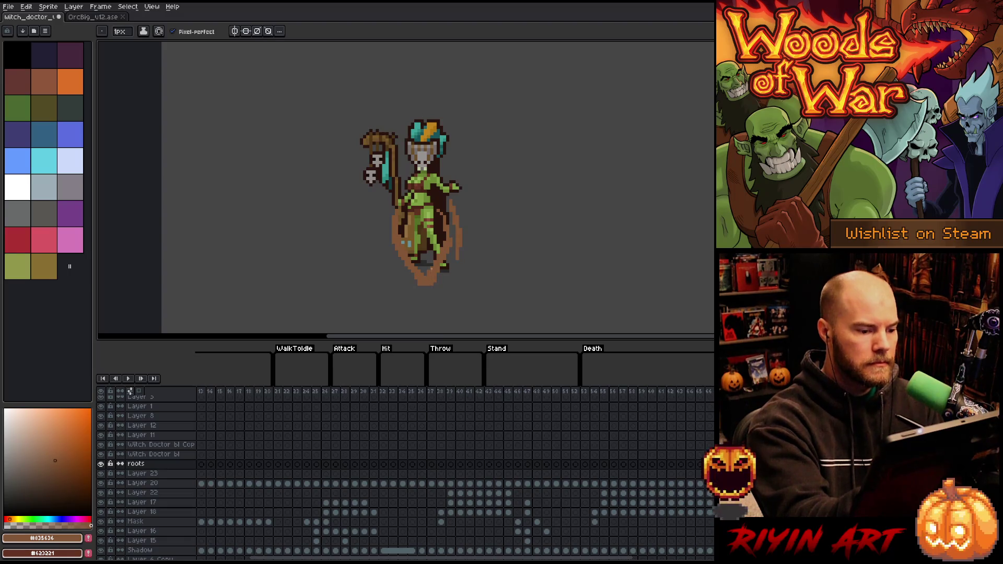
{"action": "key", "text": "e"}
{"action": "key", "text": "b"}
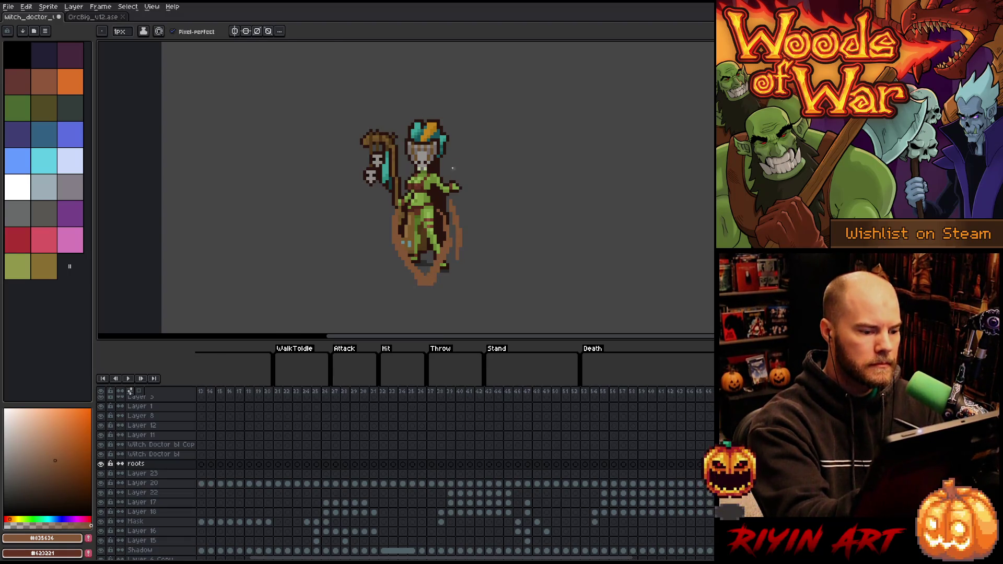
{"action": "key", "text": "e"}
{"action": "key", "text": "b"}
{"action": "mouse_move", "coordinate": [387, 268]}
{"action": "left_mouse_down"}
{"action": "mouse_move", "coordinate": [387, 249]}
{"action": "mouse_move", "coordinate": [387, 267]}
{"action": "left_mouse_up"}
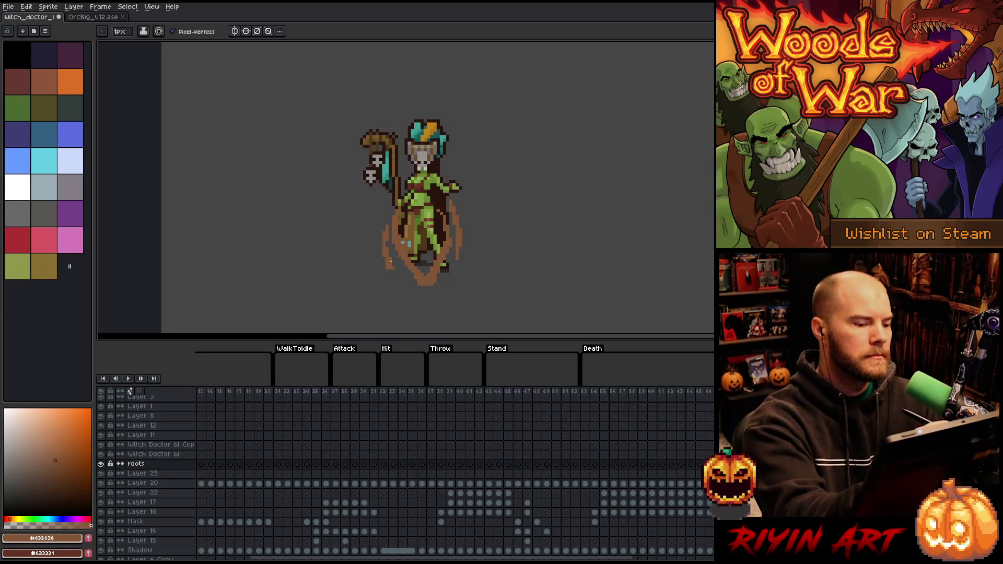
{"action": "left_click_drag", "start_coordinate": [462, 243], "coordinate": [461, 260]}
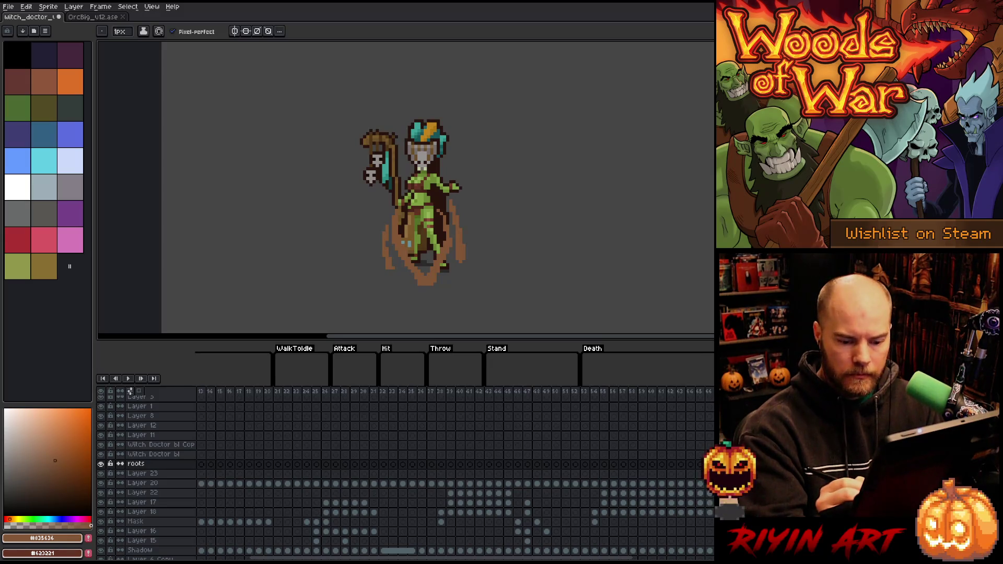
{"action": "key", "text": "ctrl+z"}
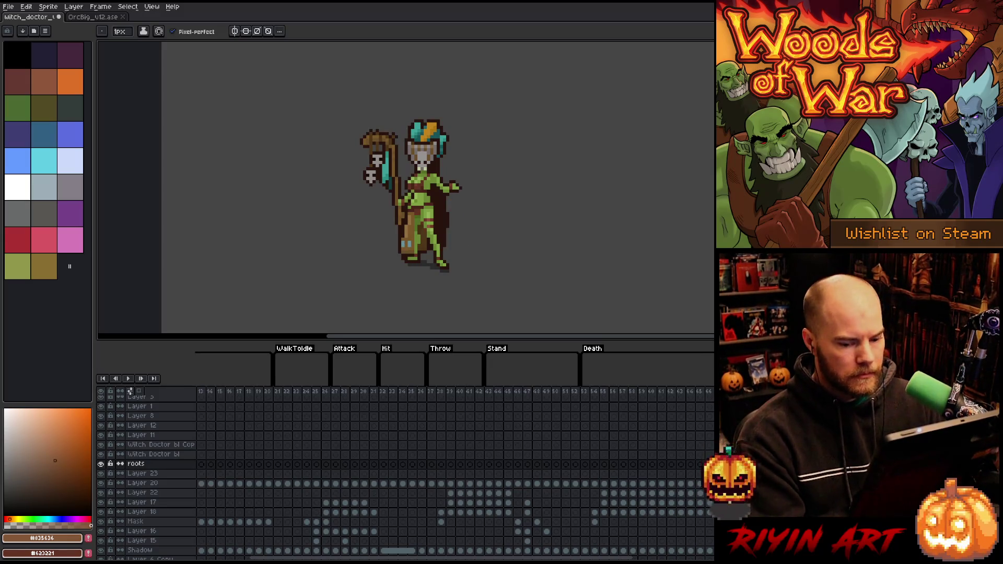
Hide the Background layer and turn on onion skinning.
{"action": "left_click", "coordinate": [102, 464], "text": "alt"}
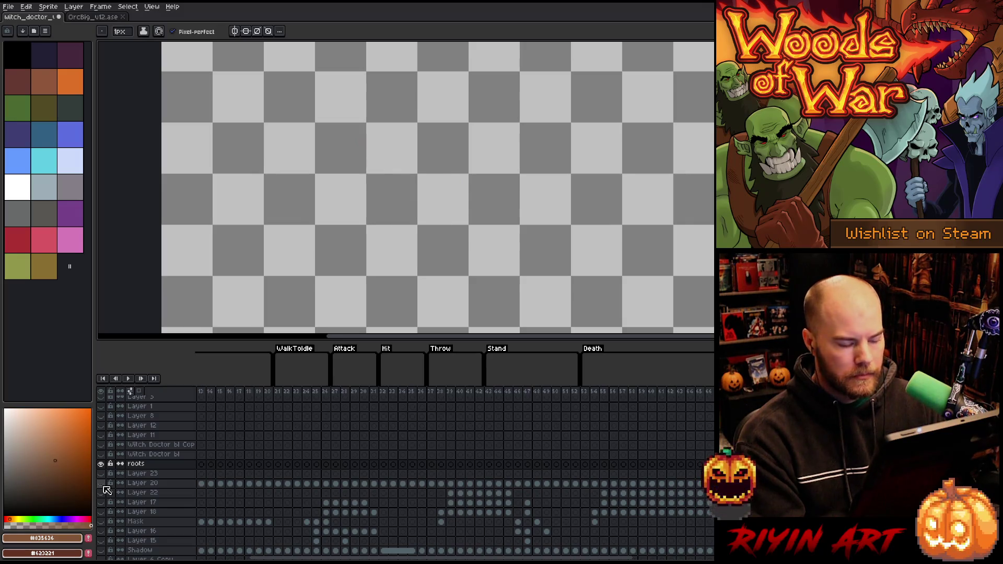
{"action": "left_click", "coordinate": [103, 465], "text": "alt"}
{"action": "scroll", "coordinate": [127, 483], "scroll_direction": "down", "scroll_amount": 3}
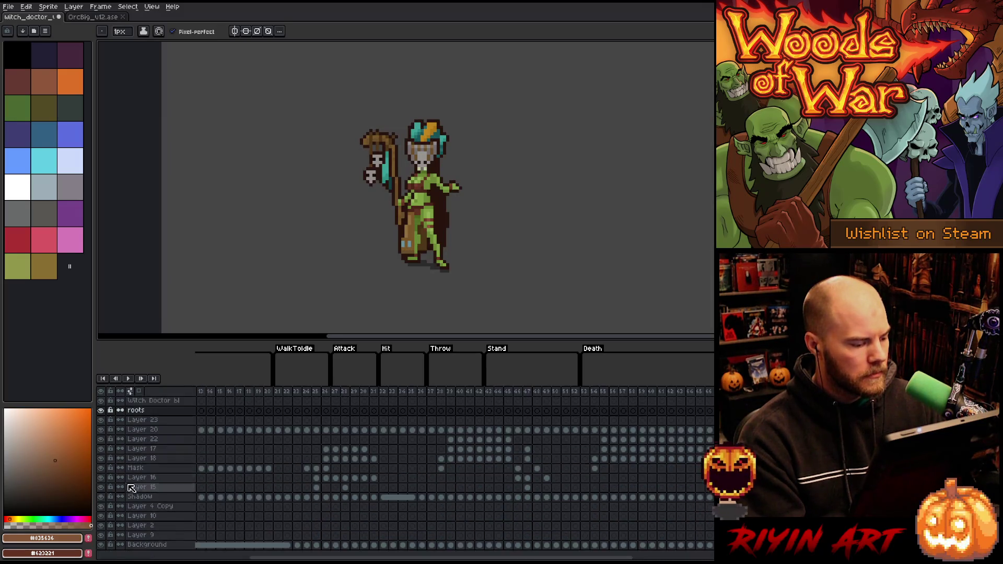
{"action": "left_click", "coordinate": [102, 546]}
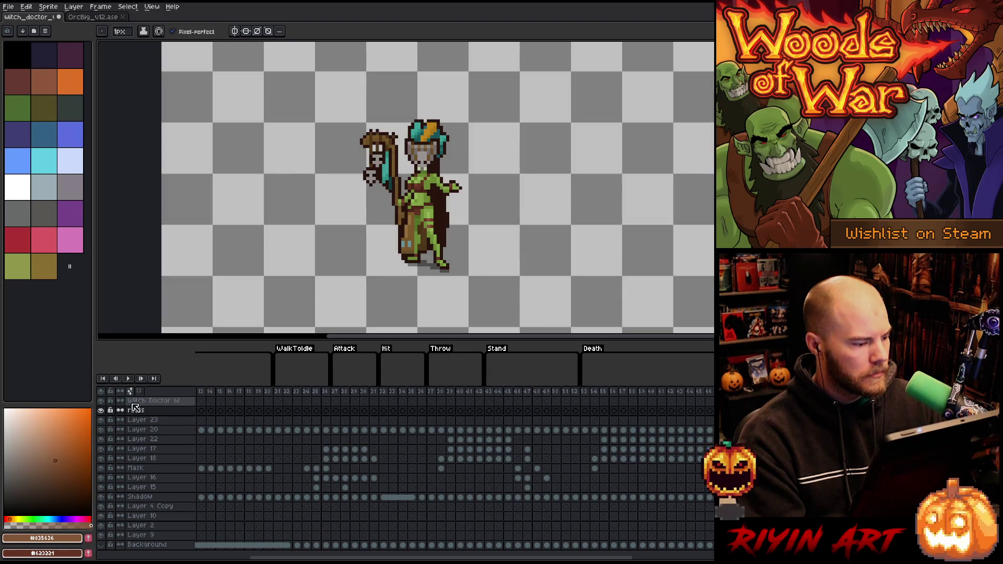
{"action": "left_click", "coordinate": [139, 391]}
{"action": "scroll", "coordinate": [202, 410], "scroll_direction": "up", "scroll_amount": 3}
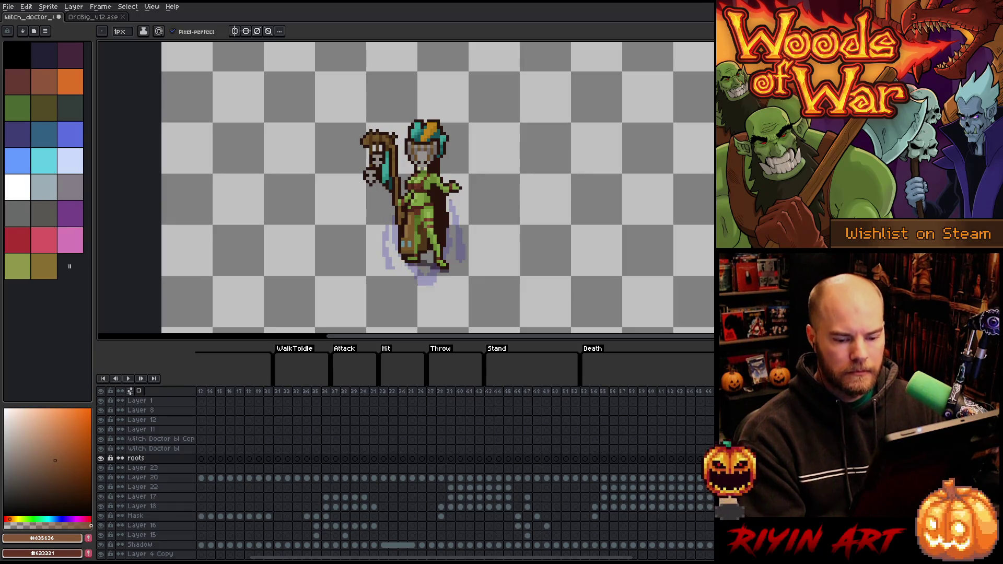
Draw brown roots under the feet and right of the figure, then play to check.
{"action": "left_click_drag", "start_coordinate": [408, 280], "coordinate": [430, 285]}
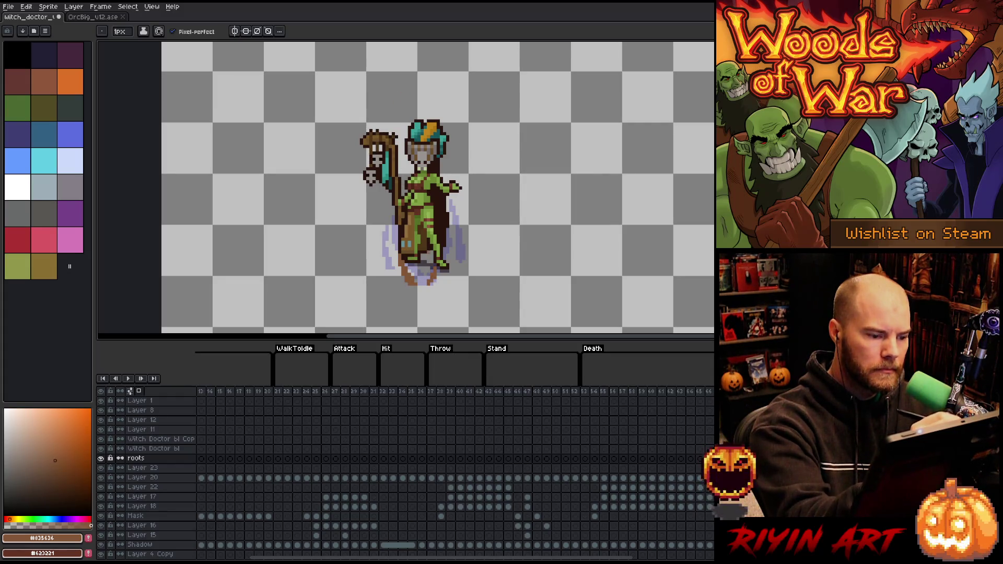
{"action": "left_click_drag", "start_coordinate": [460, 259], "coordinate": [459, 246]}
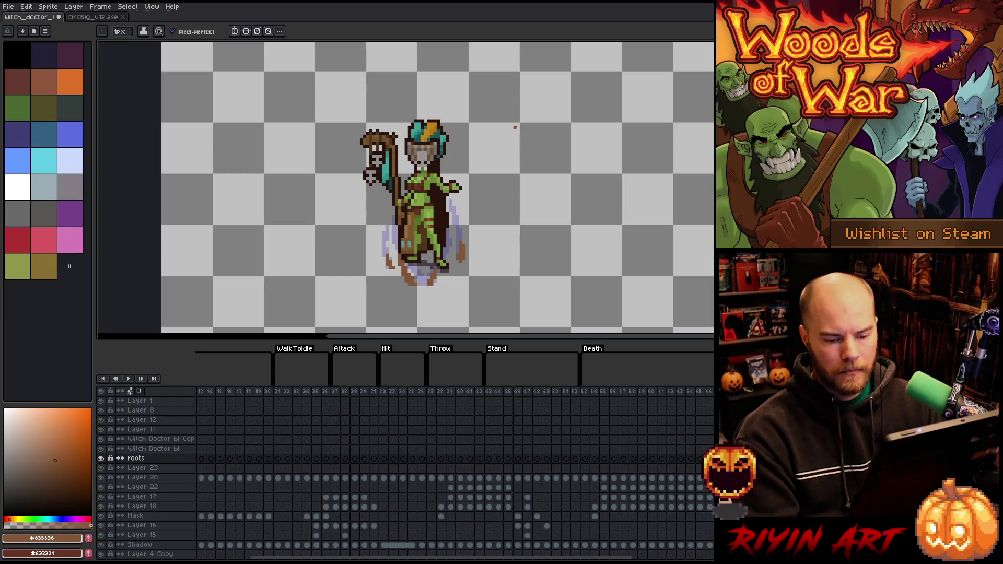
{"action": "key", "text": "Return"}
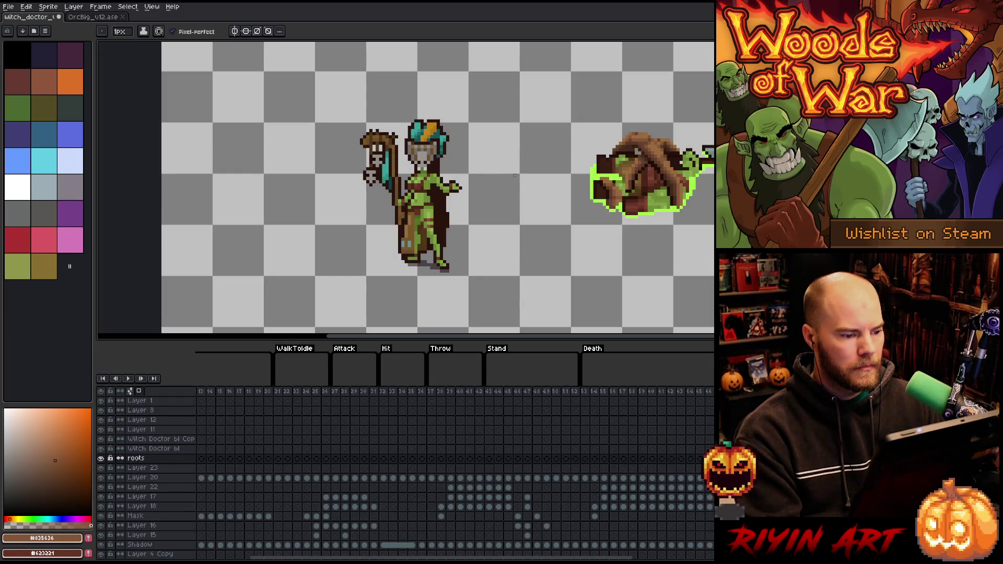
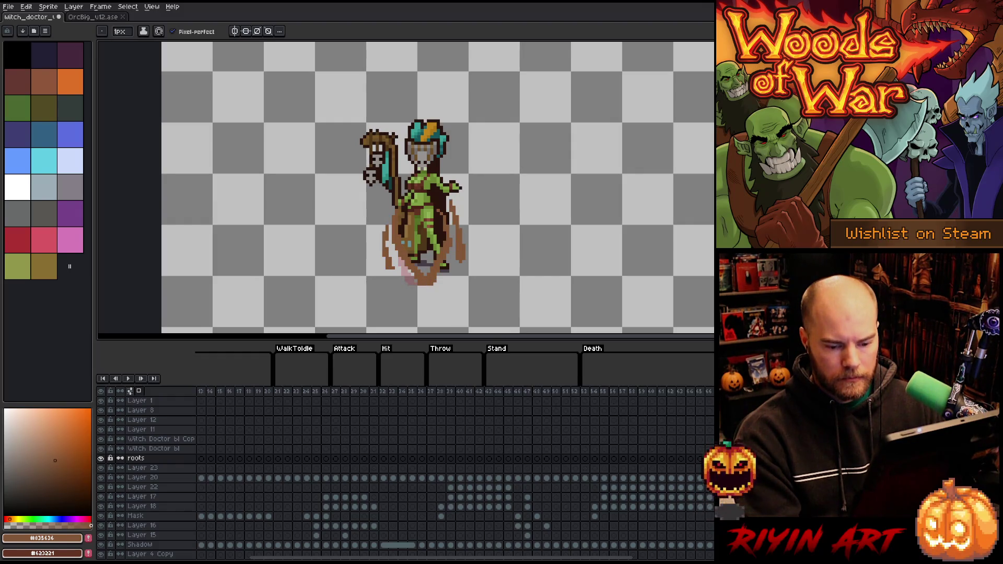
Make Layer 23 active, play and stop the animation preview, and scroll the timeline to frame 83.
{"action": "left_click", "coordinate": [142, 468]}
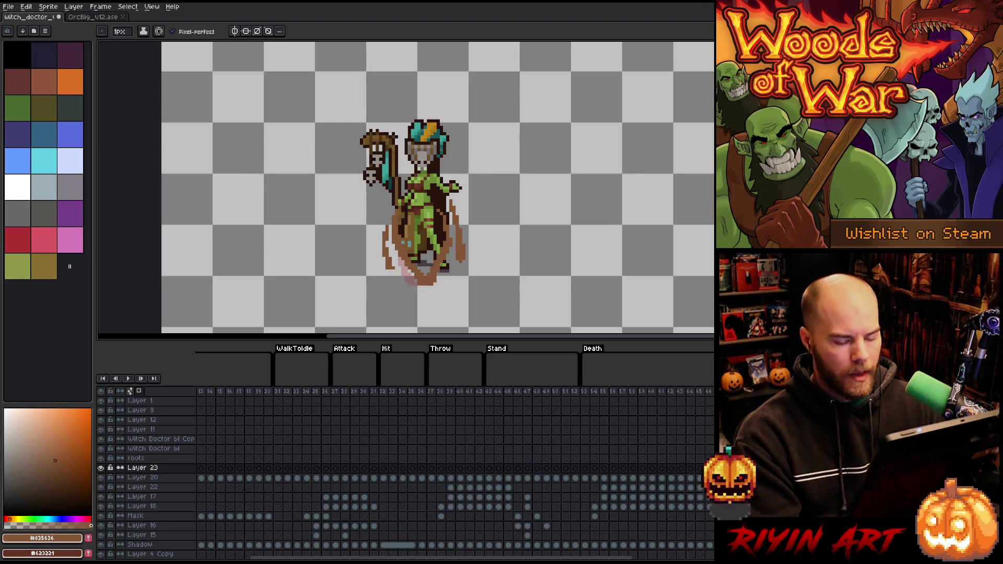
{"action": "key", "text": "Return"}
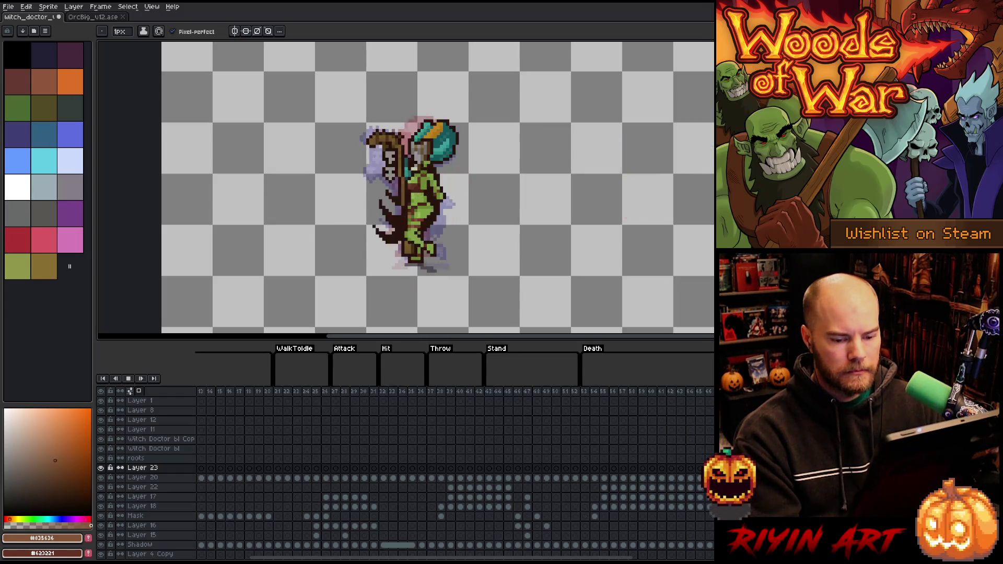
{"action": "key", "text": "Return"}
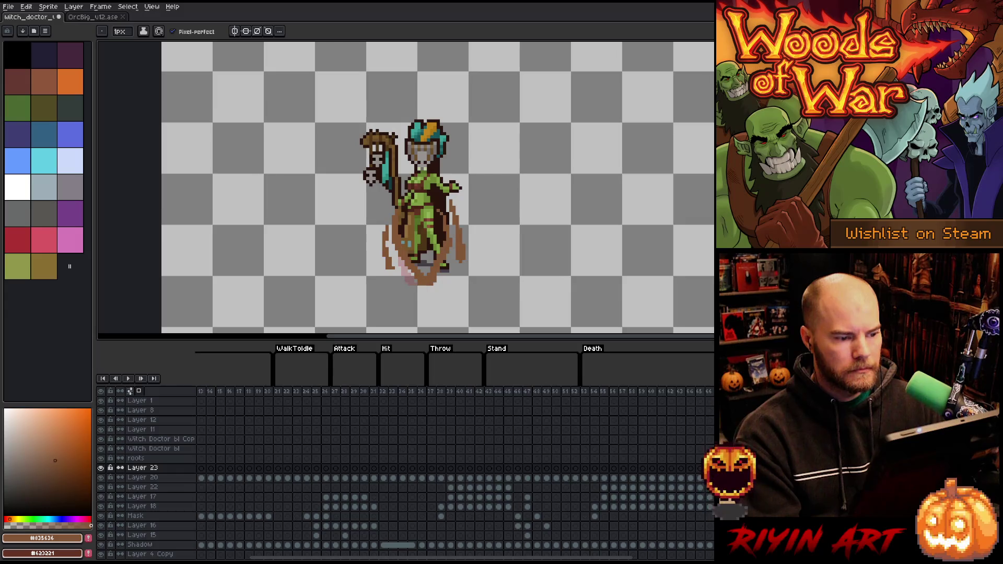
{"action": "left_click", "coordinate": [135, 459]}
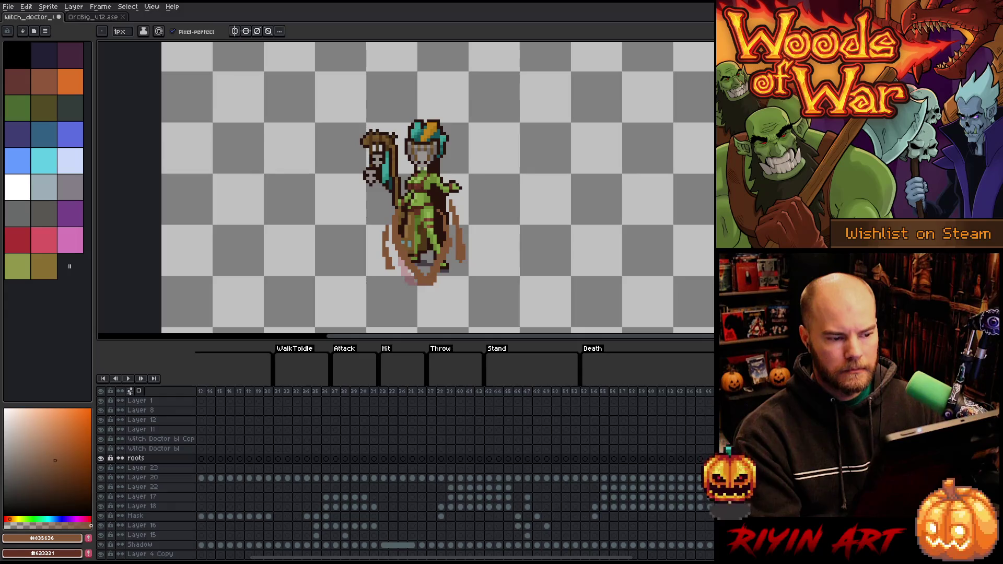
{"action": "left_click", "coordinate": [137, 468]}
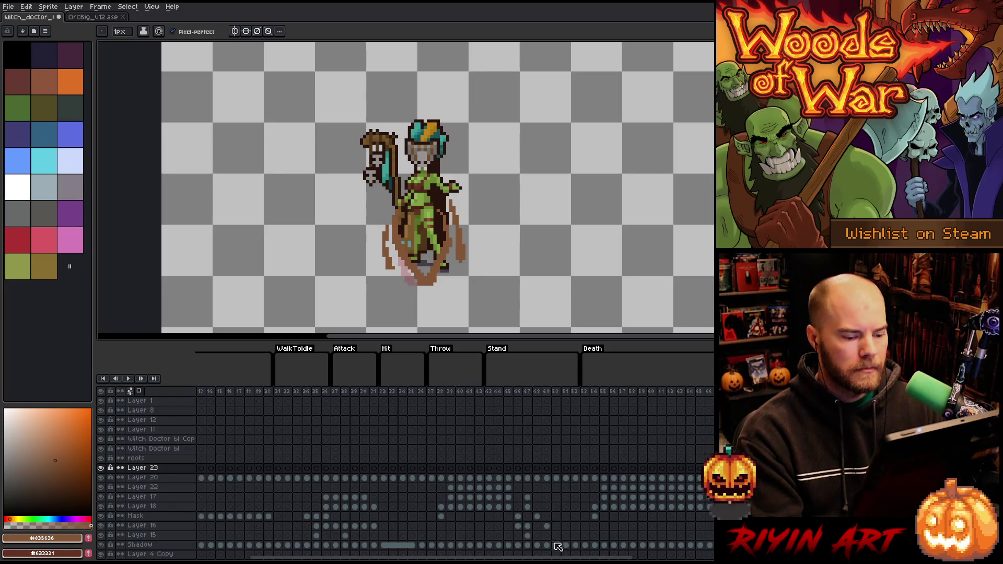
{"action": "left_click_drag", "start_coordinate": [558, 557], "coordinate": [713, 557]}
Marquee-select the arm area right of the head on frame 83, checking what Layer 23 holds.
{"action": "key", "text": "m"}
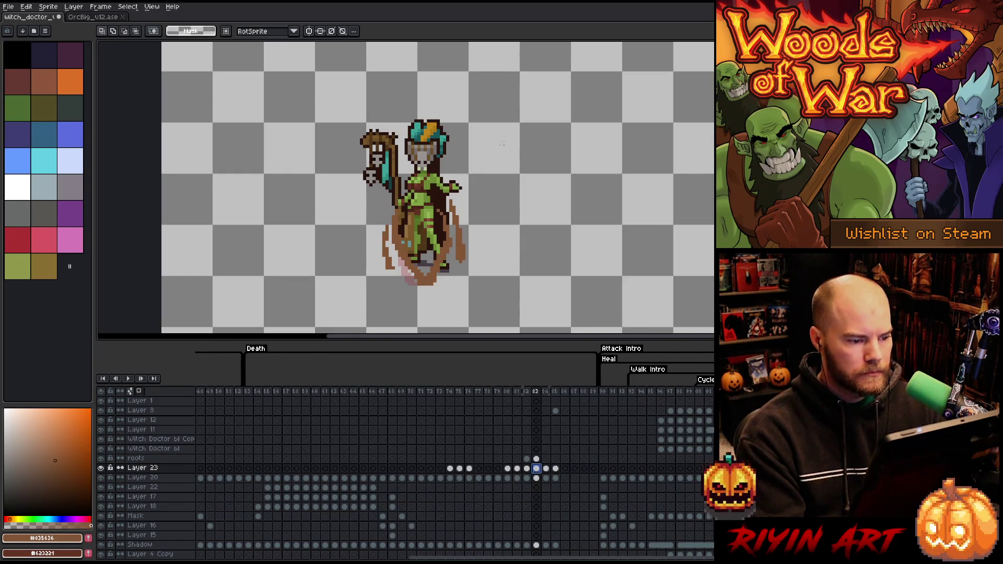
{"action": "left_click_drag", "start_coordinate": [486, 153], "coordinate": [443, 213]}
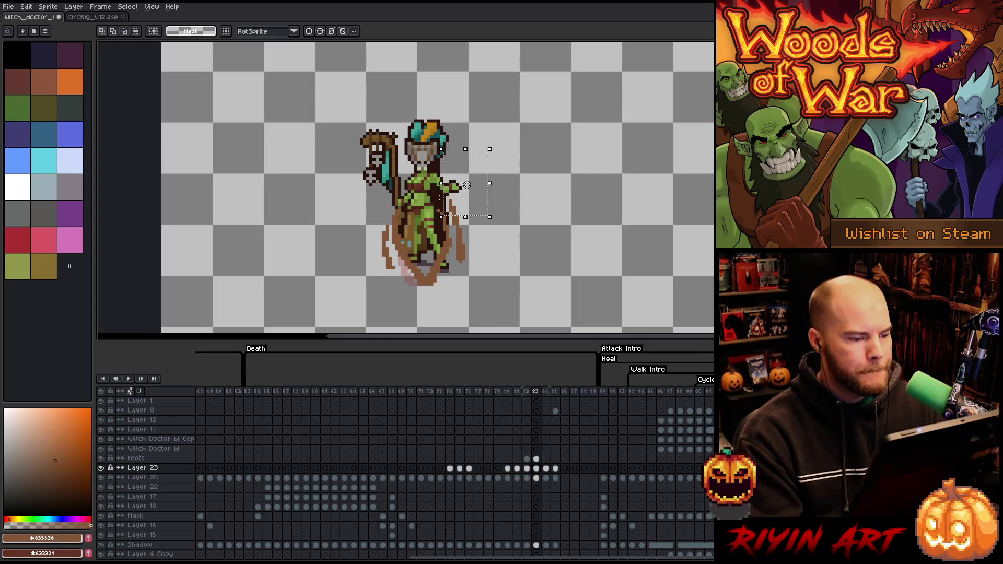
{"action": "scroll", "coordinate": [431, 166], "scroll_direction": "up", "scroll_amount": 3}
{"action": "left_click", "coordinate": [534, 219]}
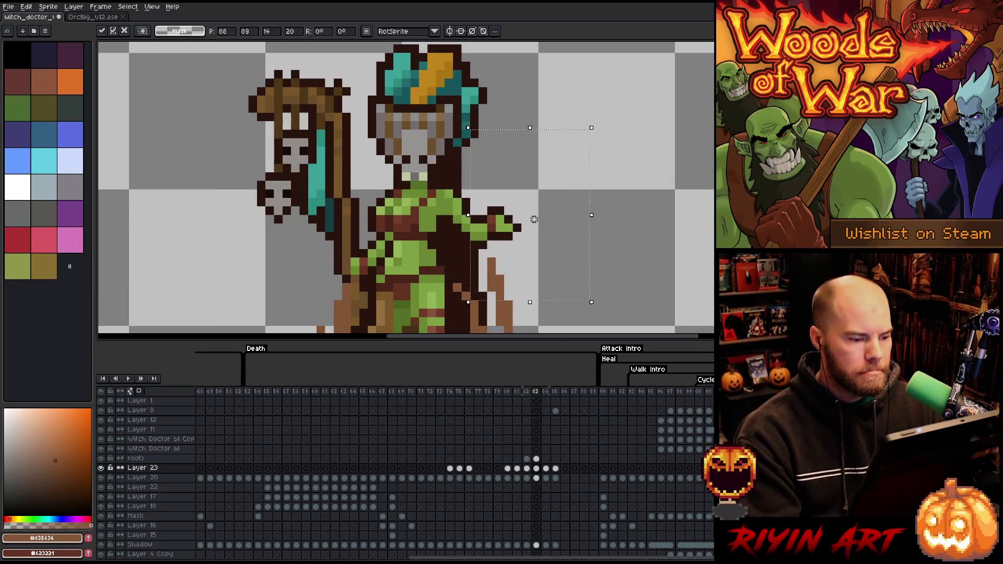
{"action": "left_click", "coordinate": [536, 468]}
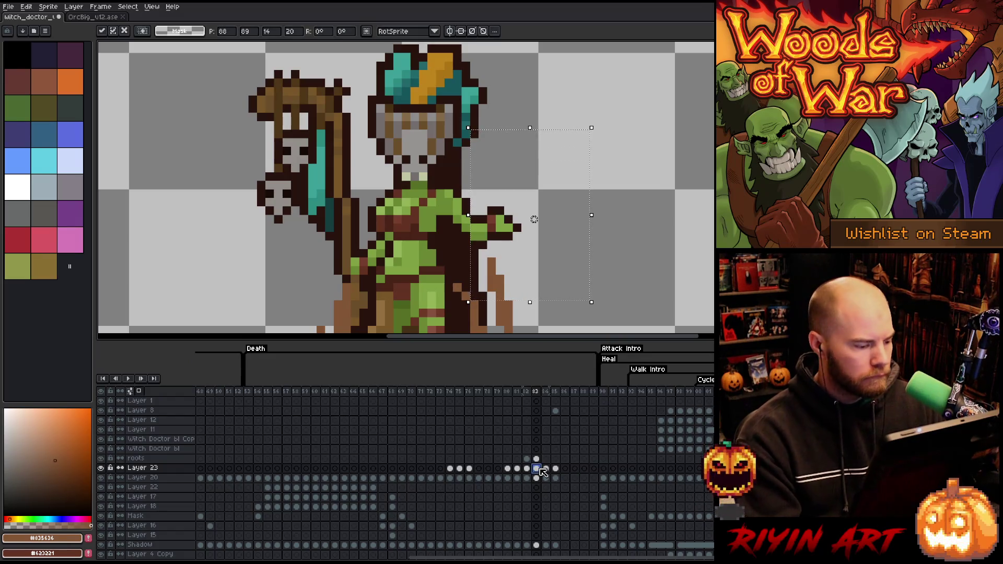
{"action": "left_click", "coordinate": [101, 468]}
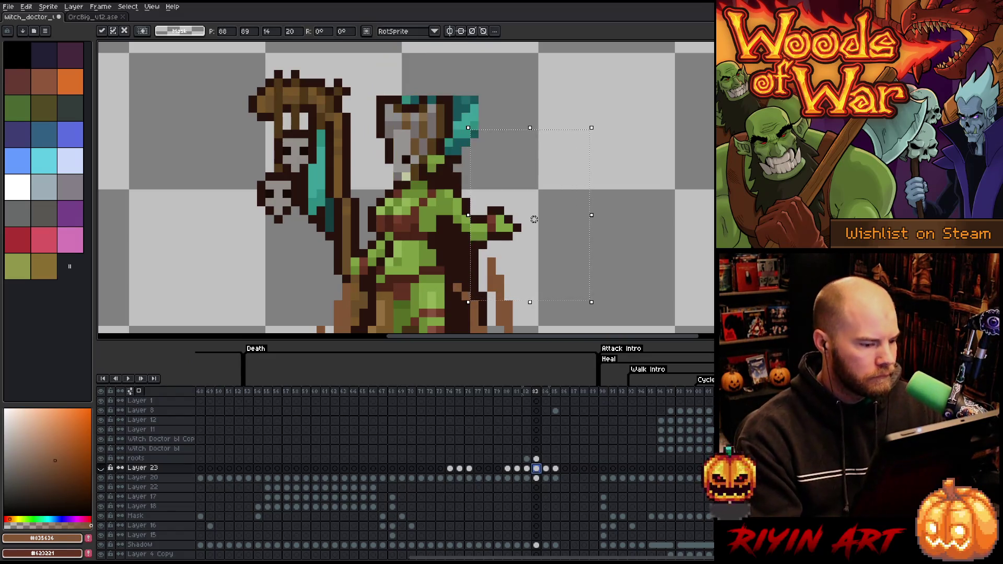
{"action": "left_click", "coordinate": [101, 468]}
On Layer 20, move the selected arm pixels up one pixel and deselect.
{"action": "left_click", "coordinate": [536, 478]}
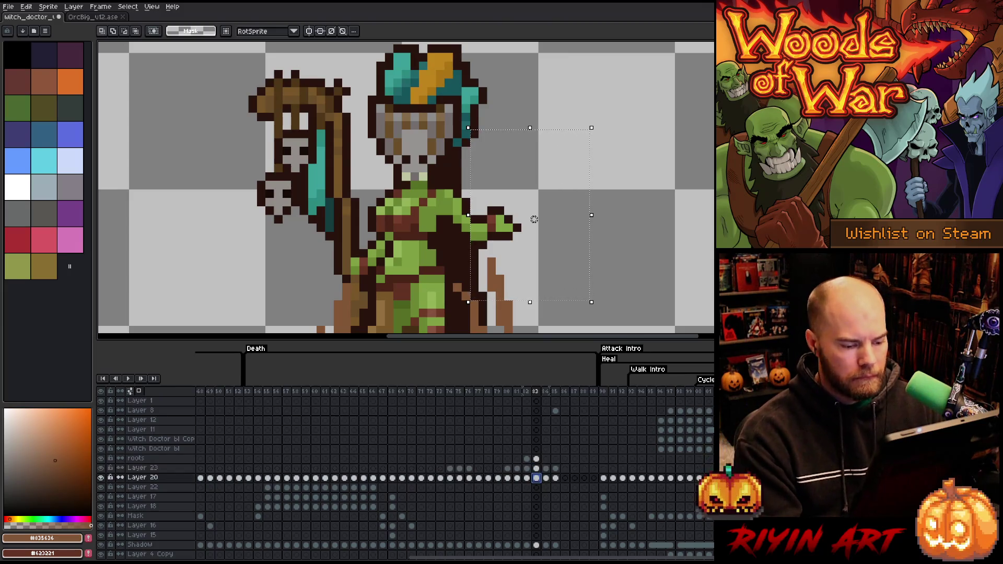
{"action": "left_click_drag", "start_coordinate": [534, 220], "coordinate": [534, 210]}
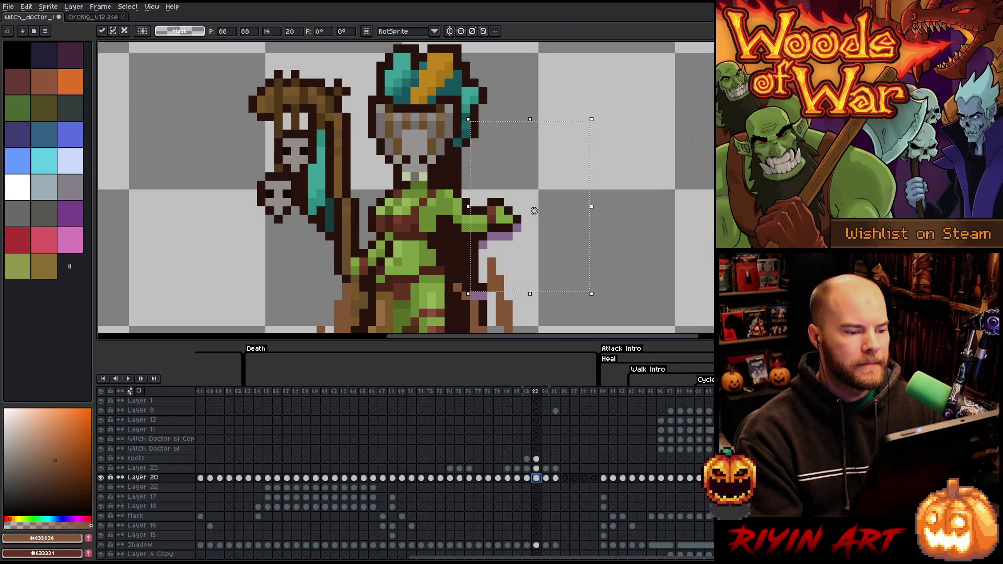
{"action": "mouse_move", "coordinate": [687, 142]}
{"action": "left_mouse_down"}
{"action": "mouse_move", "coordinate": [470, 264]}
{"action": "mouse_move", "coordinate": [459, 260]}
{"action": "left_mouse_up"}
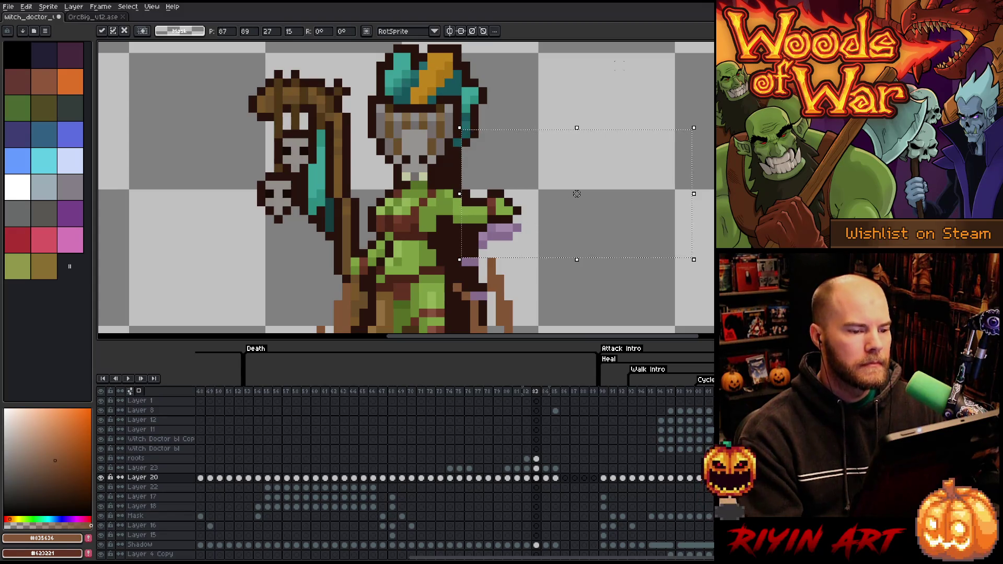
{"action": "key", "text": "ctrl+d"}
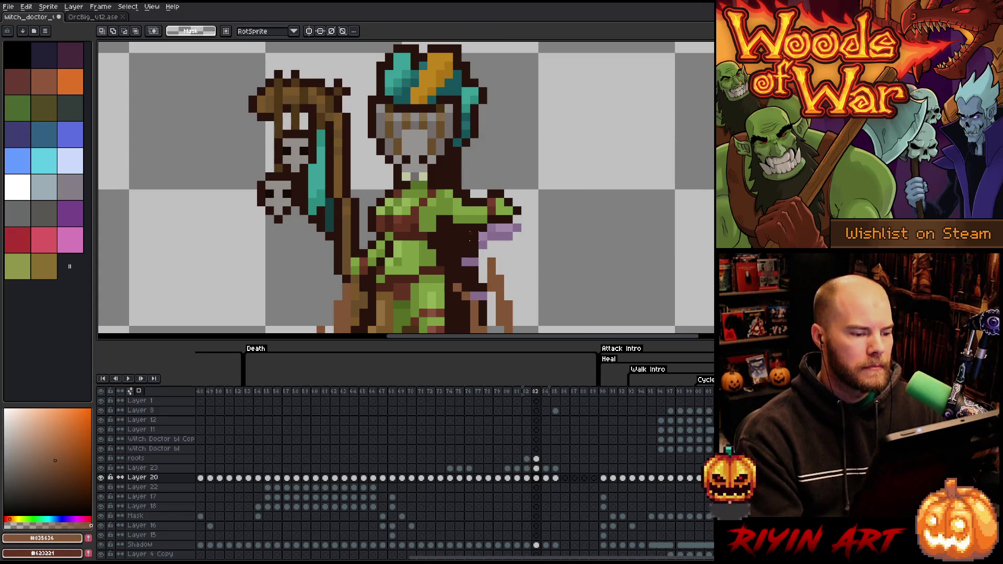
{"action": "key", "text": "b"}
{"action": "scroll", "coordinate": [544, 217], "scroll_direction": "down", "scroll_amount": 1}
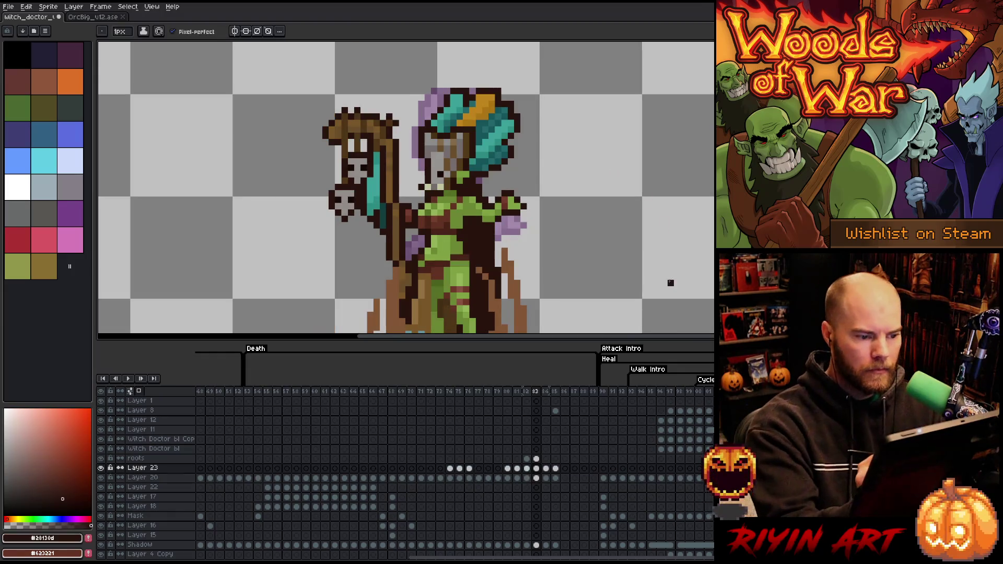
{"action": "key", "text": "e"}
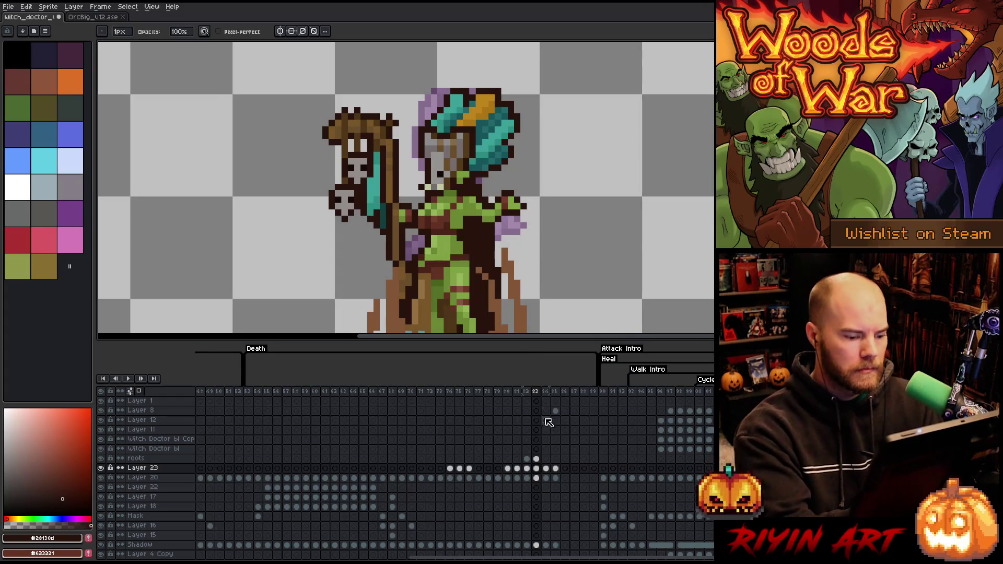
{"action": "left_click", "coordinate": [526, 392]}
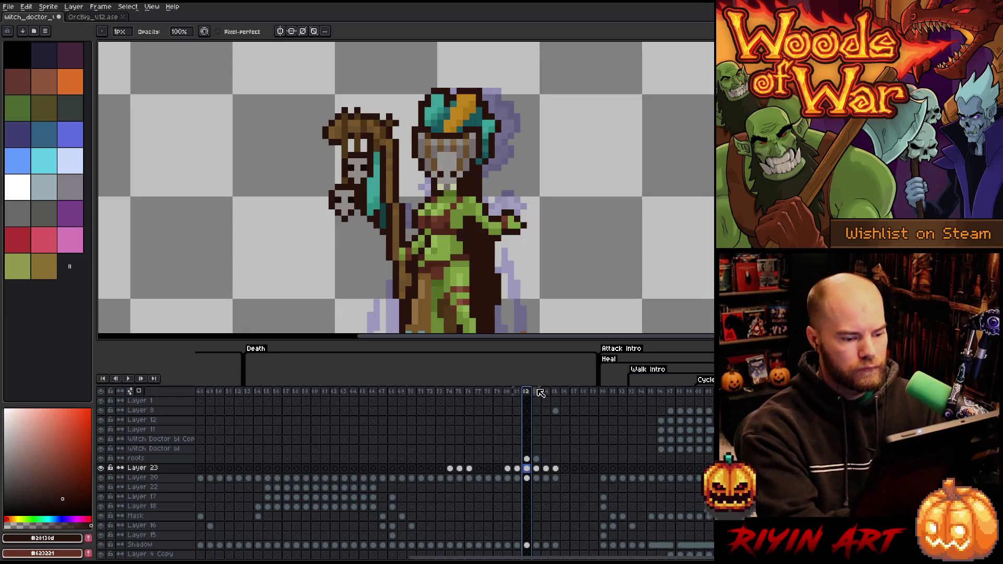
{"action": "left_click", "coordinate": [537, 392]}
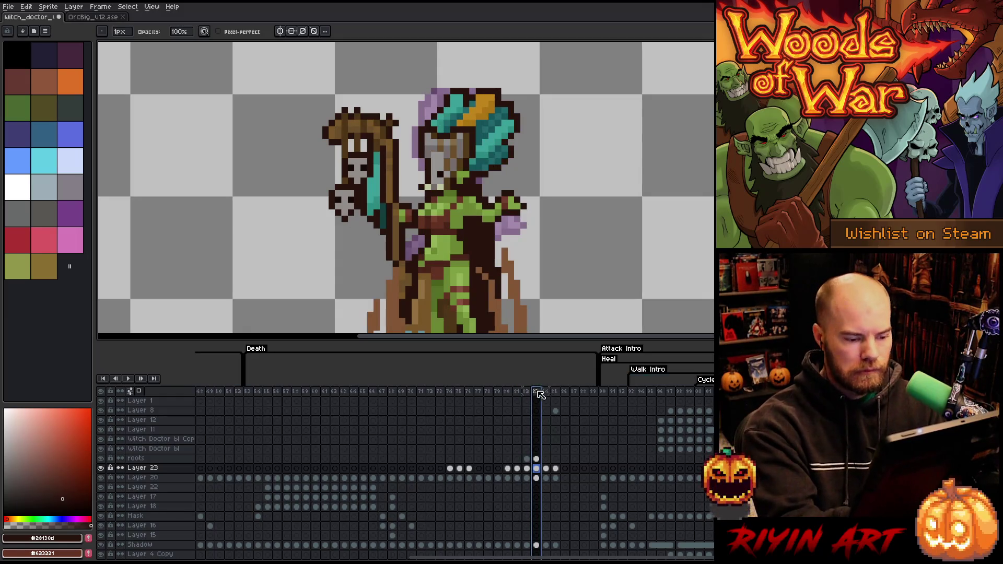
{"action": "left_click", "coordinate": [527, 392]}
{"action": "left_click", "coordinate": [538, 392]}
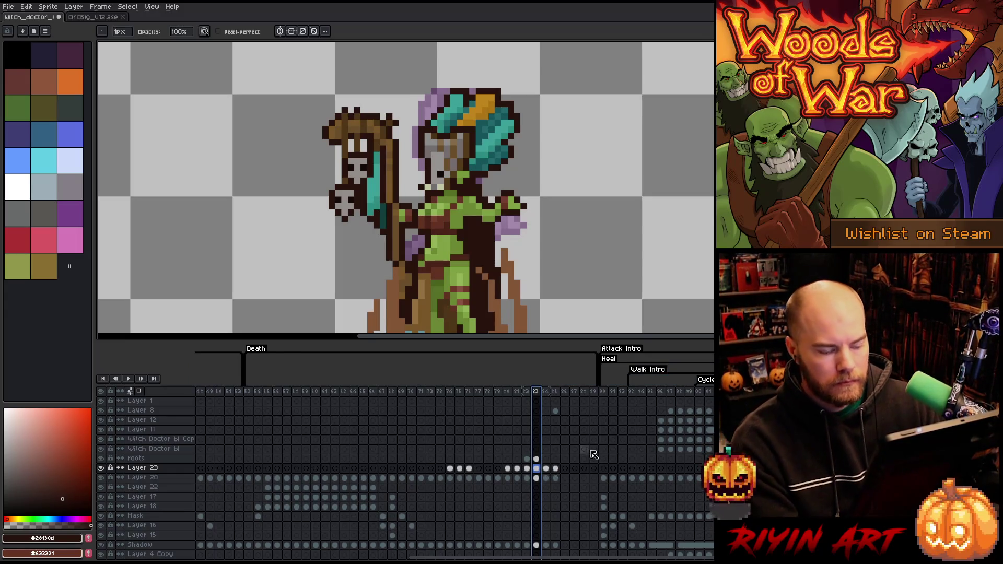
{"action": "scroll", "coordinate": [504, 197], "scroll_direction": "down", "scroll_amount": 2}
{"action": "scroll", "coordinate": [504, 197], "scroll_direction": "up", "scroll_amount": 1}
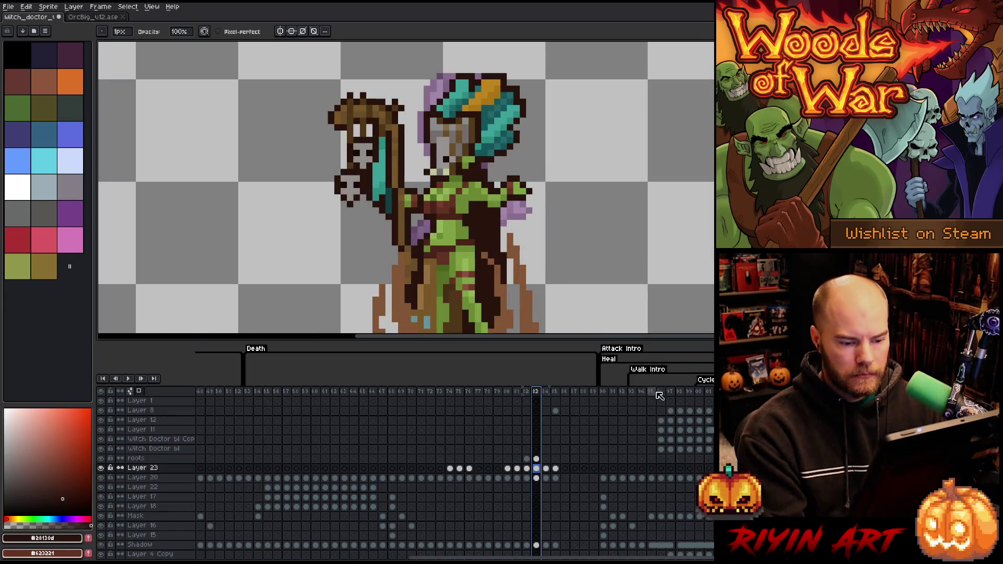
{"action": "left_click", "coordinate": [702, 393]}
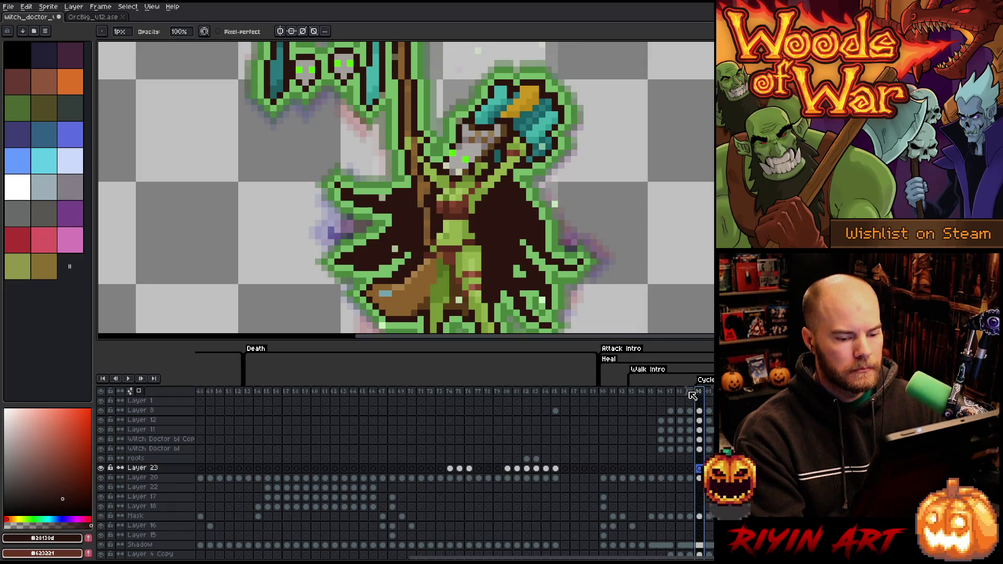
{"action": "left_click", "coordinate": [690, 393]}
{"action": "left_click", "coordinate": [681, 392]}
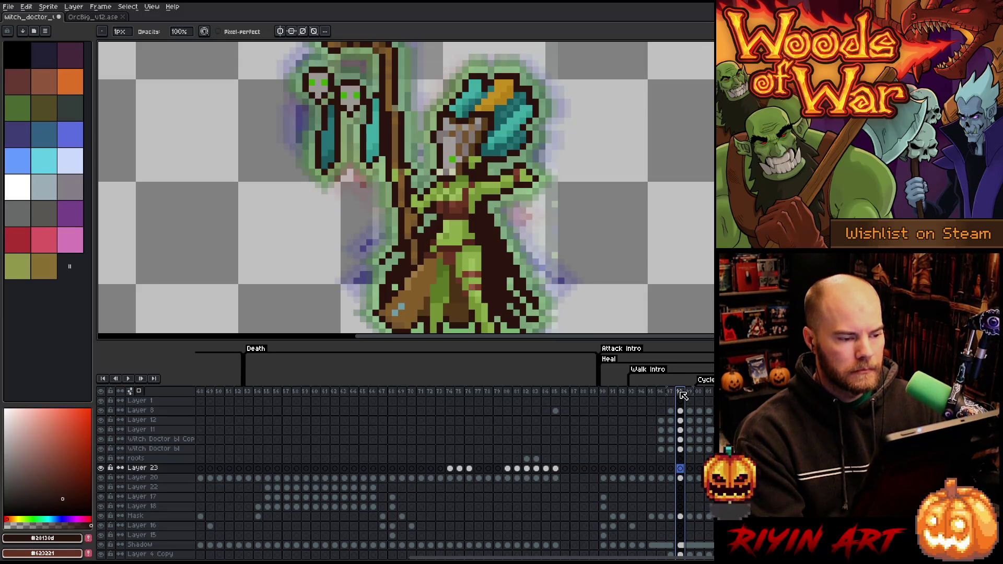
{"action": "left_click", "coordinate": [681, 477]}
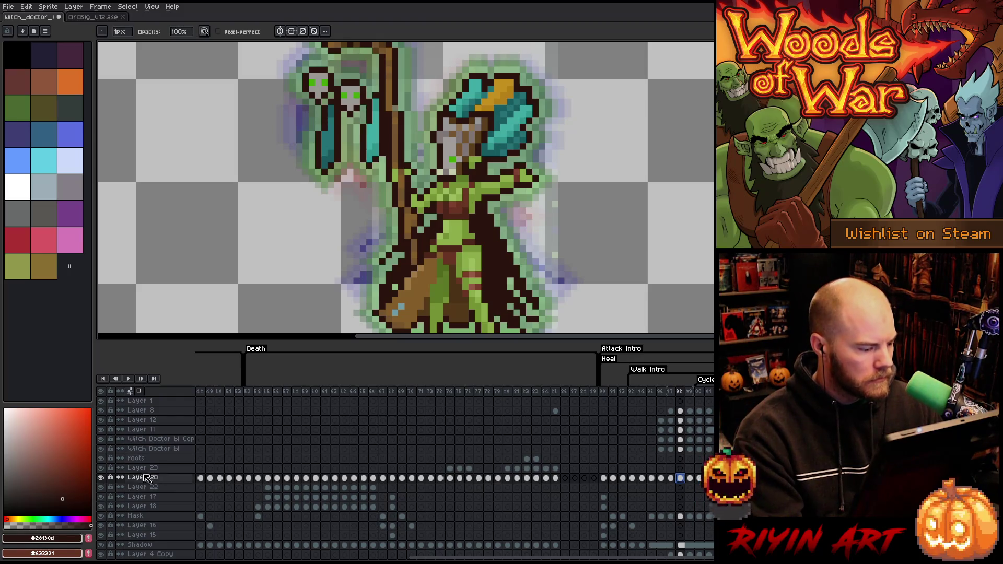
{"action": "left_click", "coordinate": [101, 480]}
{"action": "left_click", "coordinate": [101, 480]}
{"action": "left_click", "coordinate": [101, 480]}
{"action": "left_click", "coordinate": [100, 479]}
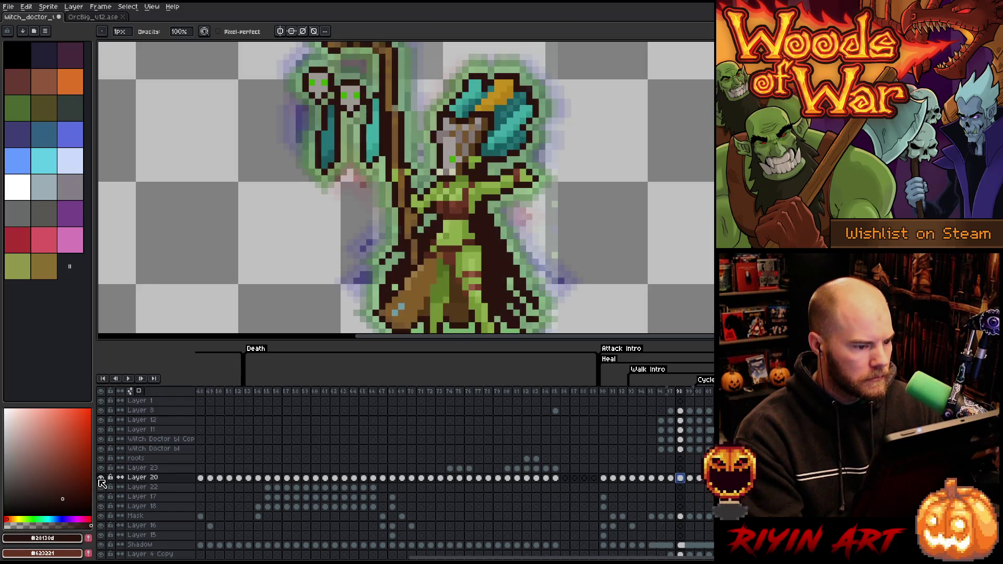
{"action": "left_click", "coordinate": [100, 480]}
{"action": "left_click", "coordinate": [101, 479]}
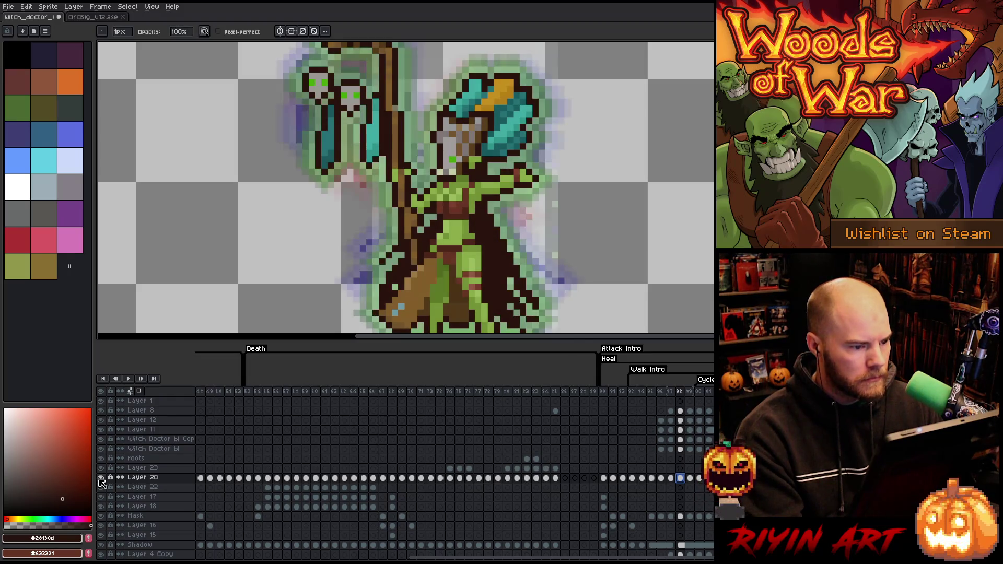
{"action": "left_click", "coordinate": [689, 478]}
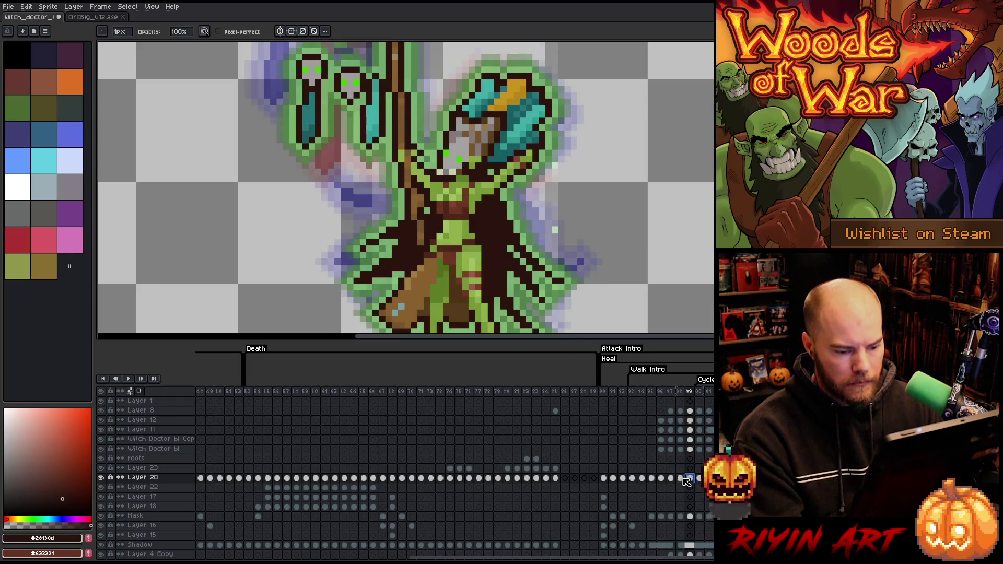
{"action": "left_click_drag", "start_coordinate": [679, 478], "coordinate": [699, 479]}
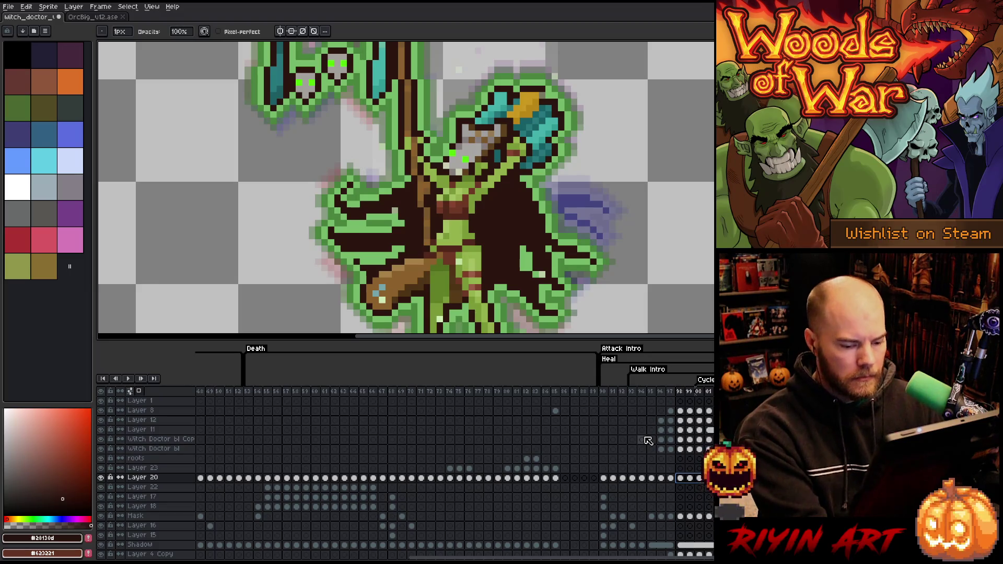
{"action": "left_click", "coordinate": [537, 478]}
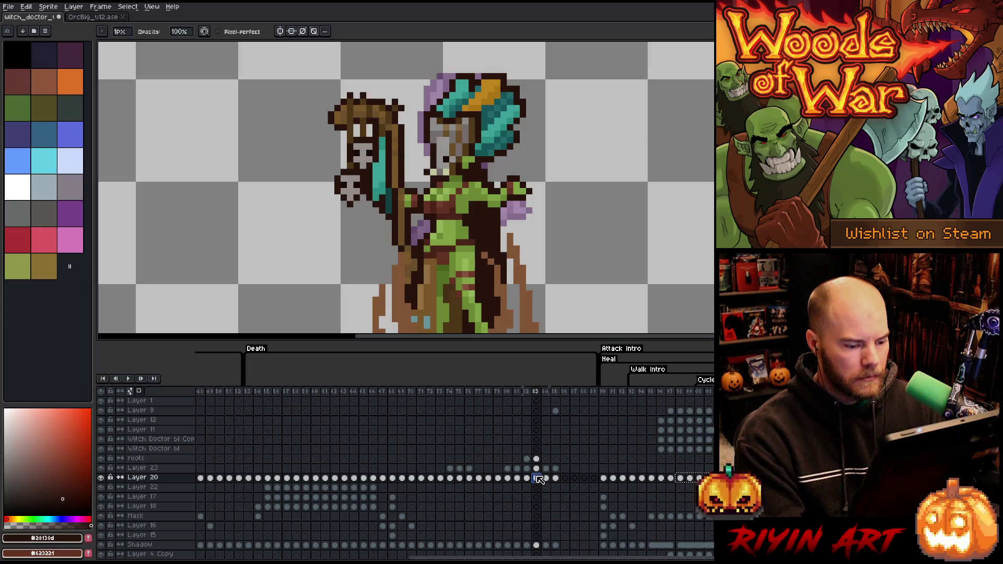
Paste the copied cels into frames 84–86 of Layer 20.
{"action": "key", "text": "Right"}
{"action": "key", "text": "Left"}
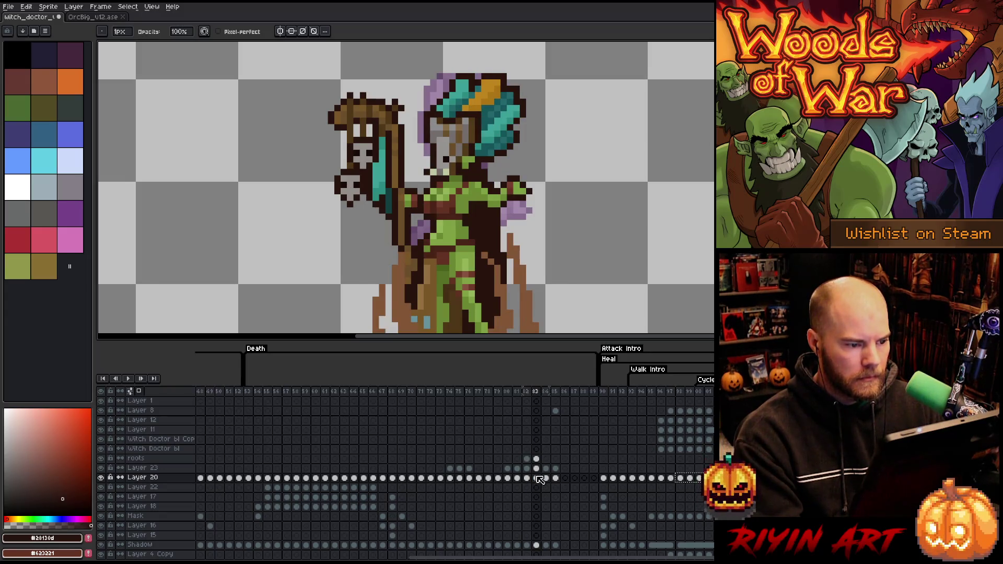
{"action": "key", "text": "Right"}
{"action": "left_click", "coordinate": [548, 478]}
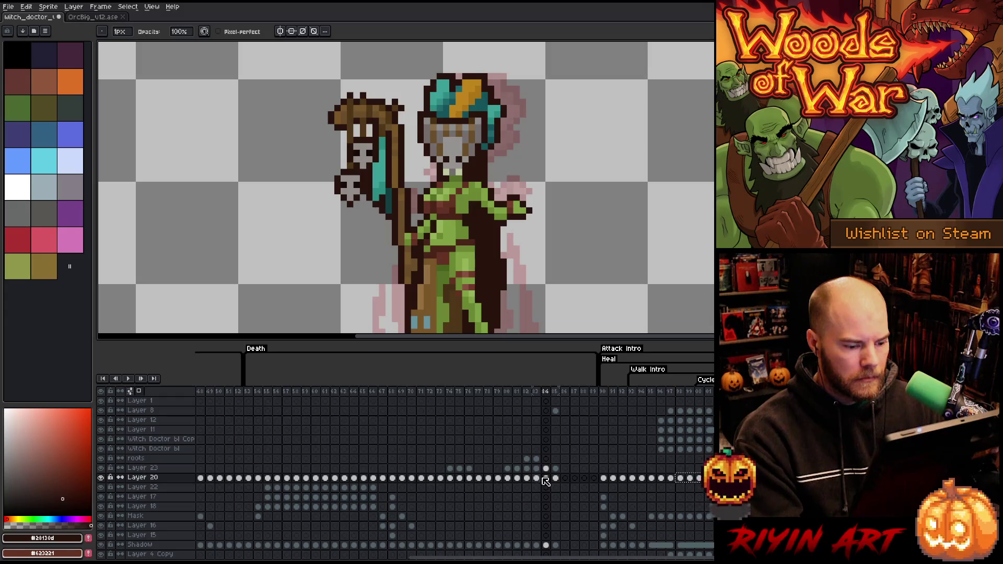
{"action": "key", "text": "ctrl+v"}
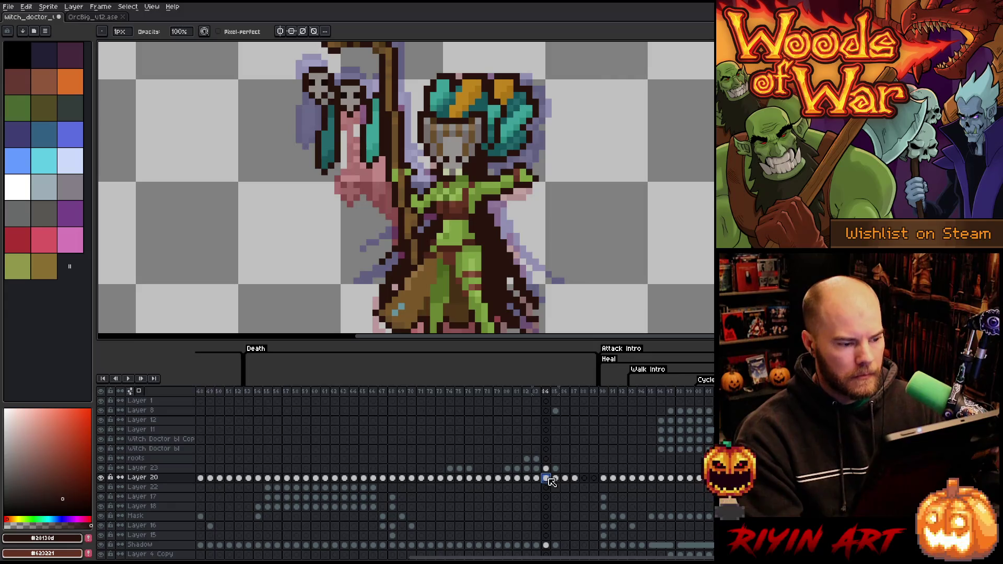
{"action": "scroll", "coordinate": [510, 199], "scroll_direction": "down", "scroll_amount": 3}
{"action": "scroll", "coordinate": [516, 203], "scroll_direction": "up", "scroll_amount": 2}
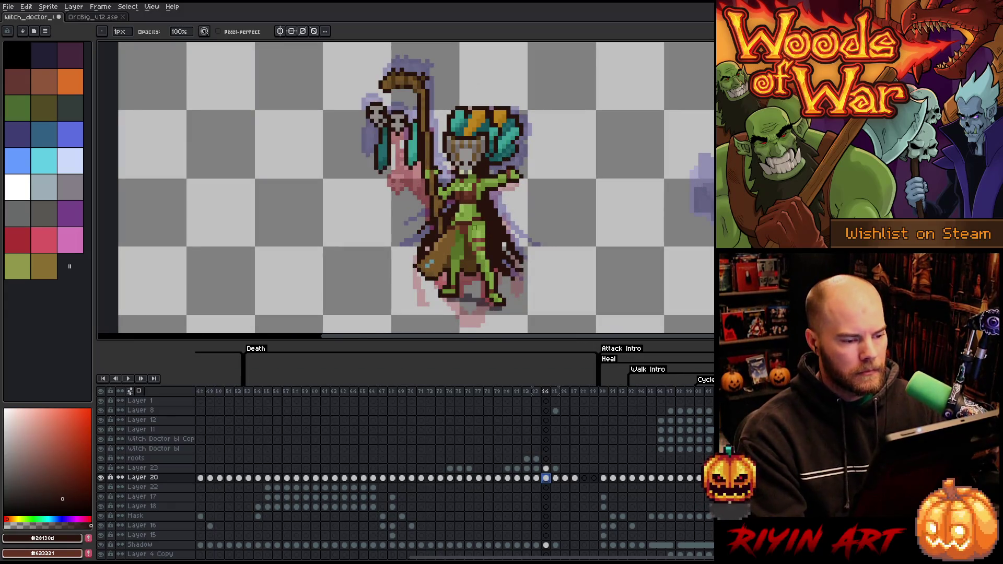
Select the Layer 23 cels for frames 84–85 and step through frames 83–86 to preview the motion.
{"action": "left_click", "coordinate": [548, 469]}
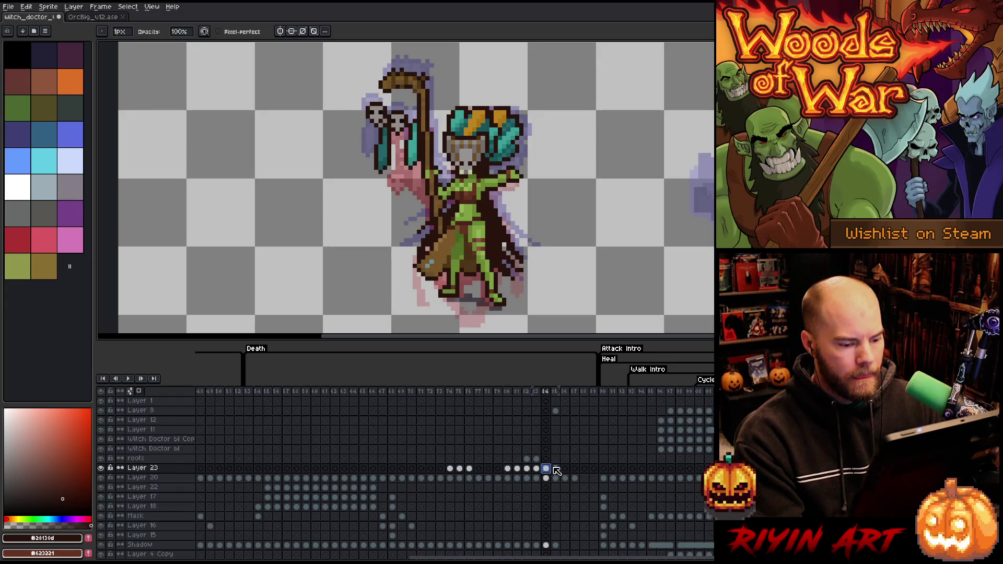
{"action": "left_click_drag", "start_coordinate": [546, 469], "coordinate": [555, 469]}
{"action": "left_click_drag", "start_coordinate": [526, 392], "coordinate": [524, 394]}
{"action": "key", "text": "Right"}
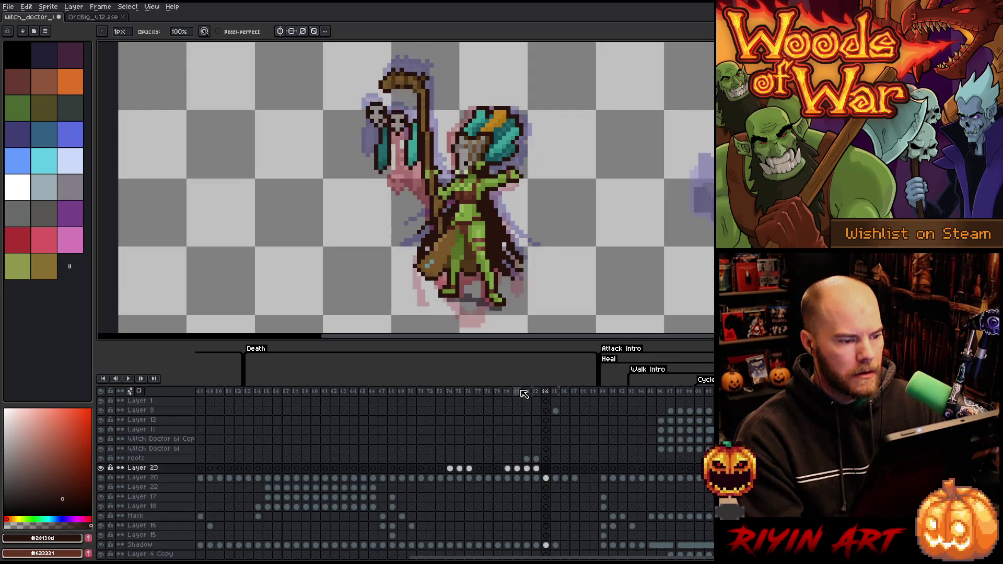
{"action": "key", "text": "Right"}
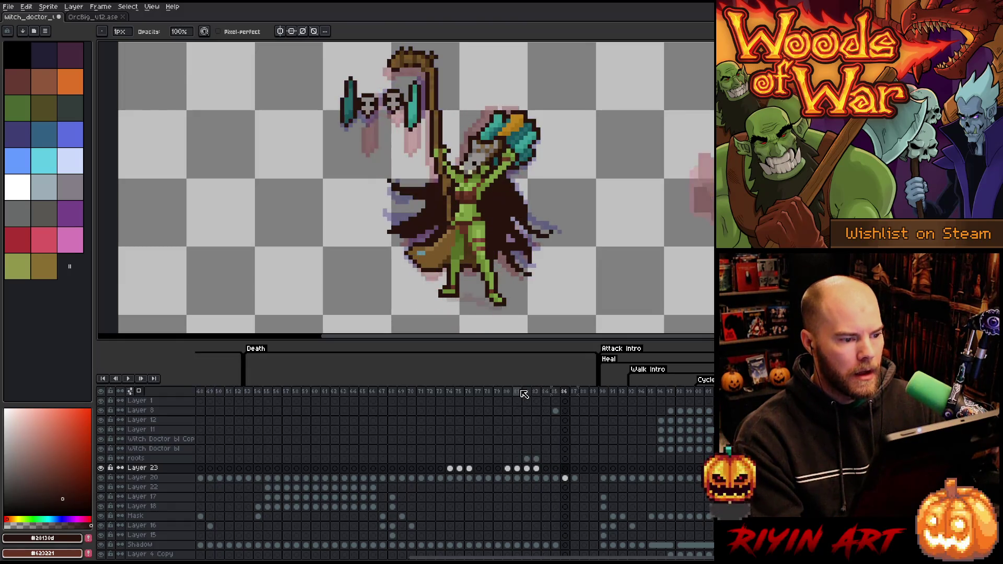
{"action": "key", "text": "Left"}
{"action": "key", "text": "Left"}
{"action": "key", "text": "Left"}
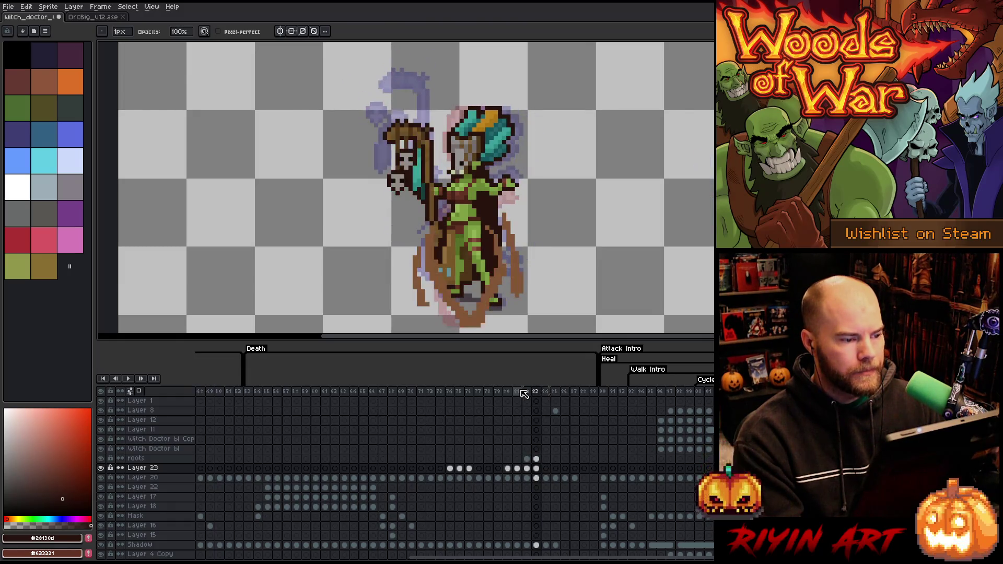
{"action": "key", "text": "Right"}
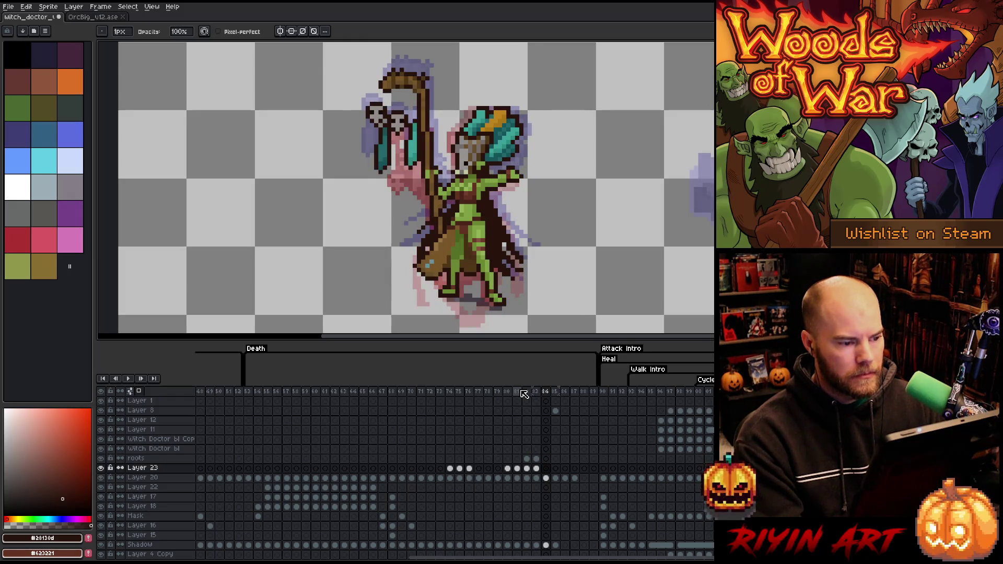
{"action": "key", "text": "Left"}
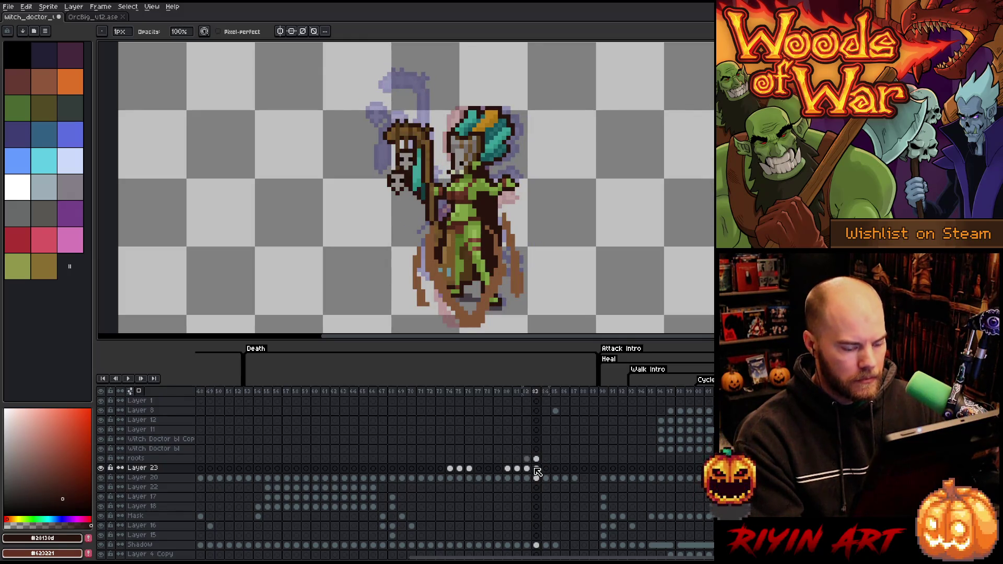
Flip between frames 83 and 84 to compare poses, then recentre the sprite.
{"action": "scroll", "coordinate": [423, 214], "scroll_direction": "up", "scroll_amount": 1}
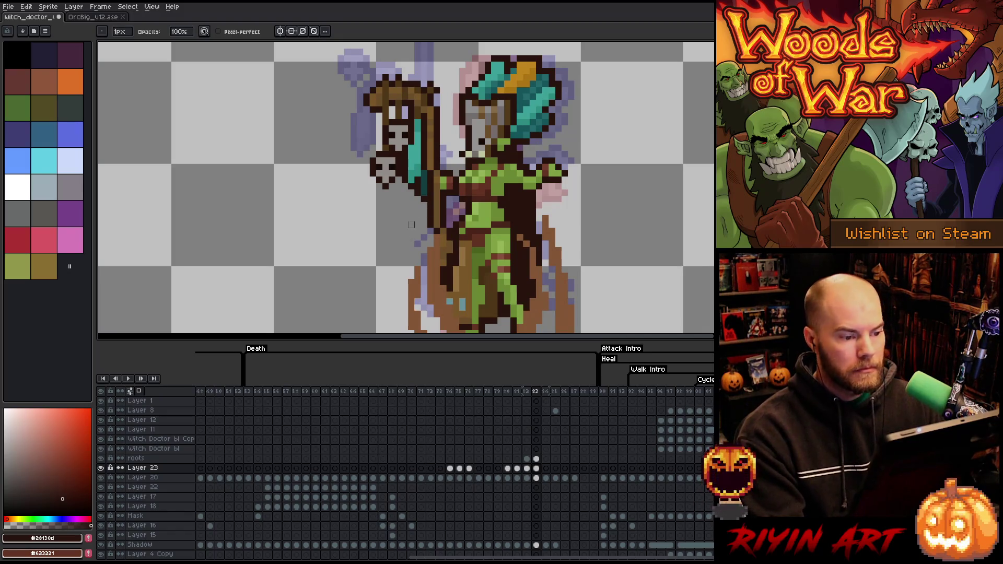
{"action": "key", "text": "Right"}
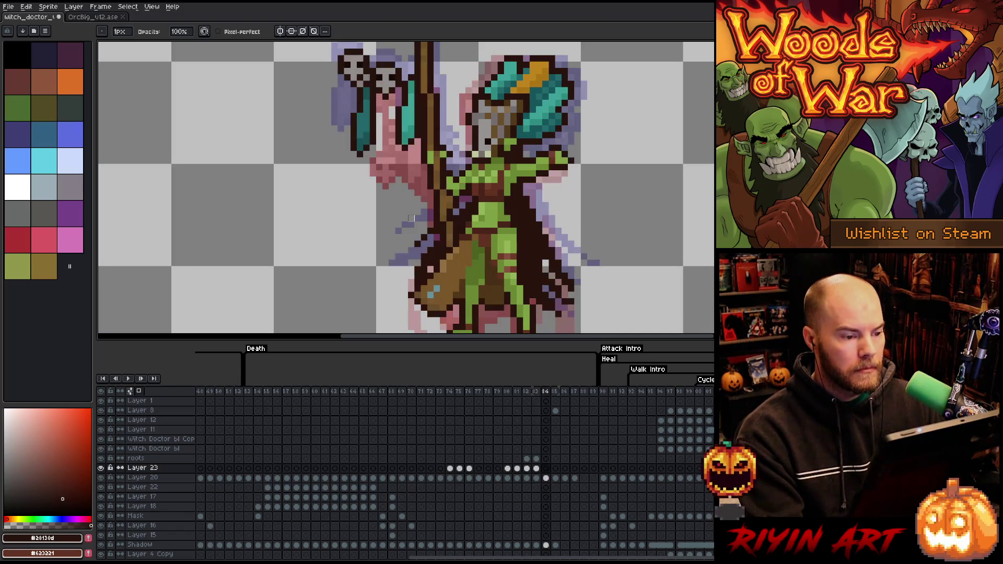
{"action": "key", "text": "Left"}
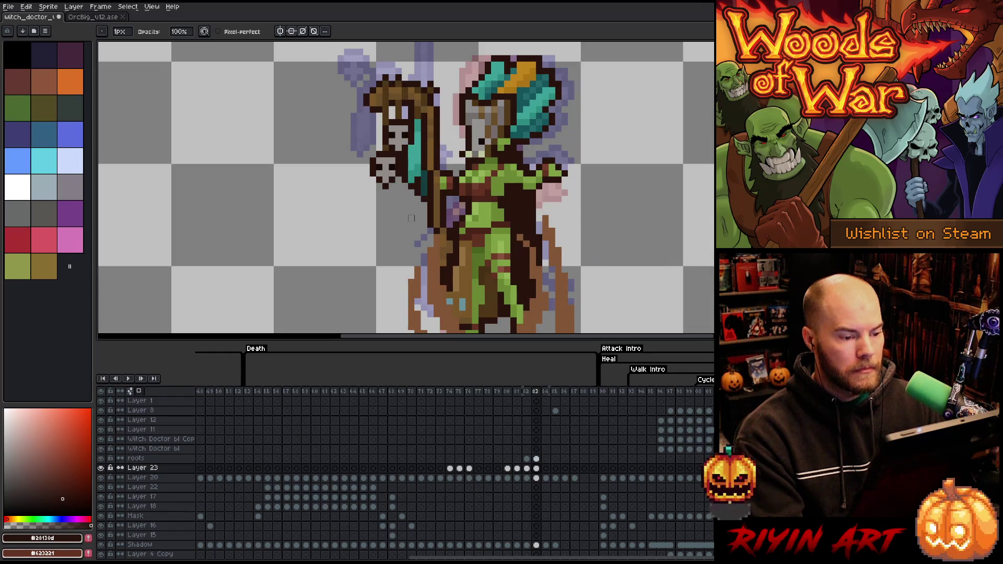
{"action": "key", "text": "Right"}
{"action": "key", "text": "Left"}
{"action": "scroll", "coordinate": [411, 219], "scroll_direction": "down", "scroll_amount": 3}
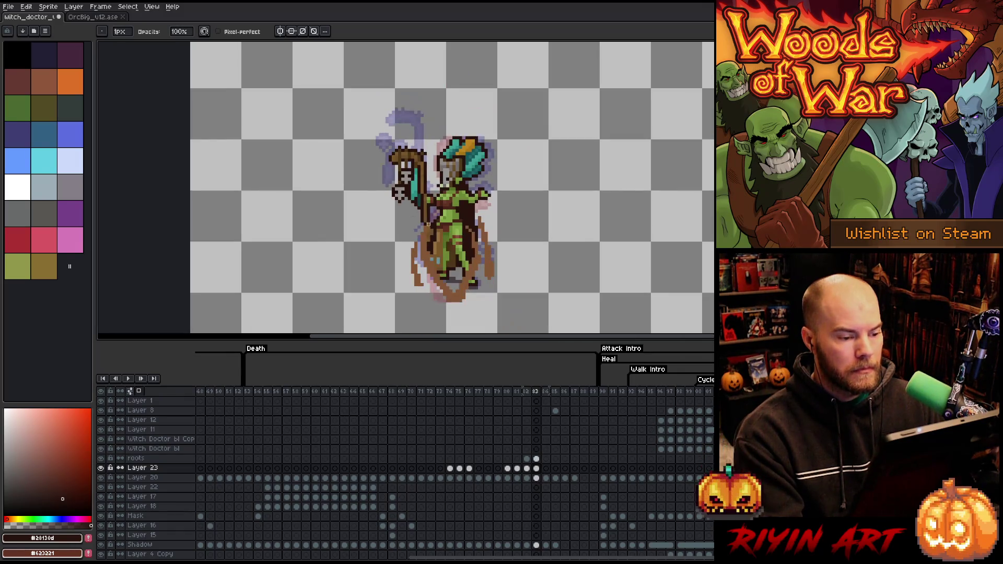
{"action": "left_click_drag", "start_coordinate": [470, 243], "coordinate": [468, 235]}
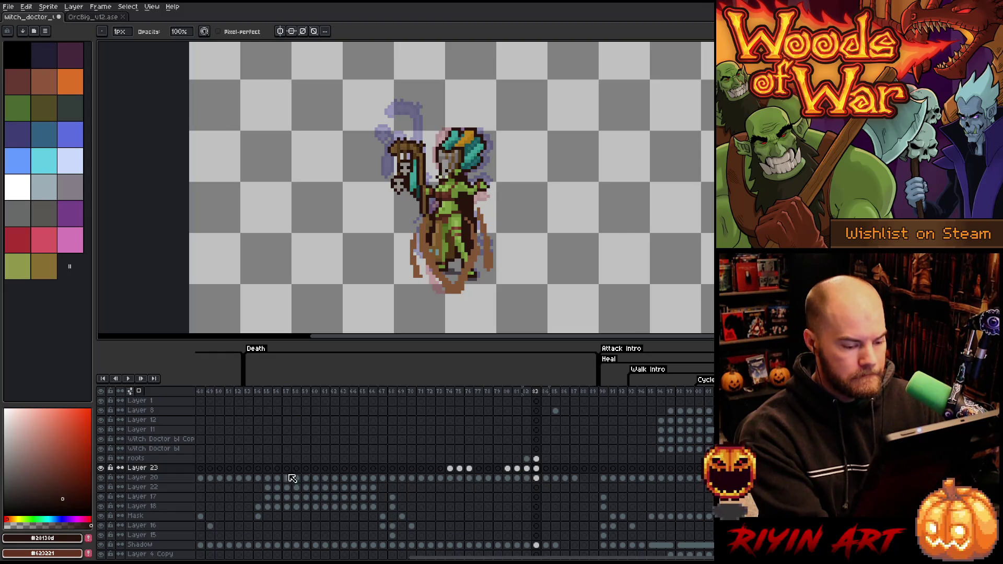
Check Layer 23's head content, then select the Layer 20 cels for frames 84–87 and review frames 83–86.
{"action": "left_click", "coordinate": [166, 469]}
{"action": "left_click", "coordinate": [100, 467]}
{"action": "left_click", "coordinate": [101, 468]}
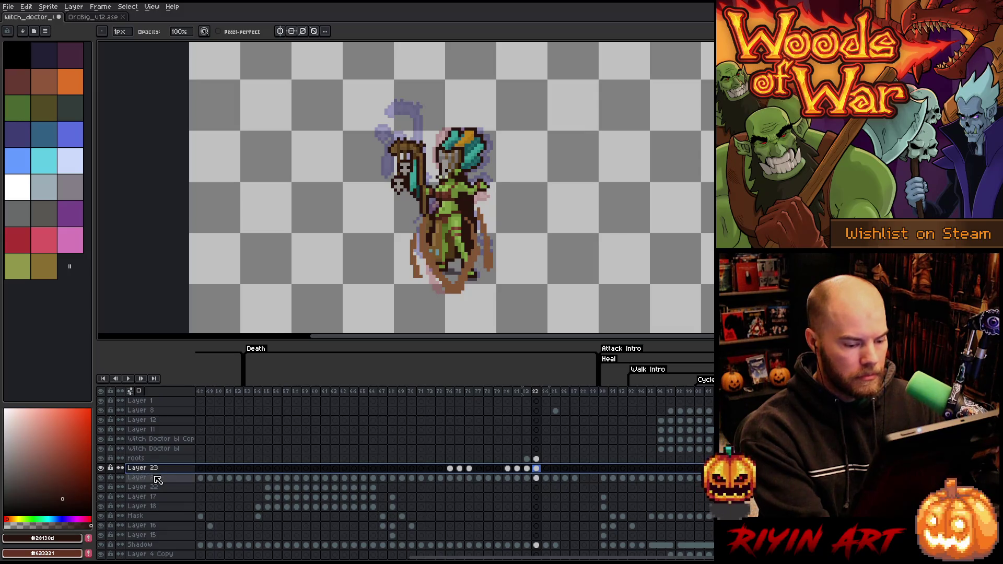
{"action": "left_click", "coordinate": [538, 479]}
{"action": "left_click_drag", "start_coordinate": [546, 478], "coordinate": [574, 479]}
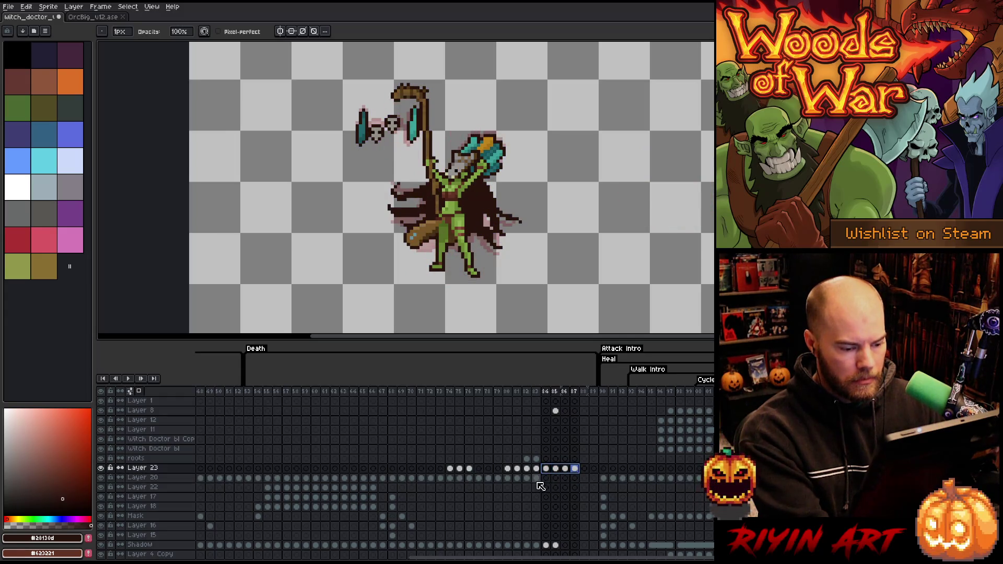
{"action": "left_click", "coordinate": [538, 479]}
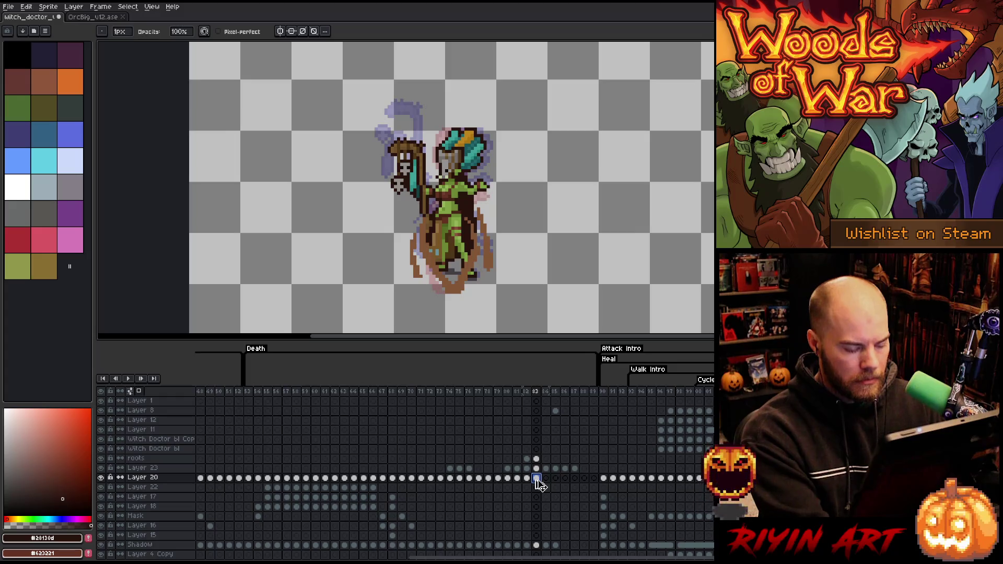
{"action": "left_click", "coordinate": [546, 480]}
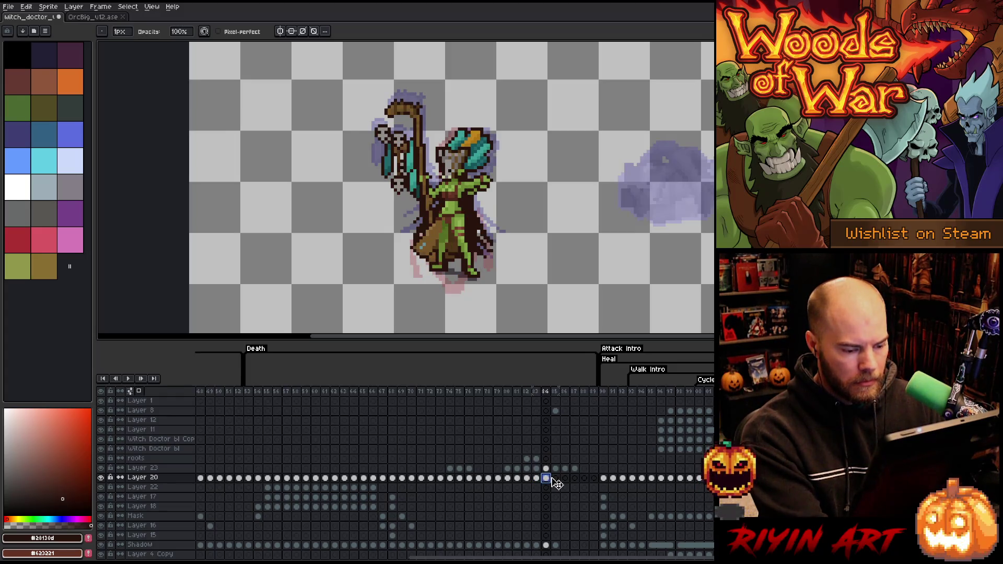
{"action": "left_click", "coordinate": [555, 479]}
{"action": "left_click", "coordinate": [565, 479]}
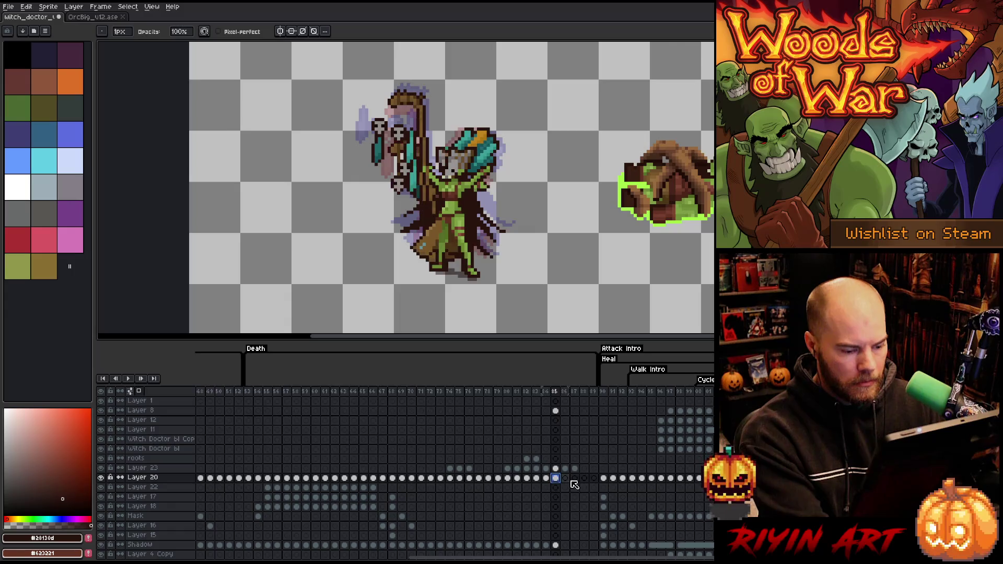
Select the Layer 23 cels for frames 84–87 and marquee the lower body and stray pixels right of it.
{"action": "left_click_drag", "start_coordinate": [575, 468], "coordinate": [548, 470]}
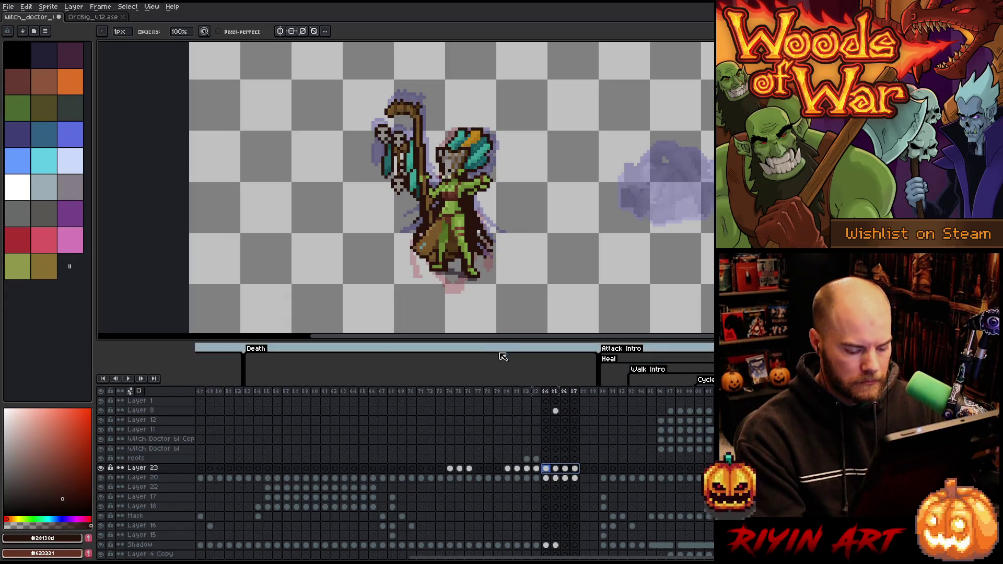
{"action": "key", "text": "m"}
{"action": "mouse_move", "coordinate": [504, 203]}
{"action": "left_mouse_down"}
{"action": "mouse_move", "coordinate": [385, 268]}
{"action": "mouse_move", "coordinate": [360, 296]}
{"action": "left_mouse_up"}
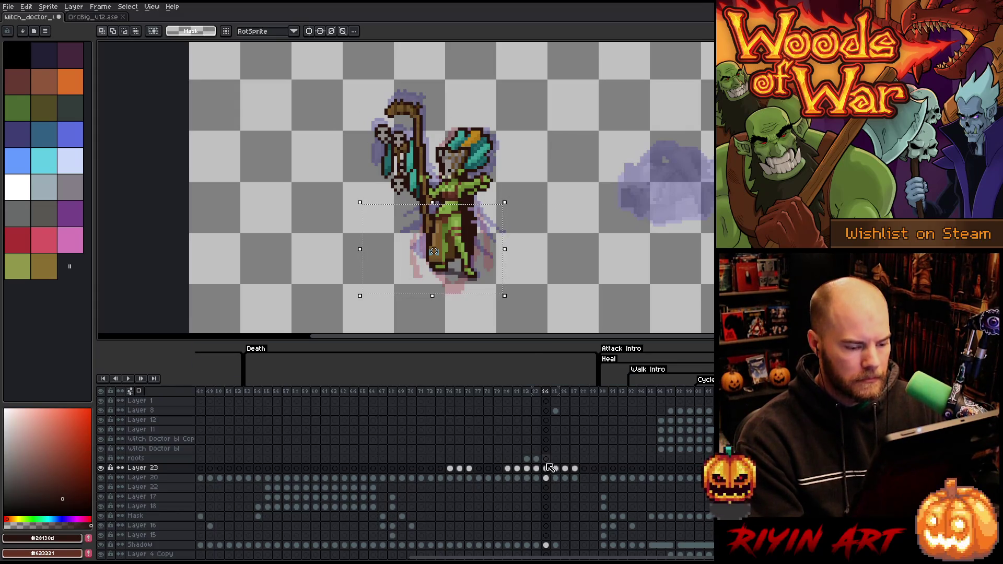
{"action": "left_click_drag", "start_coordinate": [545, 468], "coordinate": [578, 471]}
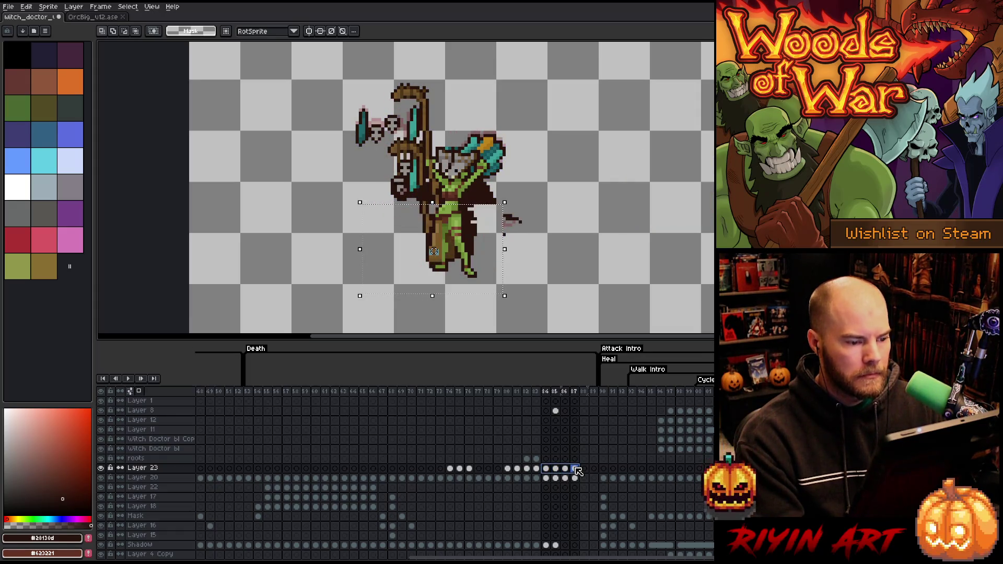
{"action": "mouse_move", "coordinate": [565, 196]}
{"action": "left_mouse_down"}
{"action": "mouse_move", "coordinate": [534, 238]}
{"action": "mouse_move", "coordinate": [497, 264]}
{"action": "left_mouse_up"}
{"action": "mouse_move", "coordinate": [474, 180]}
{"action": "left_mouse_down"}
{"action": "mouse_move", "coordinate": [509, 200]}
{"action": "mouse_move", "coordinate": [514, 222]}
{"action": "left_mouse_up"}
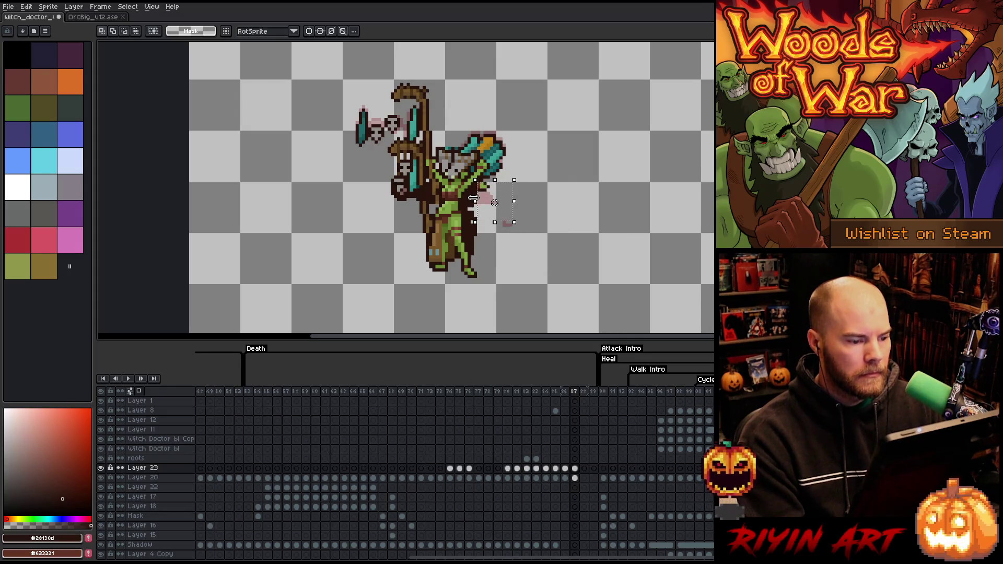
{"action": "key", "text": "ctrl+d"}
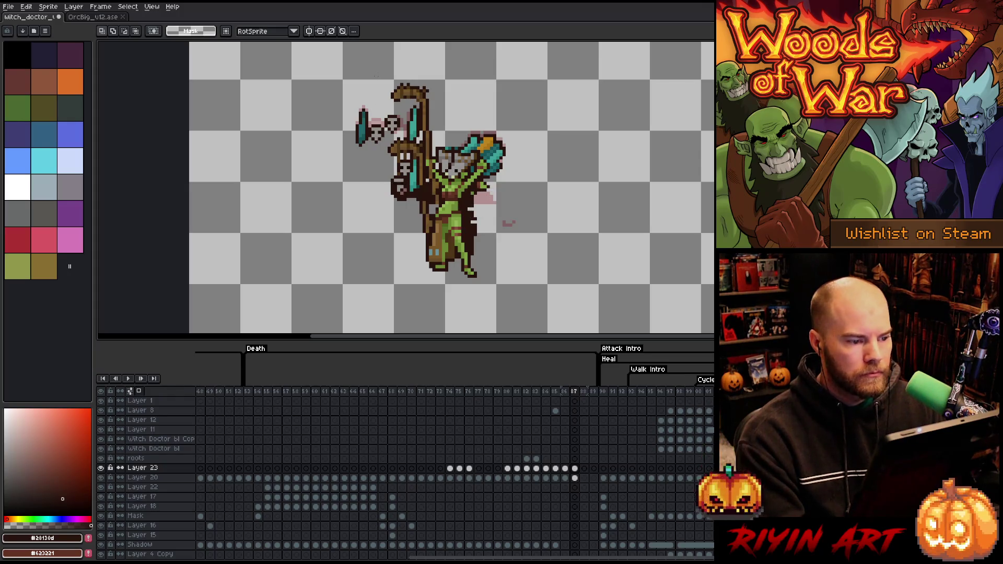
Erase the skull cluster left of the staff, and the axe pixels from frame 85.
{"action": "mouse_move", "coordinate": [299, 75]}
{"action": "left_mouse_down"}
{"action": "mouse_move", "coordinate": [397, 103]}
{"action": "mouse_move", "coordinate": [444, 130]}
{"action": "mouse_move", "coordinate": [431, 155]}
{"action": "mouse_move", "coordinate": [381, 152]}
{"action": "left_mouse_up"}
{"action": "left_click", "coordinate": [340, 117]}
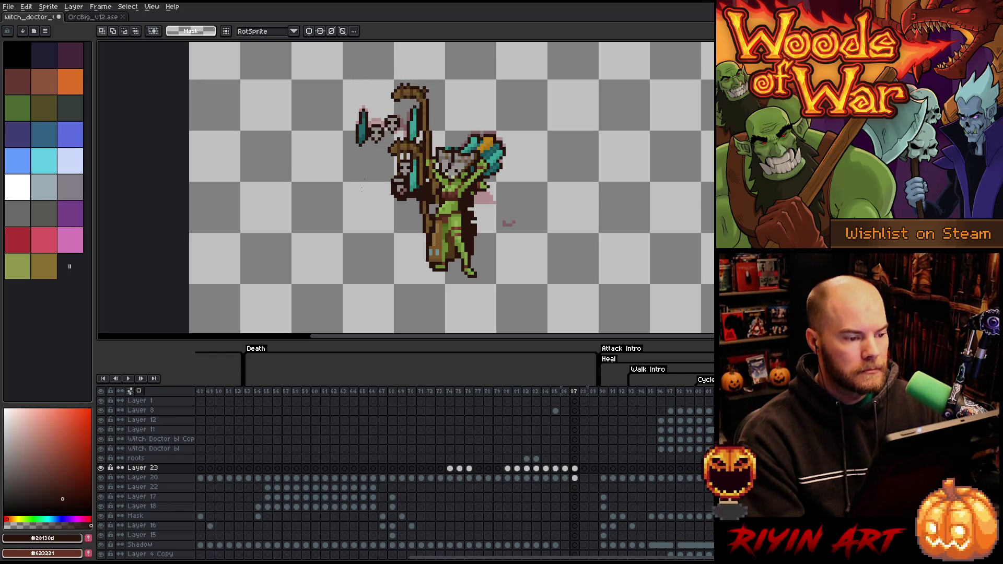
{"action": "left_click_drag", "start_coordinate": [421, 100], "coordinate": [330, 177]}
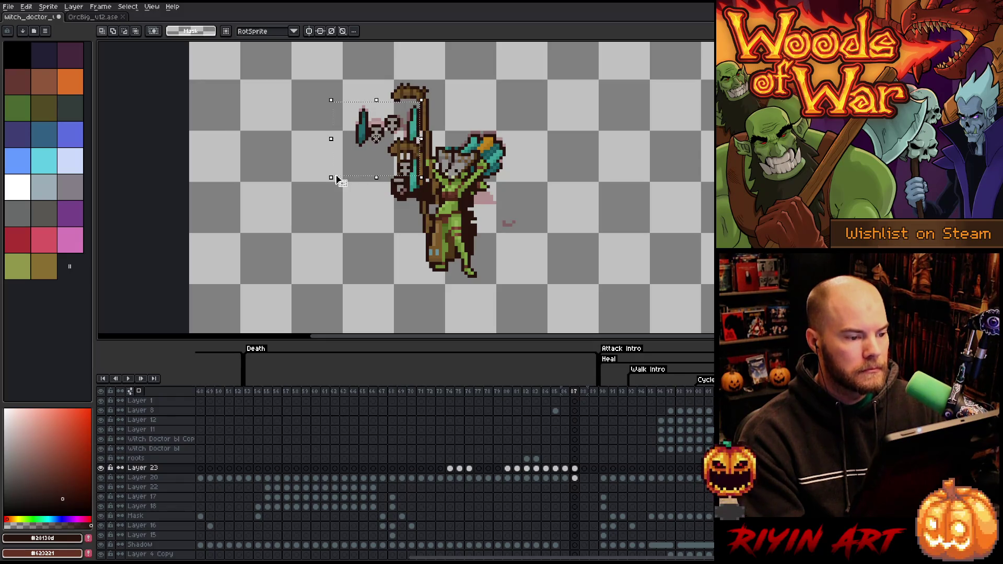
{"action": "key", "text": "Delete"}
{"action": "left_click", "coordinate": [559, 468]}
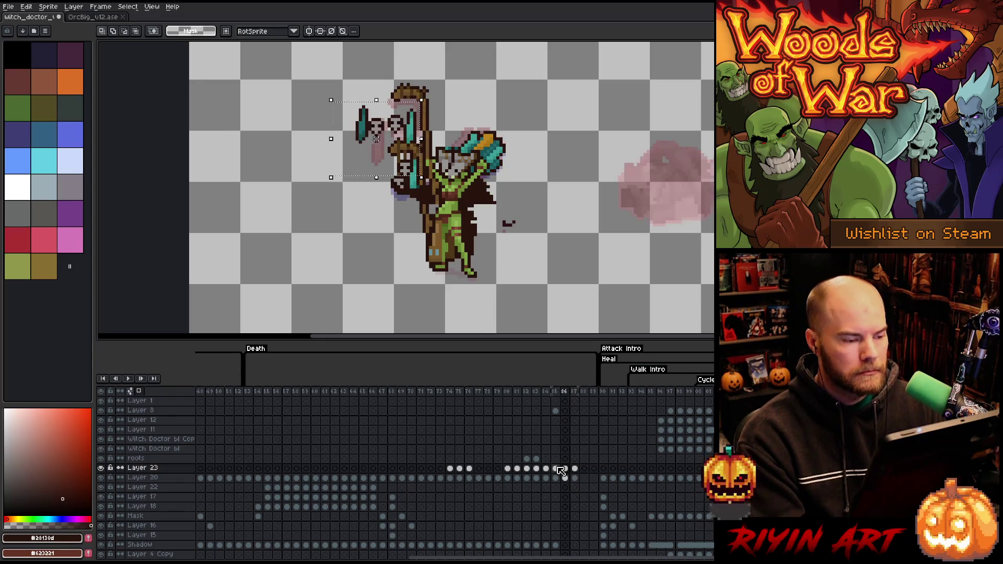
{"action": "left_click", "coordinate": [555, 468]}
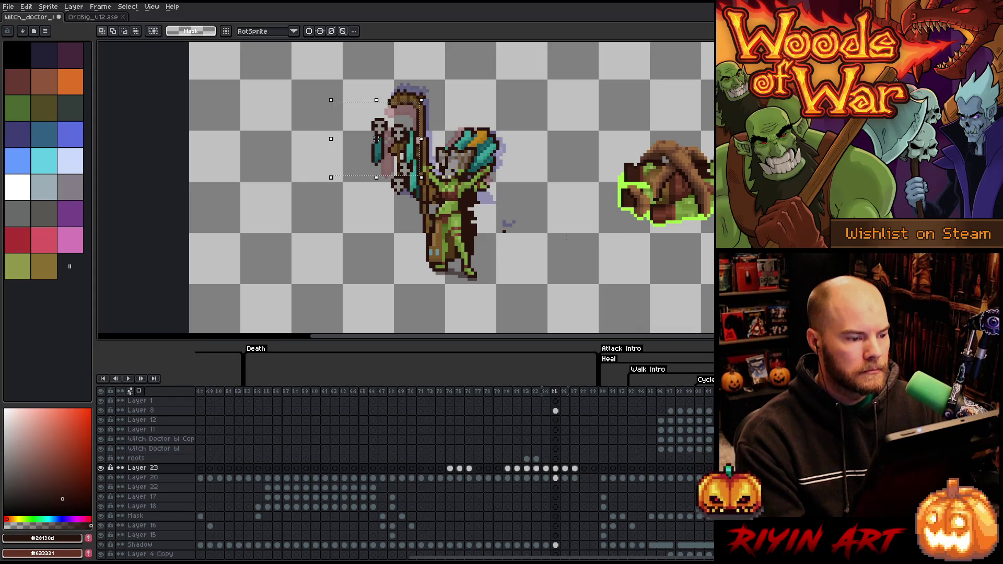
{"action": "left_click_drag", "start_coordinate": [418, 115], "coordinate": [347, 194]}
{"action": "key", "text": "Delete"}
Lower the staff head slightly on frame 84 and compare it against frame 85.
{"action": "key", "text": "Left"}
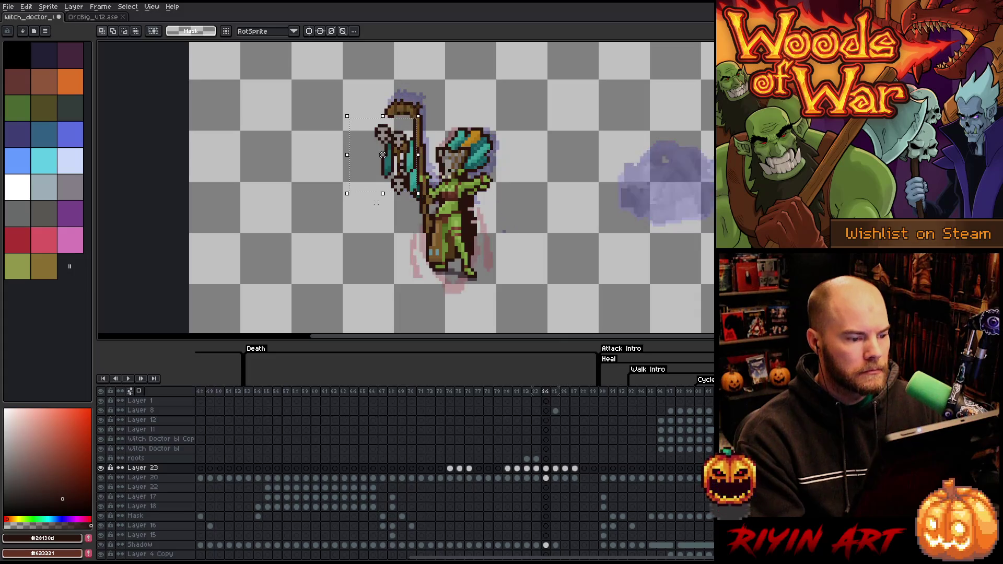
{"action": "left_click_drag", "start_coordinate": [417, 133], "coordinate": [412, 142]}
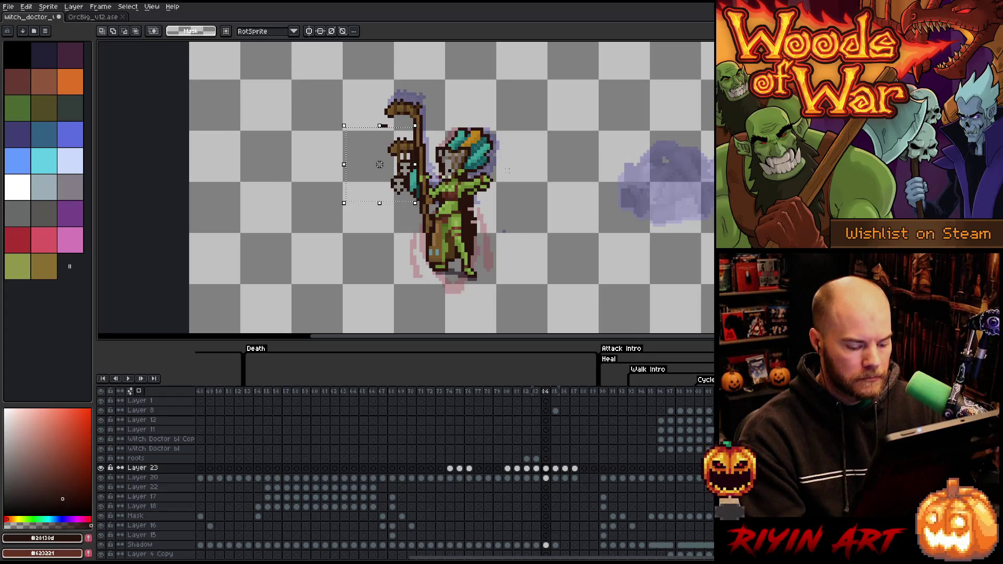
{"action": "key", "text": "Right"}
{"action": "key", "text": "Left"}
{"action": "key", "text": "Left"}
{"action": "key", "text": "Right"}
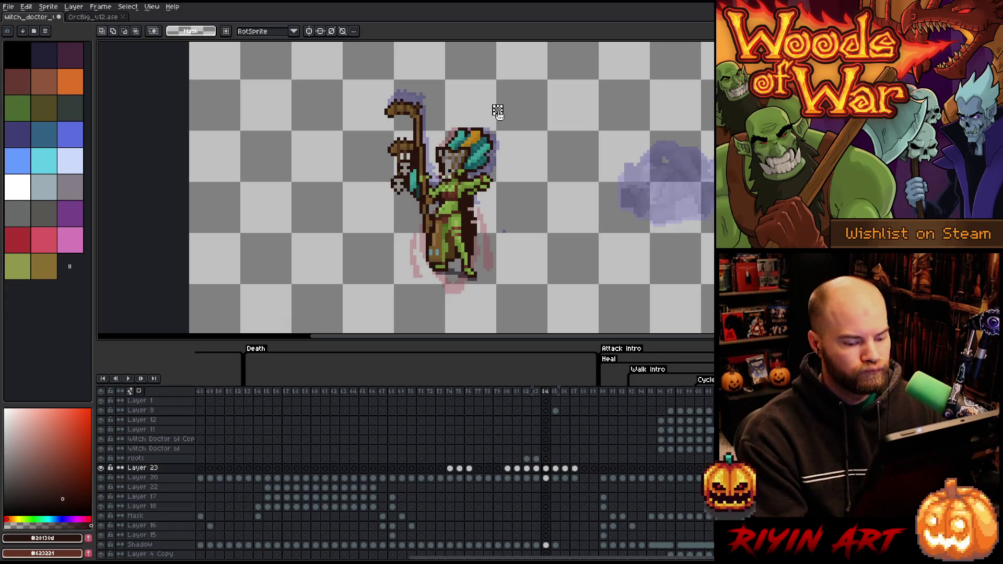
{"action": "key", "text": "Right"}
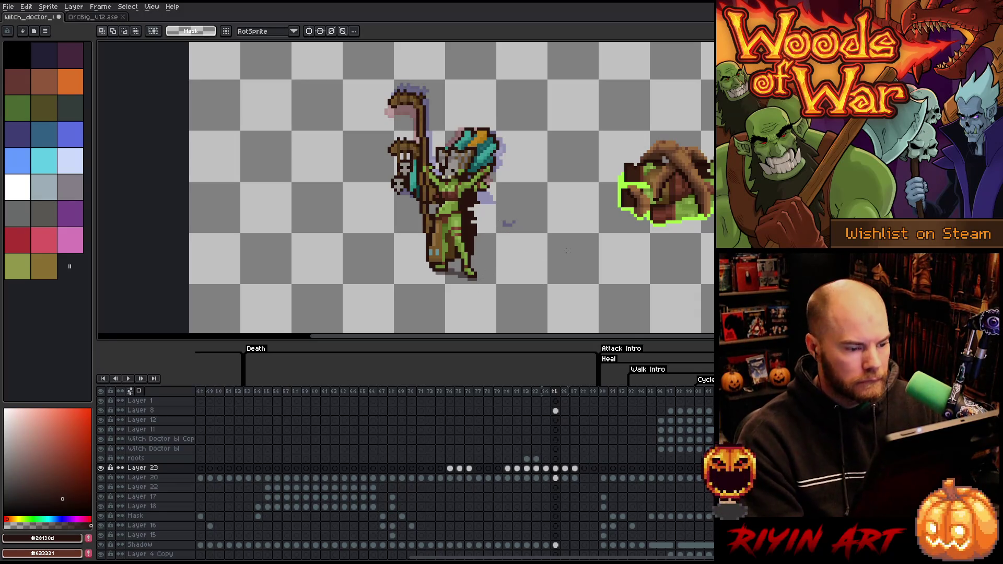
Preview the motion around frame 83 by playing and stepping through frames 82–84.
{"action": "key", "text": "Left"}
{"action": "key", "text": "Left"}
{"action": "key", "text": "Return"}
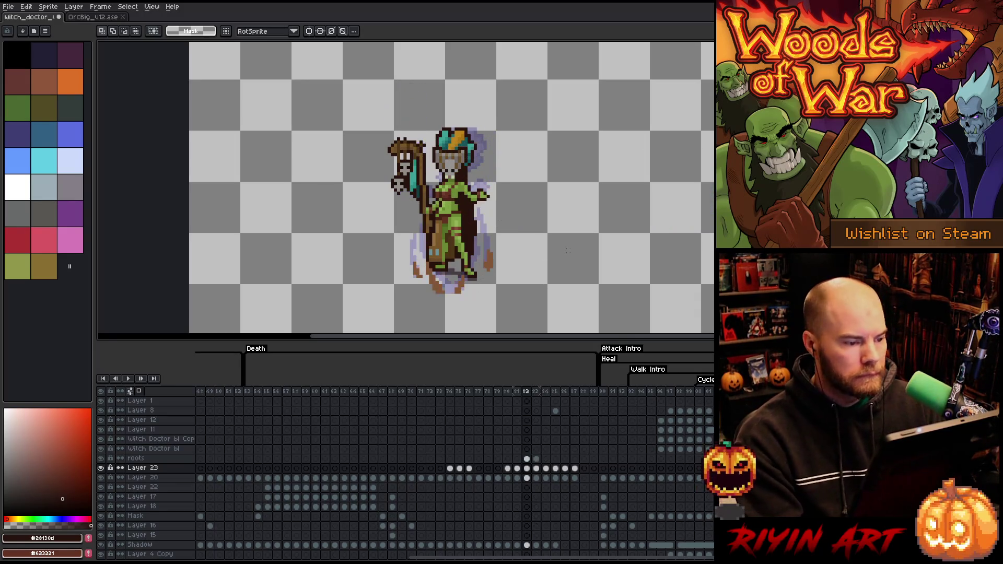
{"action": "key", "text": "Return"}
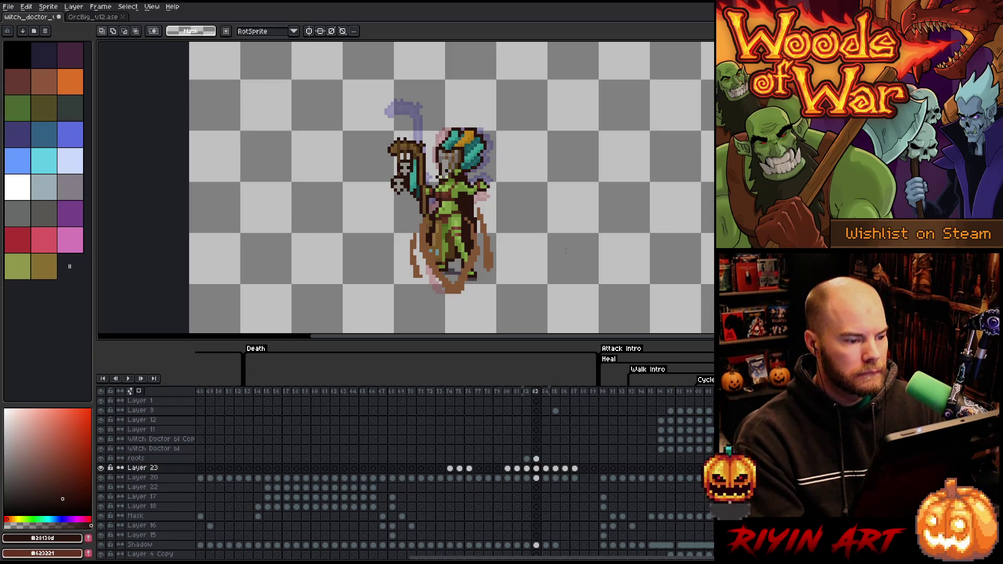
{"action": "key", "text": "Left"}
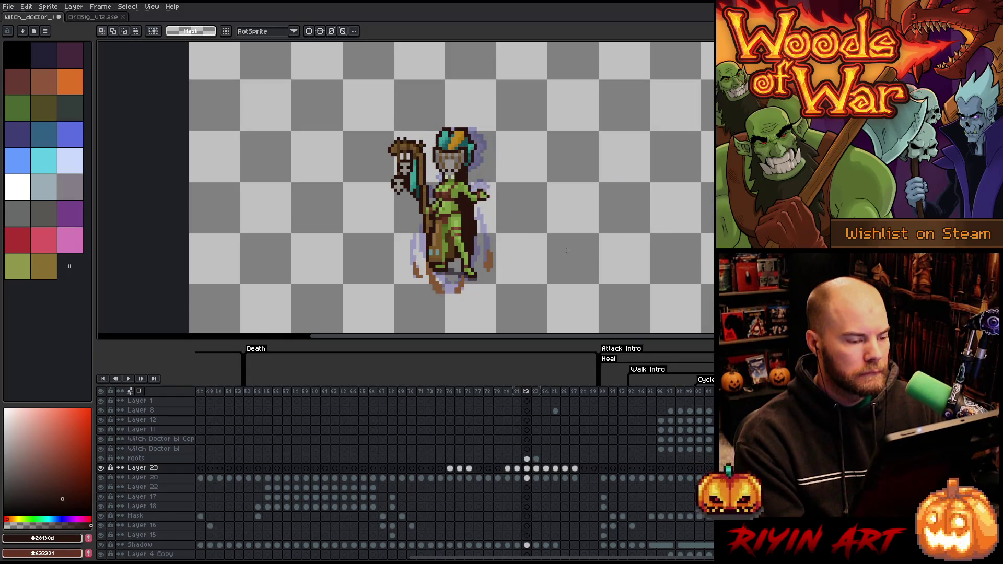
{"action": "key", "text": "Right"}
{"action": "key", "text": "Right"}
{"action": "key", "text": "Left"}
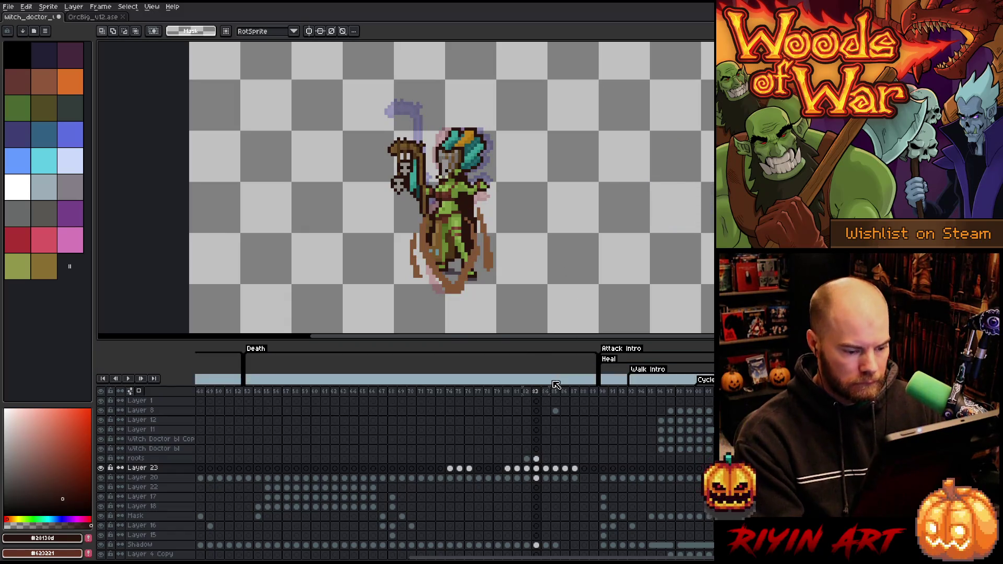
Raise the staff on Layer 20 at frame 83 by about four pixels and commit.
{"action": "left_click", "coordinate": [537, 479]}
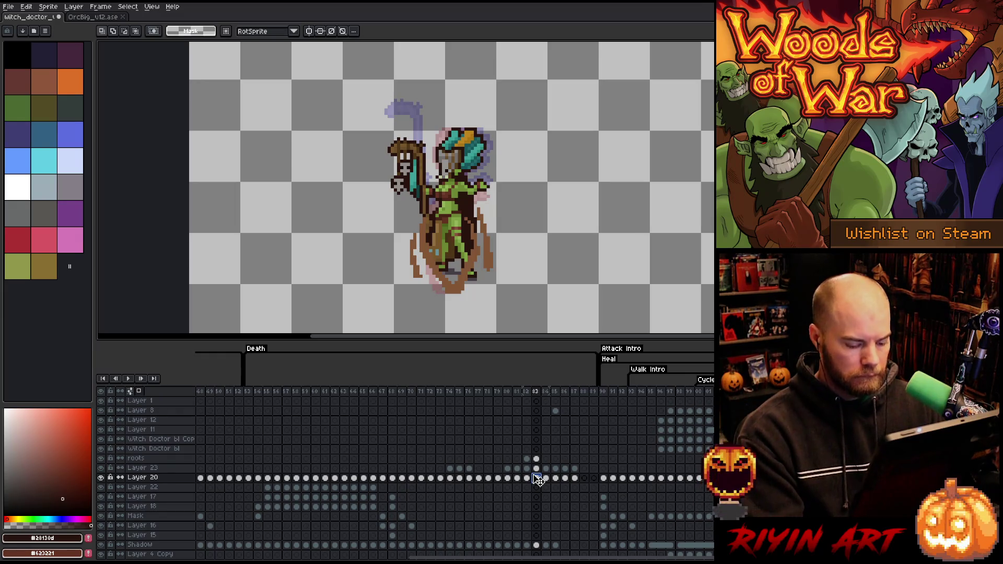
{"action": "left_click_drag", "start_coordinate": [333, 131], "coordinate": [428, 276]}
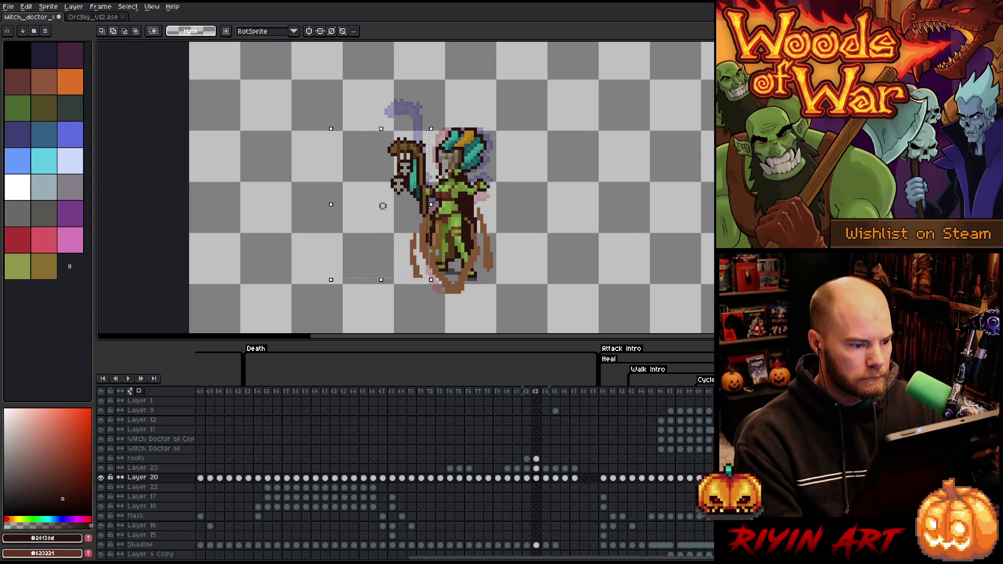
{"action": "left_click_drag", "start_coordinate": [431, 219], "coordinate": [434, 219]}
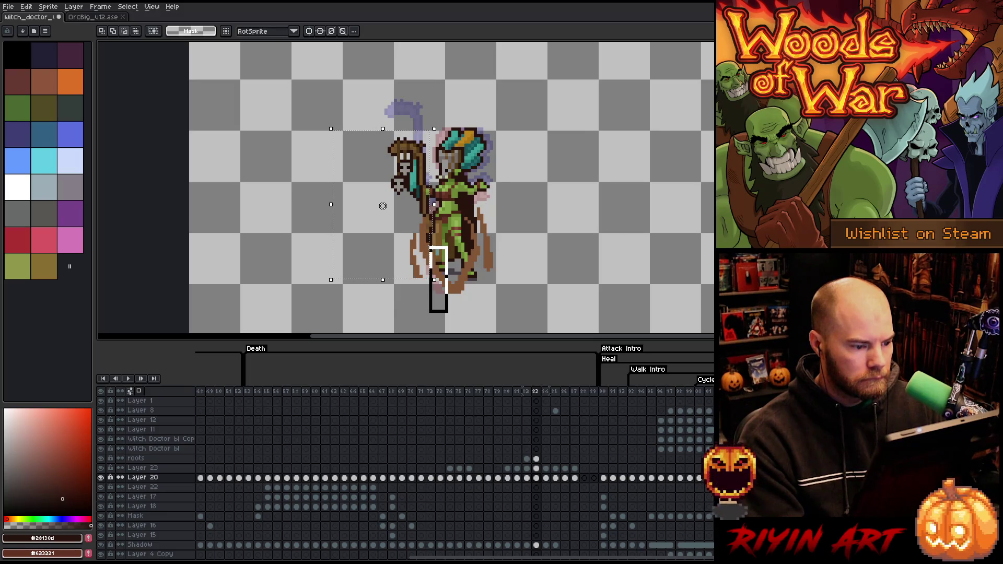
{"action": "key", "text": "Up"}
{"action": "left_click_drag", "start_coordinate": [383, 203], "coordinate": [383, 190]}
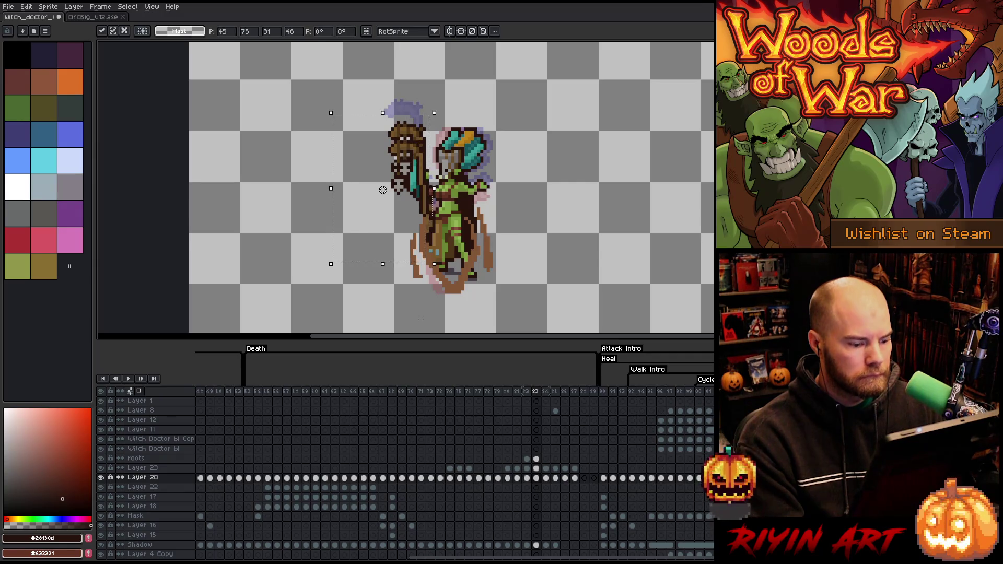
{"action": "left_click", "coordinate": [519, 167]}
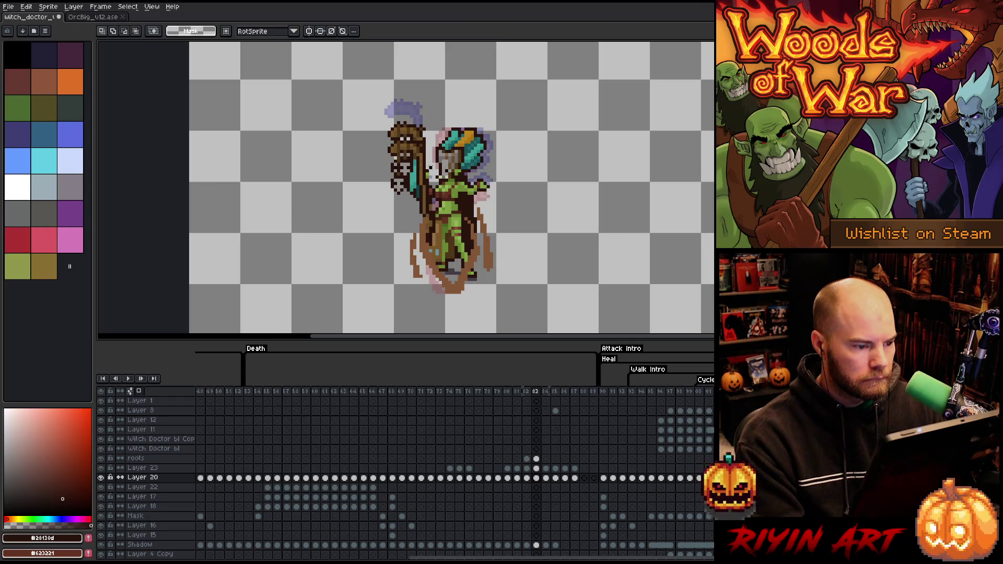
Marquee the staff and figure on Layer 23 at frame 83, then move to Layer 20 at frame 84.
{"action": "left_click_drag", "start_coordinate": [423, 179], "coordinate": [435, 201]}
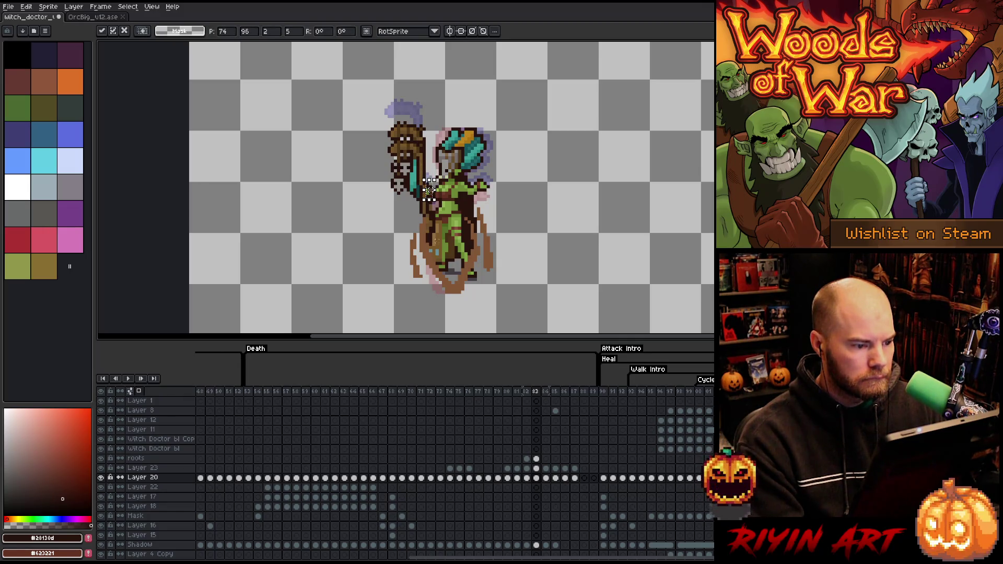
{"action": "left_click", "coordinate": [536, 468]}
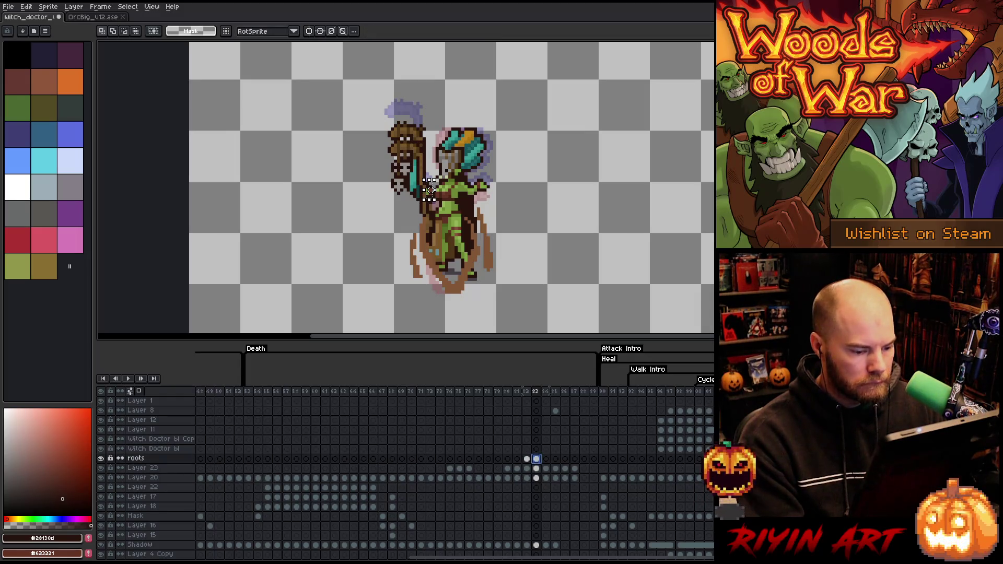
{"action": "mouse_move", "coordinate": [314, 65]}
{"action": "left_mouse_down"}
{"action": "mouse_move", "coordinate": [414, 224]}
{"action": "mouse_move", "coordinate": [428, 219]}
{"action": "mouse_move", "coordinate": [432, 189]}
{"action": "left_mouse_up"}
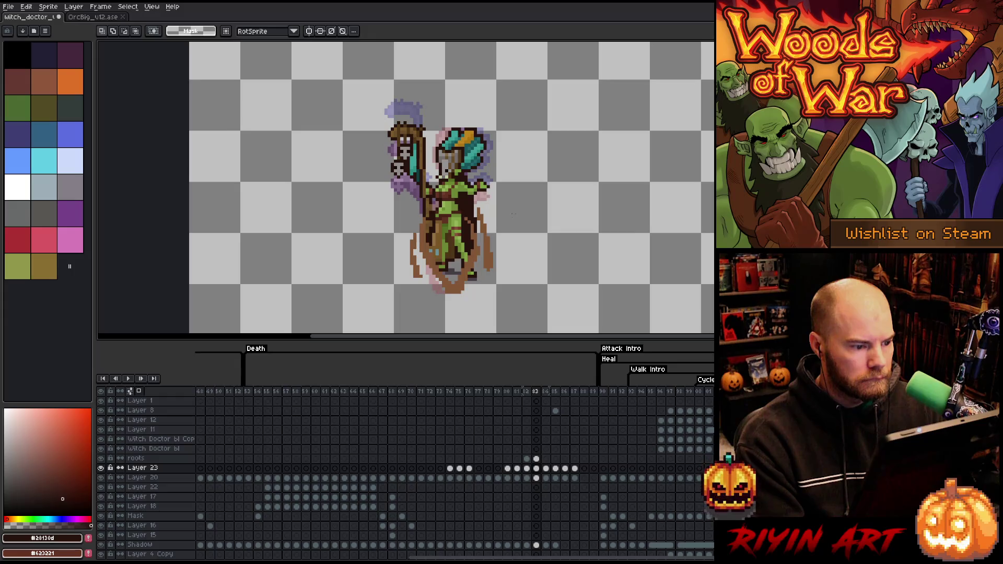
{"action": "key", "text": "Right"}
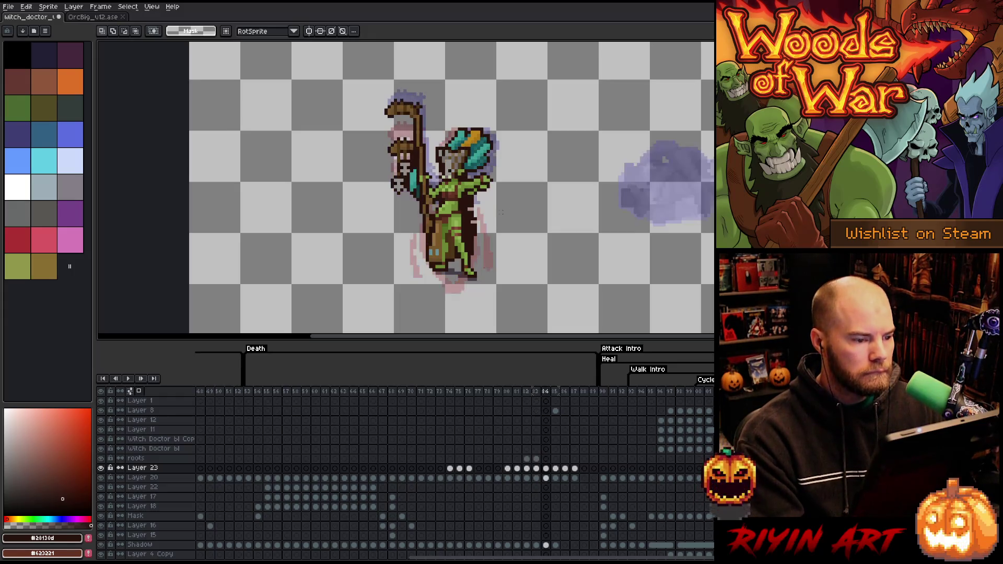
{"action": "key", "text": "Left"}
{"action": "key", "text": "Right"}
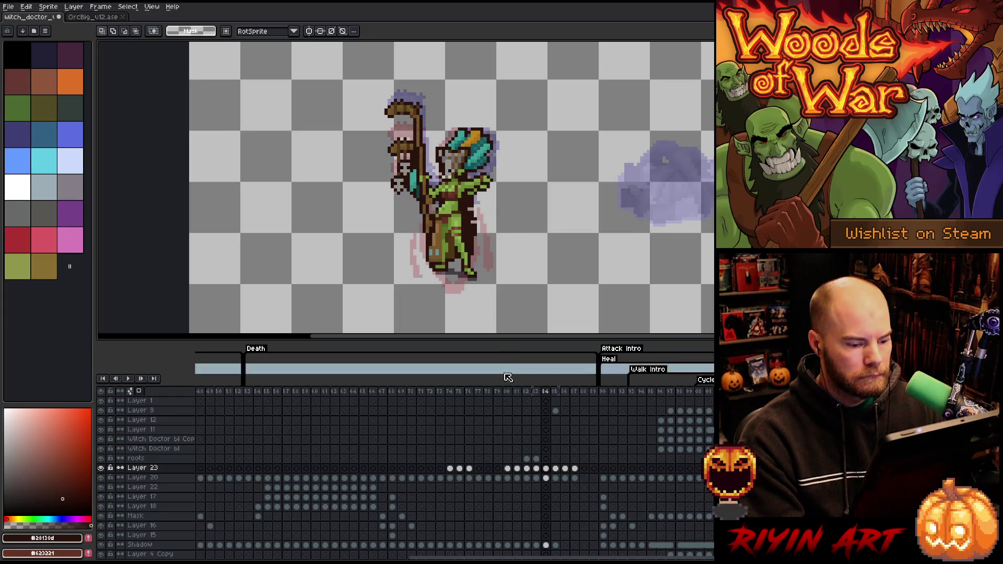
{"action": "left_click", "coordinate": [546, 478]}
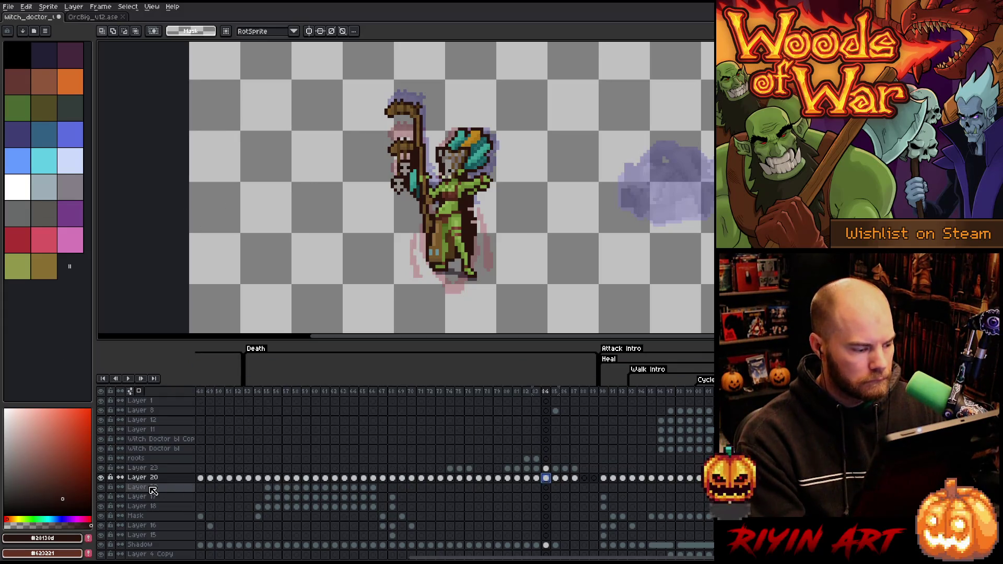
Hide Layer 20 on frame 84 and tweak pixels at the staff's top and shaft.
{"action": "left_click", "coordinate": [101, 478]}
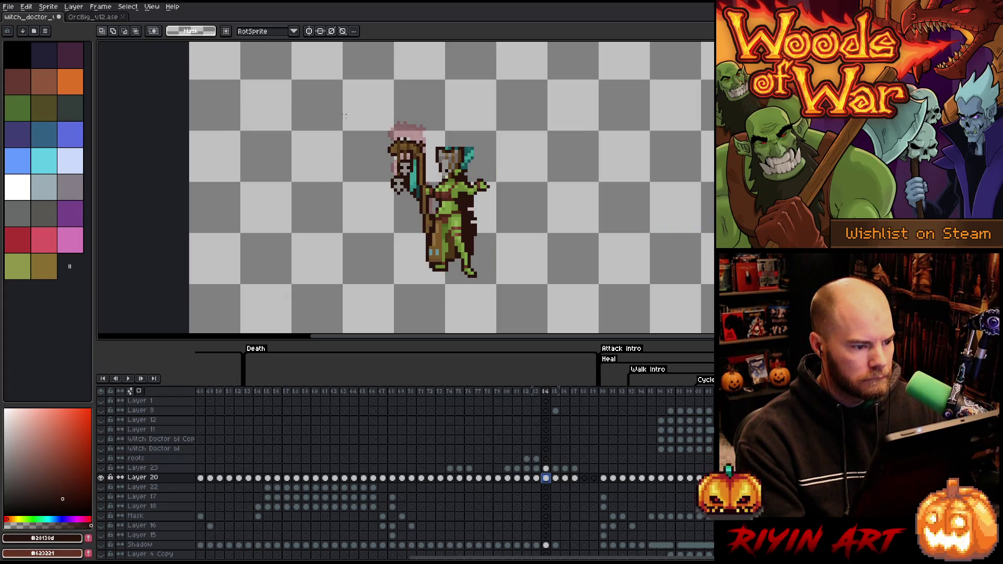
{"action": "mouse_move", "coordinate": [359, 79]}
{"action": "left_mouse_down"}
{"action": "mouse_move", "coordinate": [416, 138]}
{"action": "mouse_move", "coordinate": [370, 155]}
{"action": "left_mouse_up"}
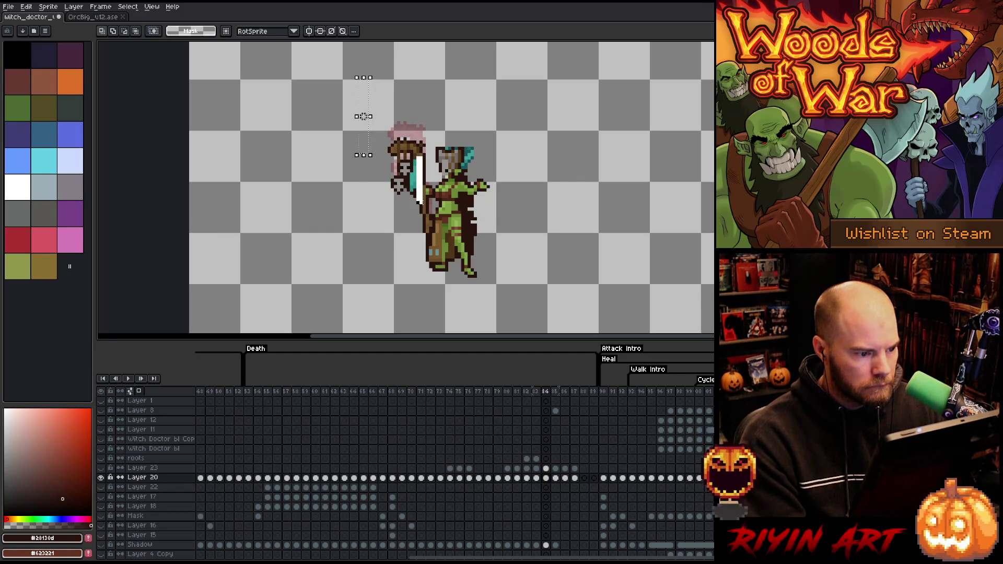
{"action": "key", "text": "ctrl+d"}
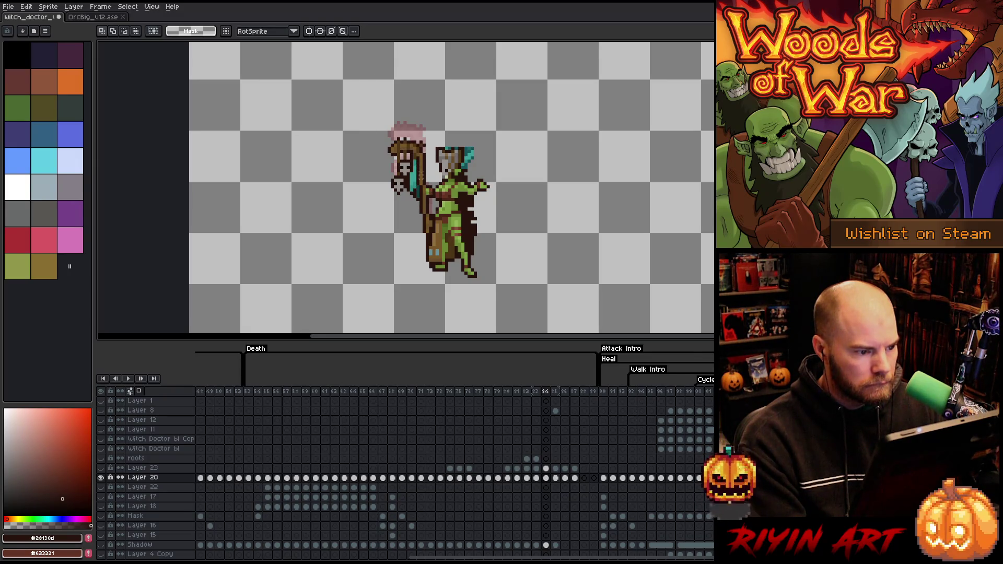
{"action": "left_click_drag", "start_coordinate": [419, 187], "coordinate": [430, 132]}
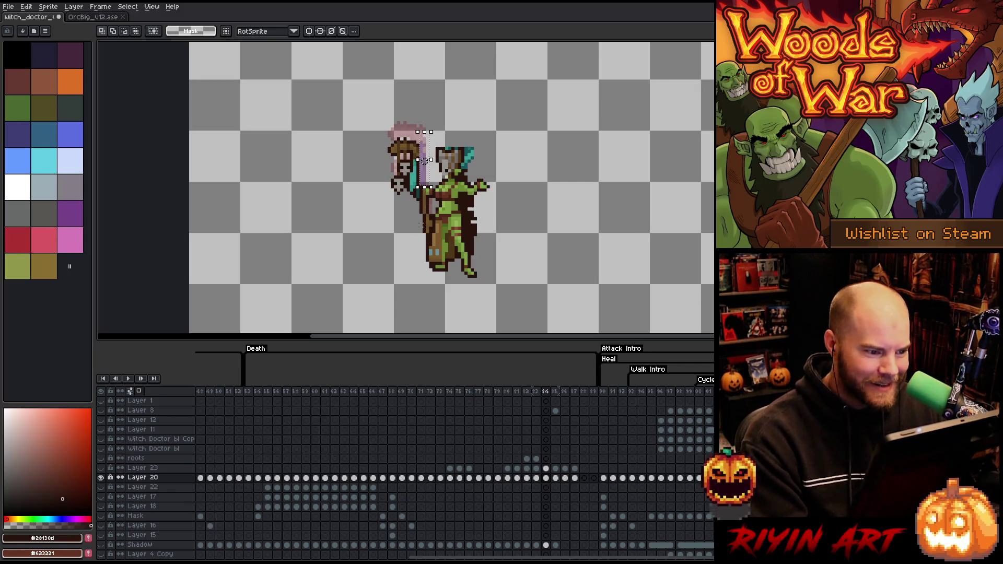
{"action": "key", "text": "ctrl+d"}
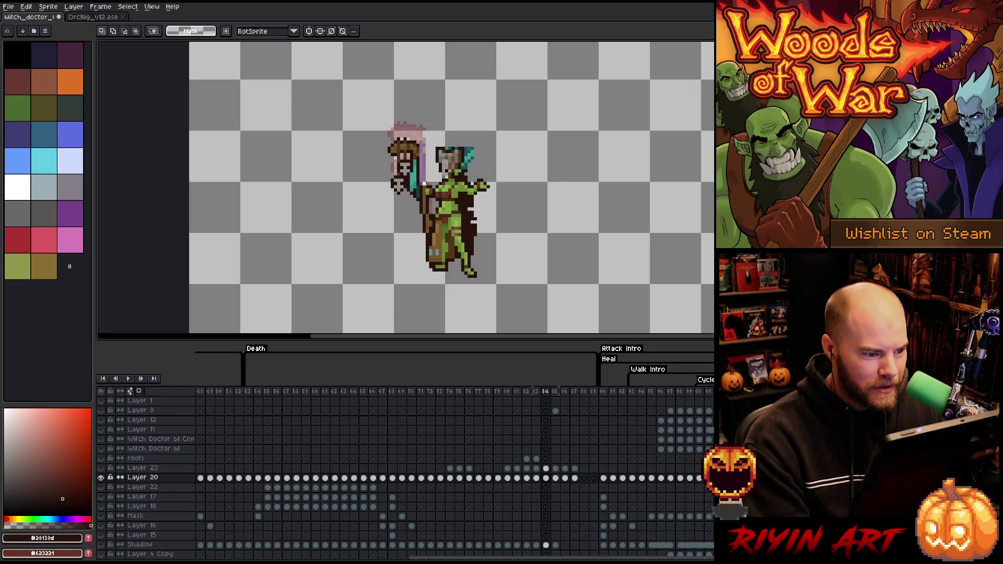
{"action": "left_click_drag", "start_coordinate": [420, 180], "coordinate": [427, 226]}
{"action": "key", "text": "ctrl+d"}
{"action": "left_click_drag", "start_coordinate": [415, 199], "coordinate": [431, 222]}
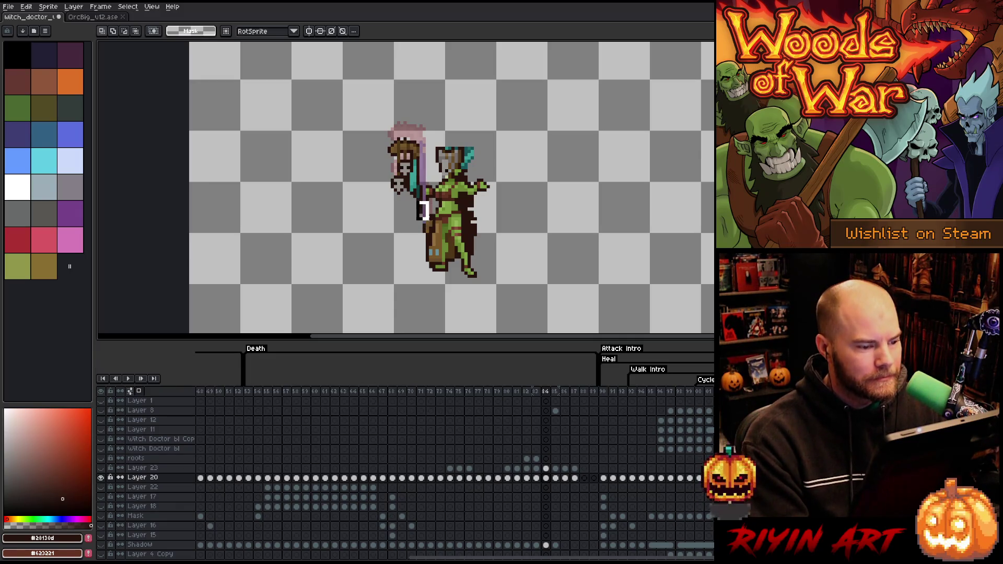
{"action": "key", "text": "ctrl+d"}
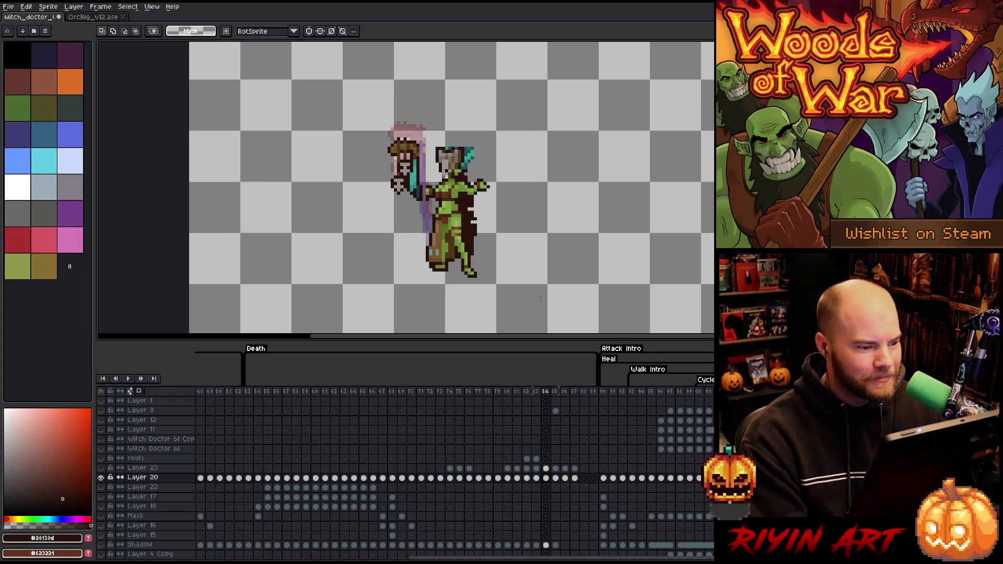
{"action": "mouse_move", "coordinate": [331, 68]}
{"action": "left_mouse_down"}
{"action": "mouse_move", "coordinate": [405, 175]}
{"action": "mouse_move", "coordinate": [425, 226]}
{"action": "left_mouse_up"}
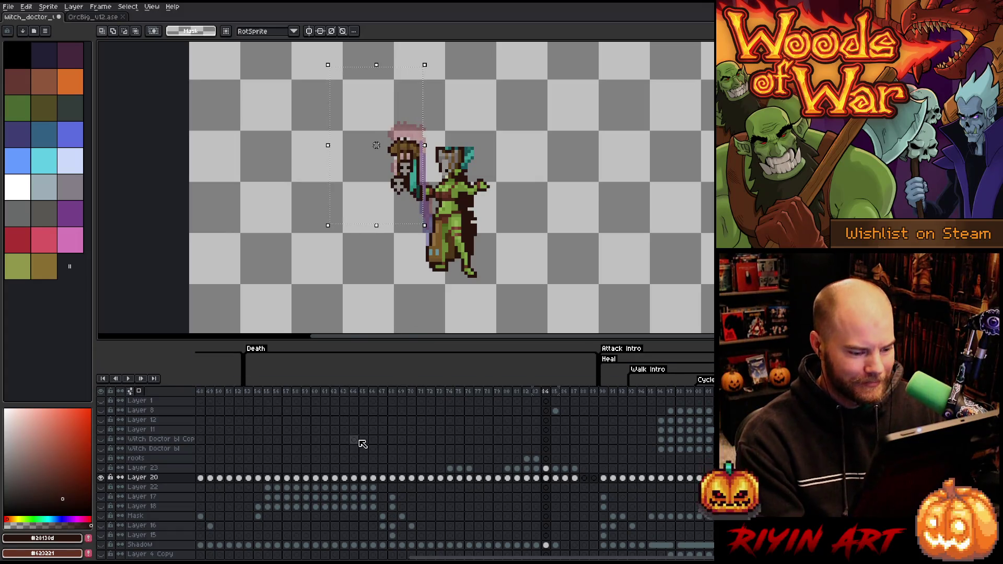
Show Layer 20 again, nudge the selected staff area up, and review frames 84–86.
{"action": "left_click", "coordinate": [107, 477]}
{"action": "key", "text": "Up"}
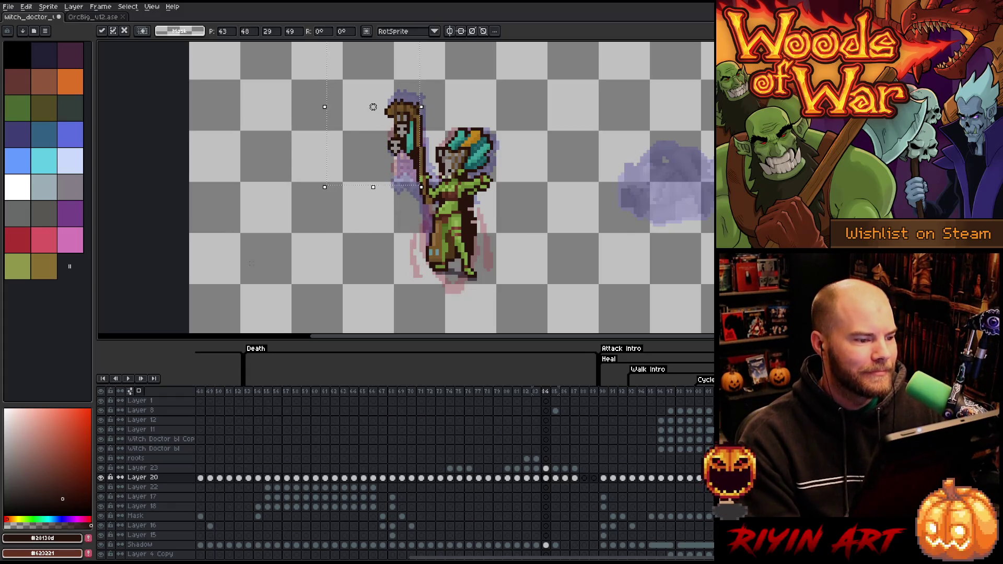
{"action": "left_click", "coordinate": [555, 478]}
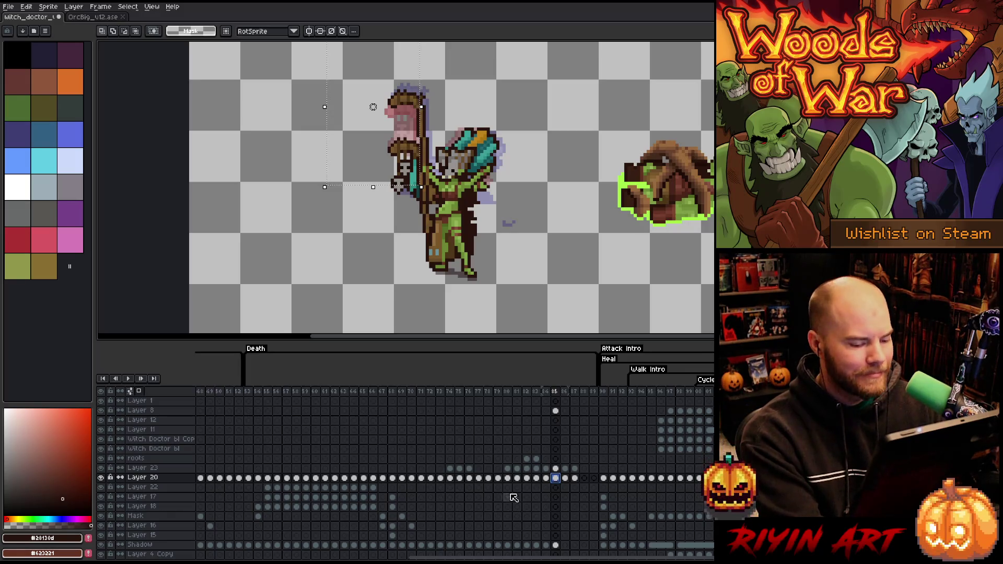
{"action": "left_click", "coordinate": [545, 478]}
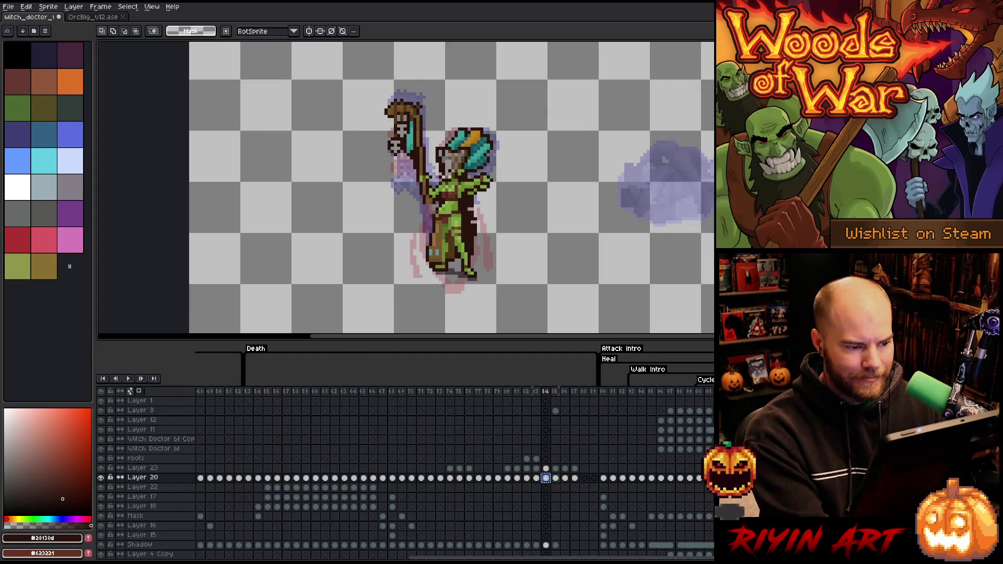
{"action": "left_click", "coordinate": [555, 478]}
{"action": "left_click", "coordinate": [564, 478]}
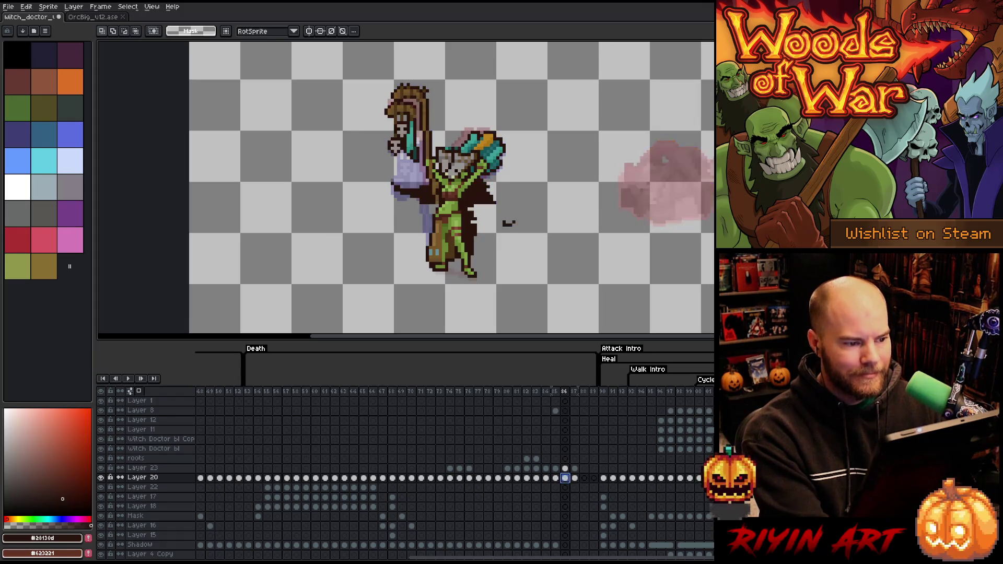
{"action": "left_click", "coordinate": [555, 479]}
{"action": "key", "text": "Left"}
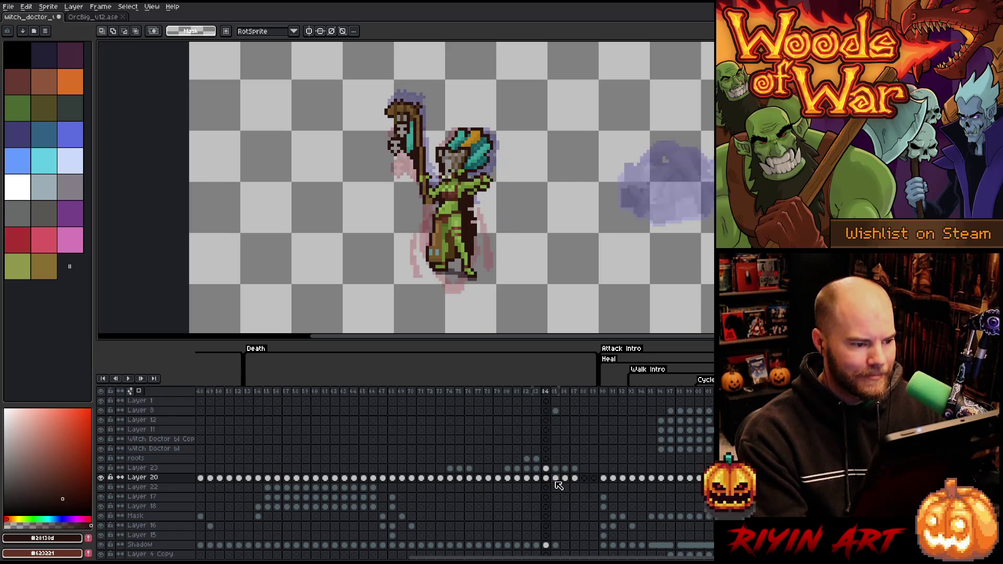
{"action": "left_click", "coordinate": [556, 479]}
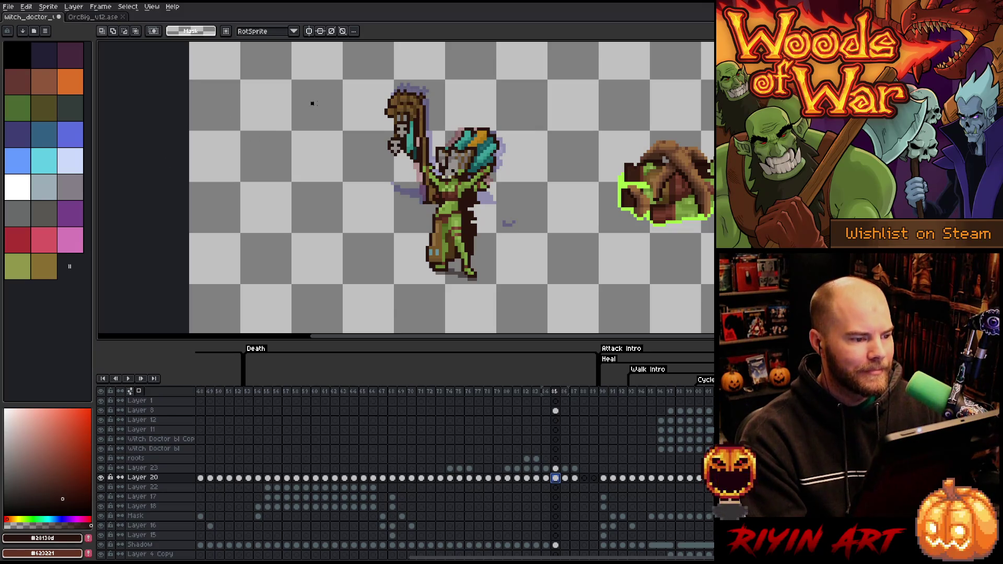
Shift the staff top up and to the right in frames 85, 86 and 87, then apply.
{"action": "left_click_drag", "start_coordinate": [400, 162], "coordinate": [410, 180]}
{"action": "left_click_drag", "start_coordinate": [347, 84], "coordinate": [421, 193]}
{"action": "left_click", "coordinate": [383, 136]}
{"action": "left_click_drag", "start_coordinate": [383, 132], "coordinate": [386, 129]}
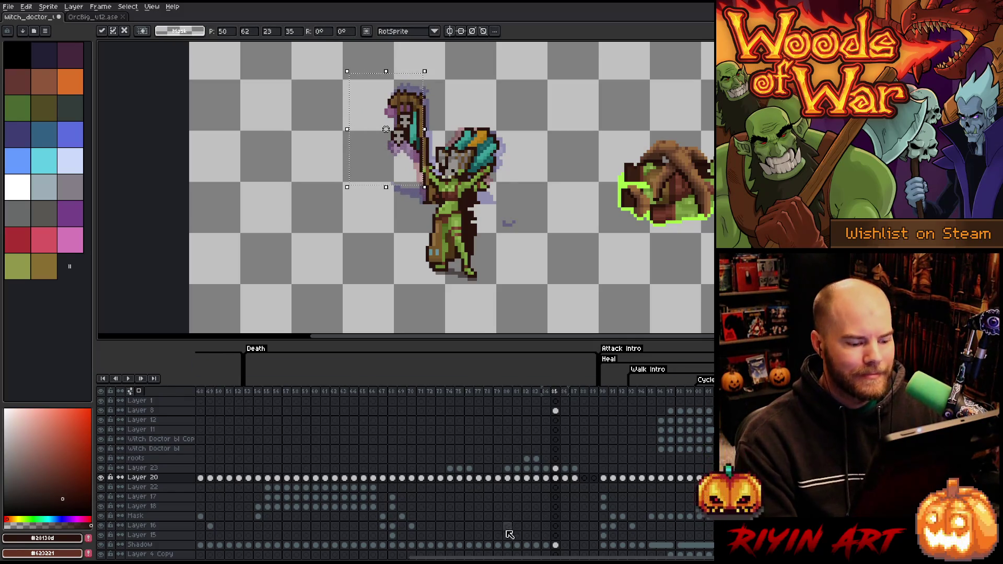
{"action": "left_click", "coordinate": [564, 468]}
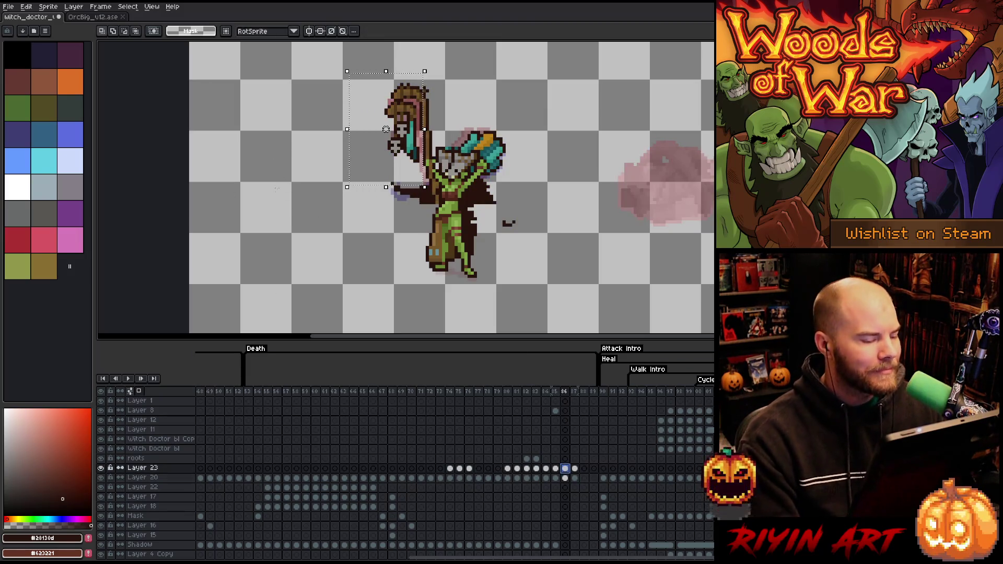
{"action": "left_click", "coordinate": [397, 76]}
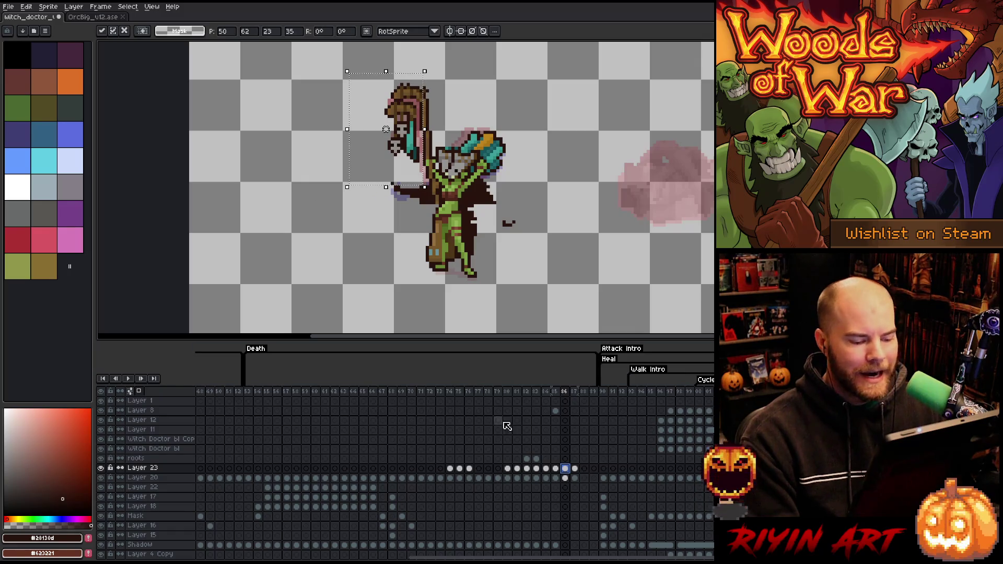
{"action": "left_click", "coordinate": [565, 478]}
{"action": "left_click_drag", "start_coordinate": [414, 143], "coordinate": [420, 128]}
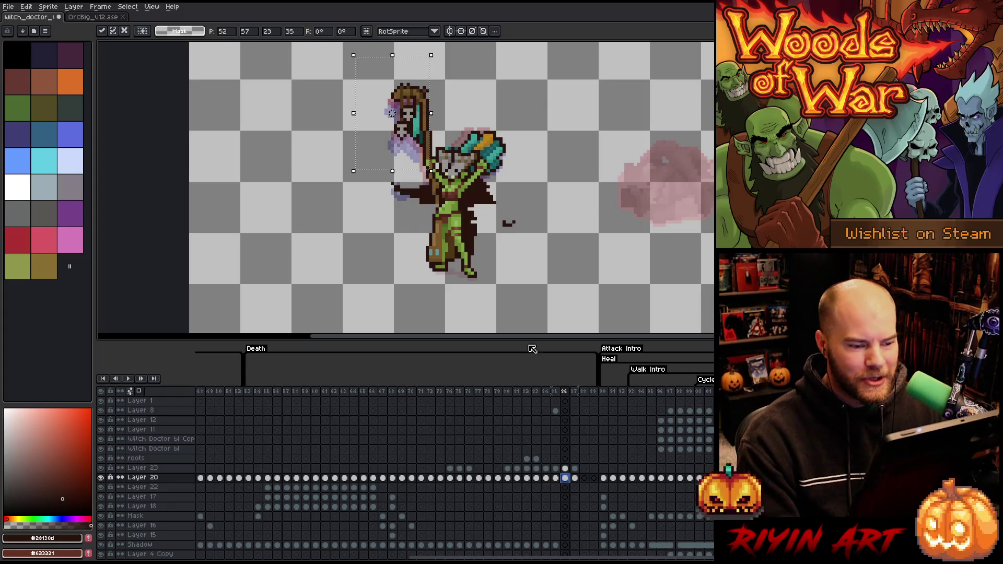
{"action": "left_click", "coordinate": [574, 478]}
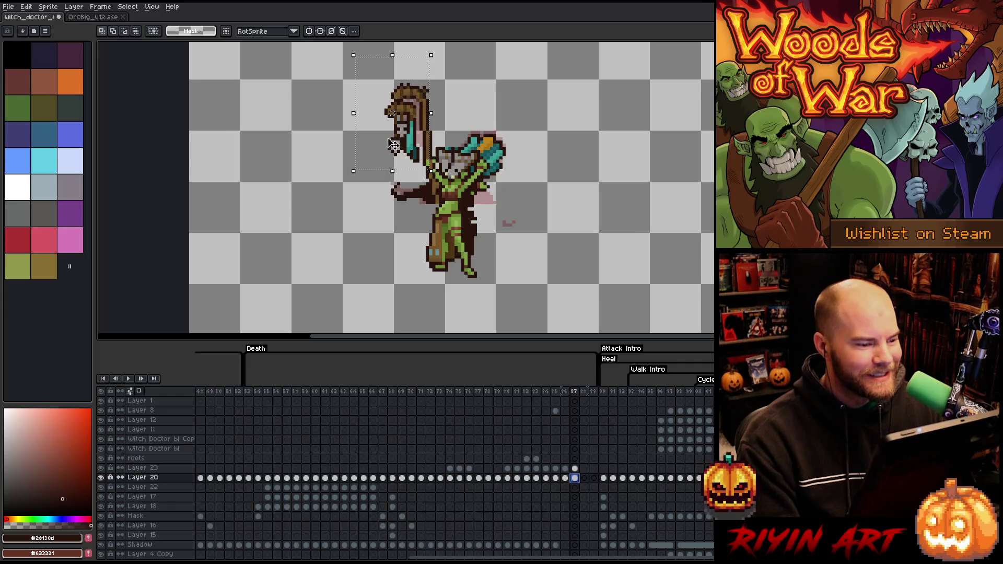
{"action": "left_click_drag", "start_coordinate": [415, 150], "coordinate": [422, 133]}
{"action": "key", "text": "Return"}
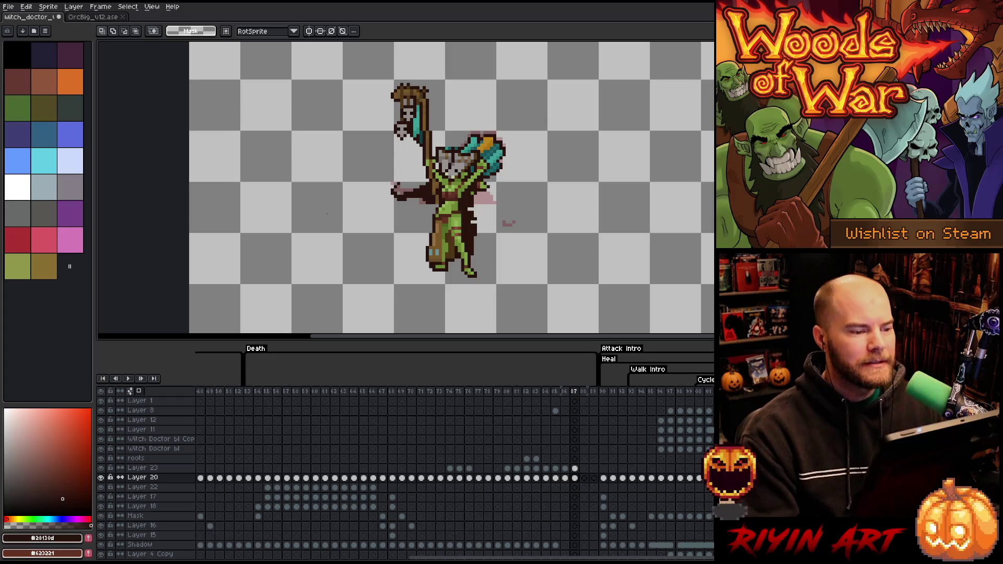
Delete the stray dark arm pixels from Layer 23 in frame 87.
{"action": "left_click_drag", "start_coordinate": [559, 100], "coordinate": [430, 187]}
{"action": "left_click", "coordinate": [442, 190], "text": "ctrl"}
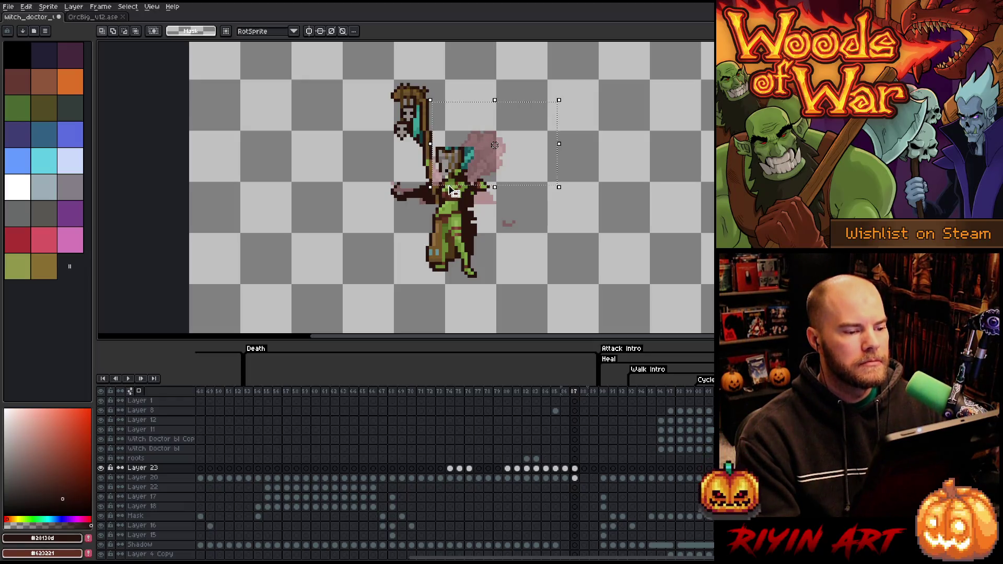
{"action": "left_click", "coordinate": [575, 479]}
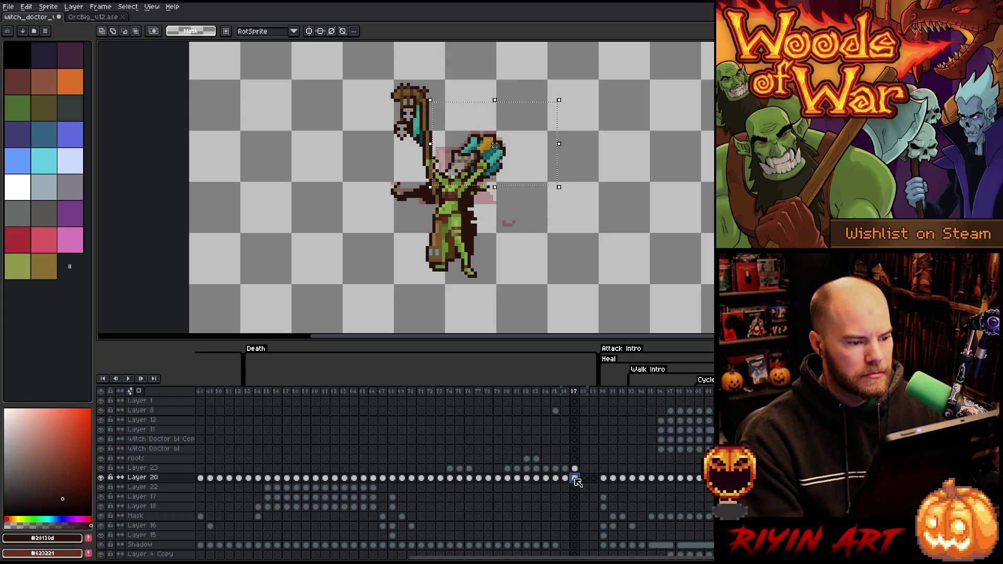
{"action": "key", "text": "ctrl+d"}
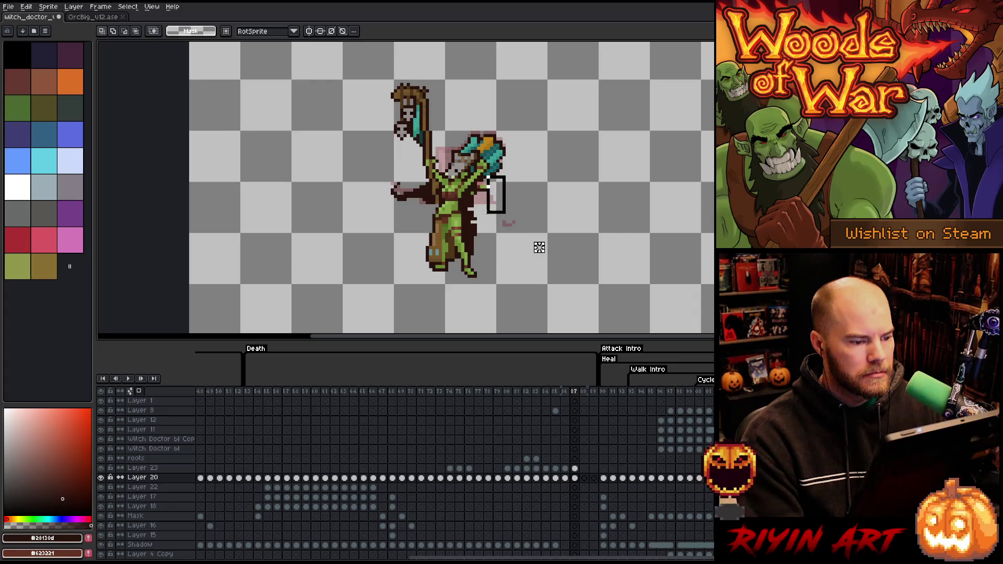
{"action": "key", "text": "ctrl+shift+d"}
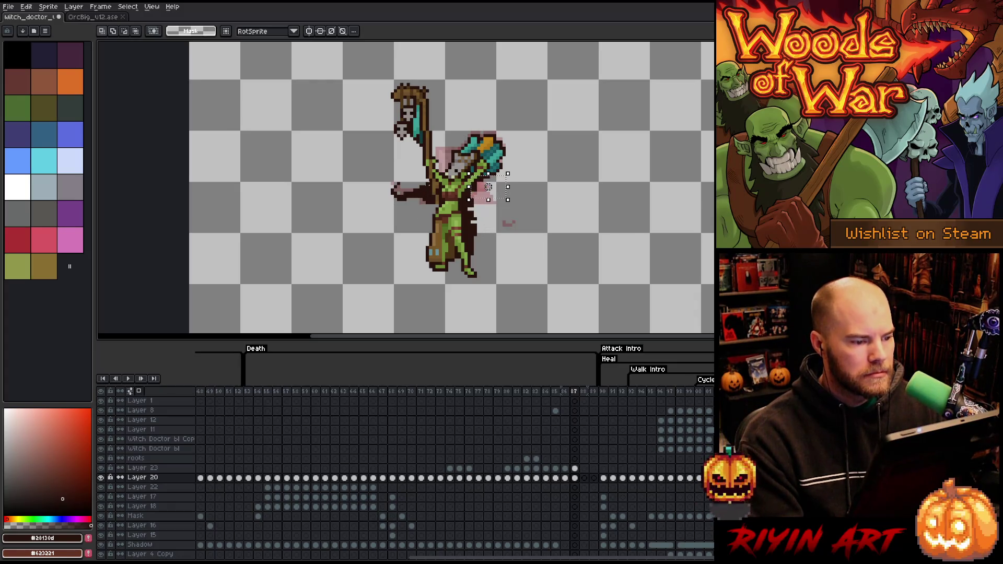
{"action": "left_click_drag", "start_coordinate": [431, 219], "coordinate": [356, 180]}
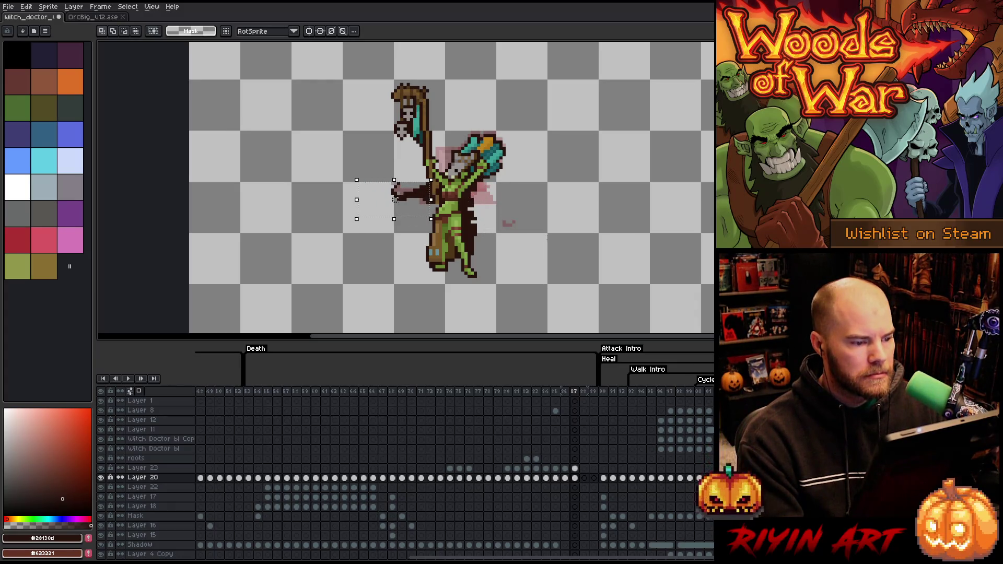
{"action": "left_click", "coordinate": [575, 468]}
{"action": "key", "text": "Delete"}
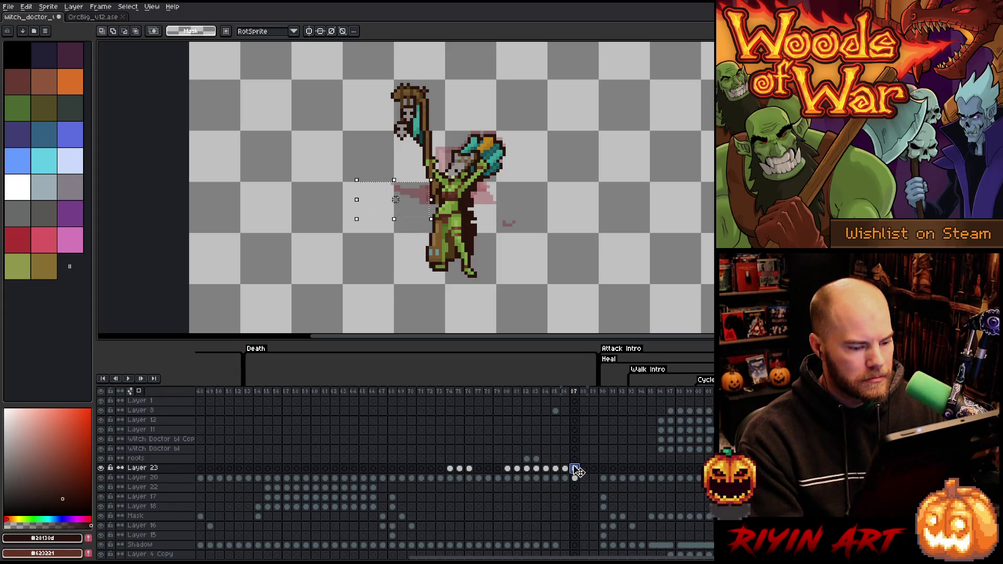
Review frames 86 and 85, marquee the face on frame 85, then step back to frame 83.
{"action": "left_click", "coordinate": [567, 469]}
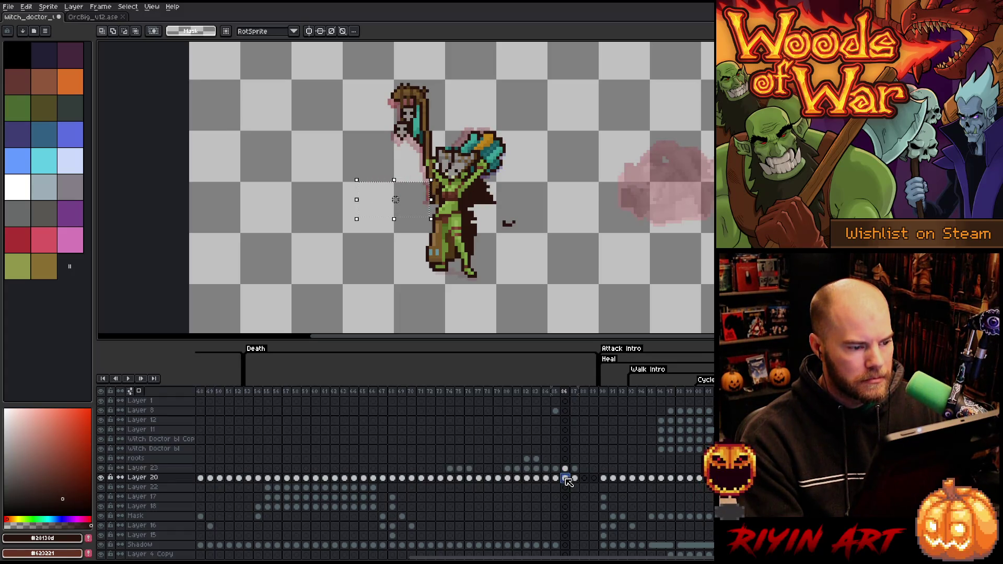
{"action": "left_click", "coordinate": [557, 471]}
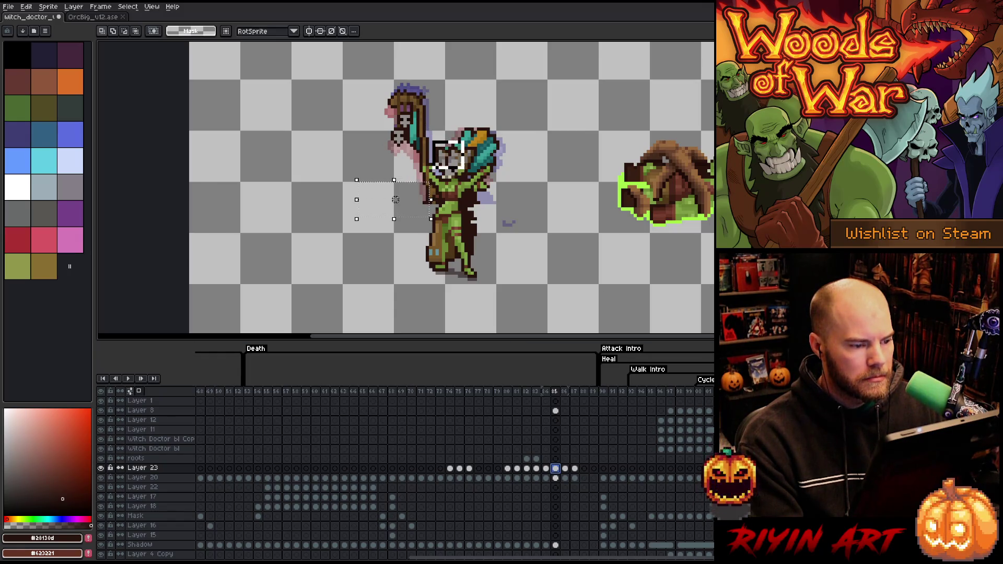
{"action": "left_click_drag", "start_coordinate": [430, 138], "coordinate": [466, 165]}
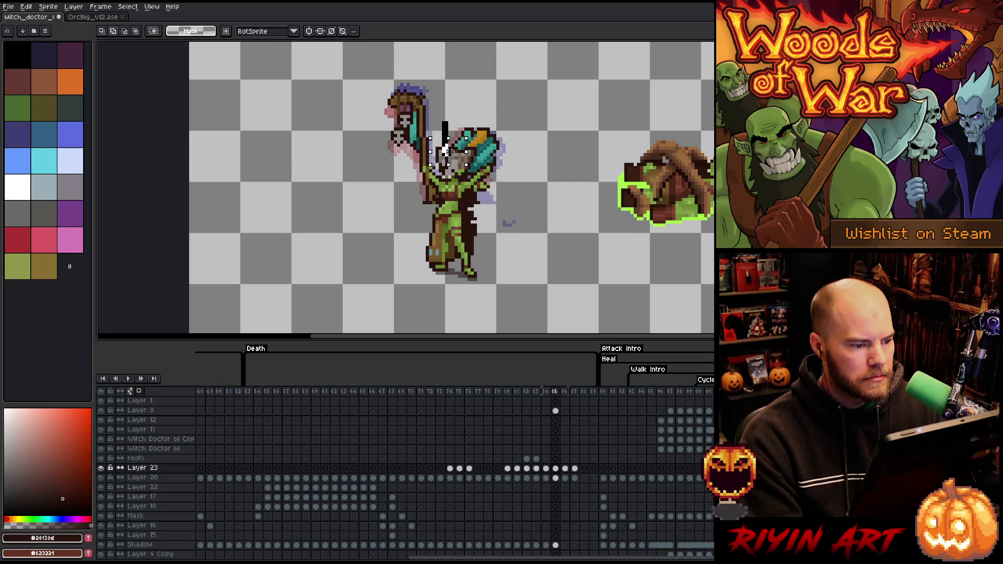
{"action": "left_click_drag", "start_coordinate": [430, 119], "coordinate": [466, 174]}
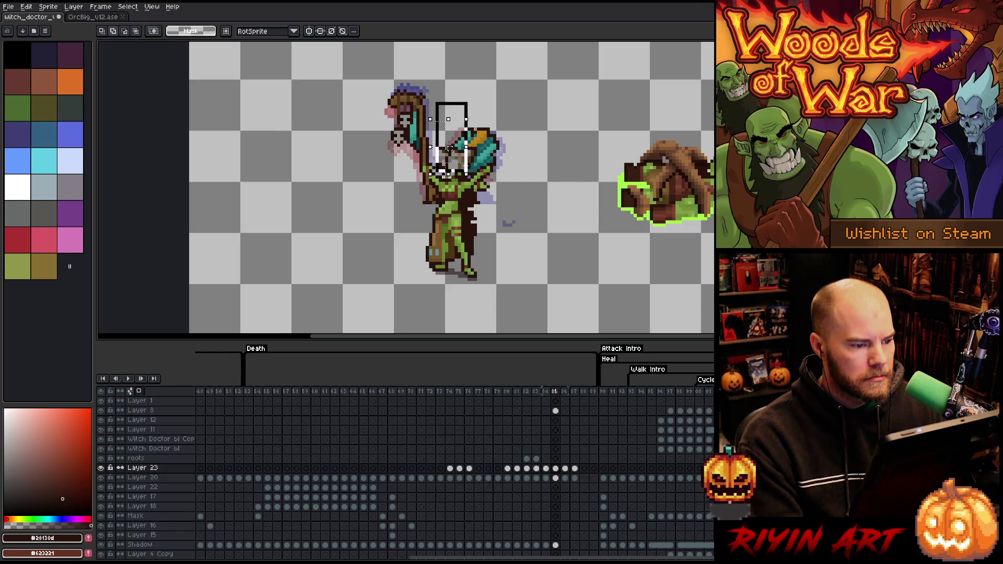
{"action": "left_click", "coordinate": [557, 478]}
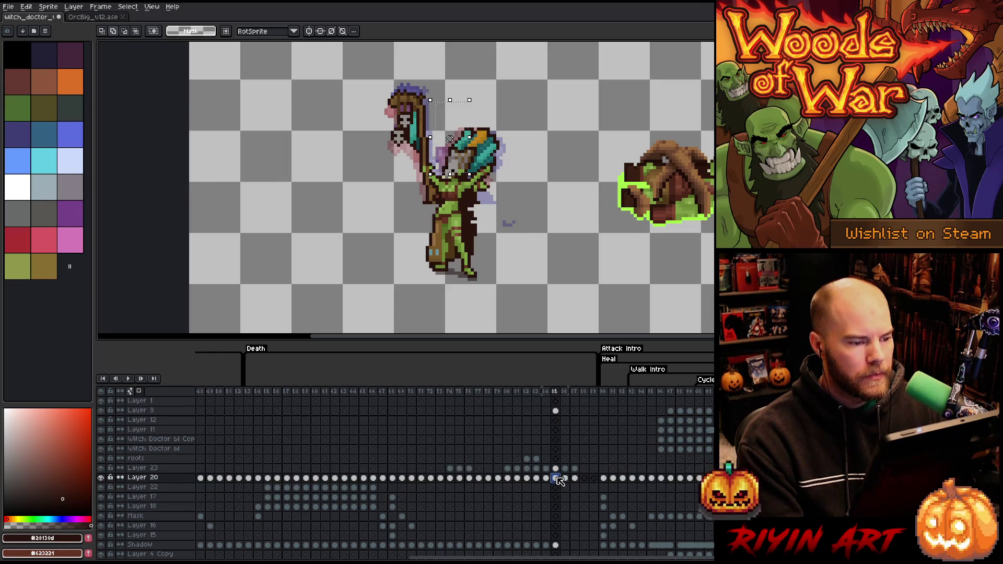
{"action": "left_click", "coordinate": [547, 480]}
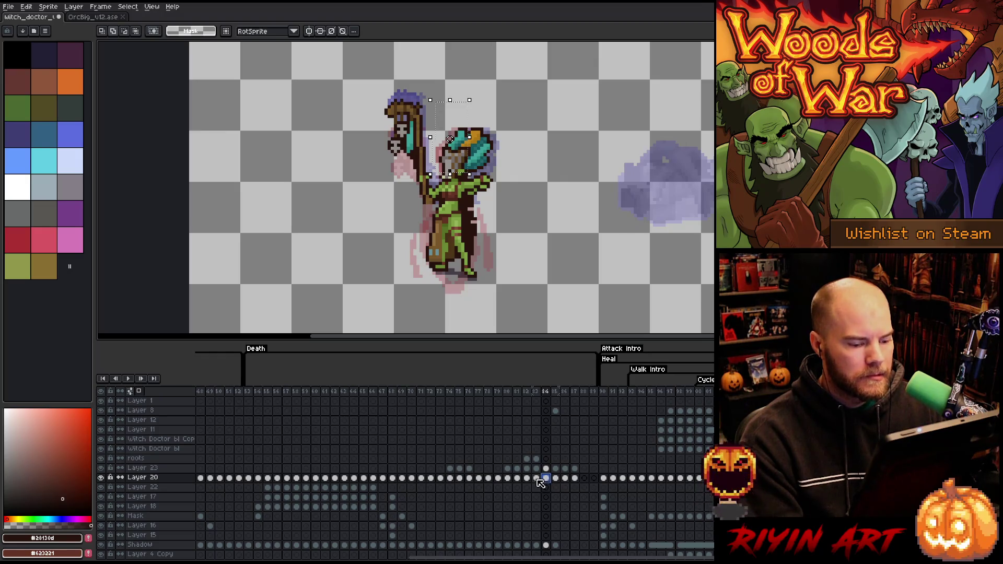
{"action": "left_click", "coordinate": [536, 478]}
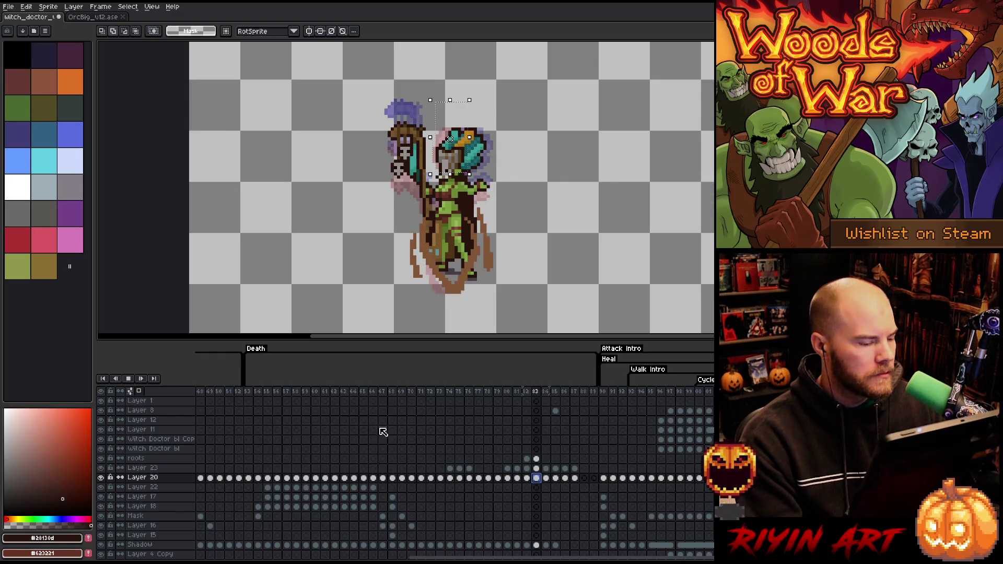
Play the animation through once, then stop and go to frame 80.
{"action": "key", "text": "Return"}
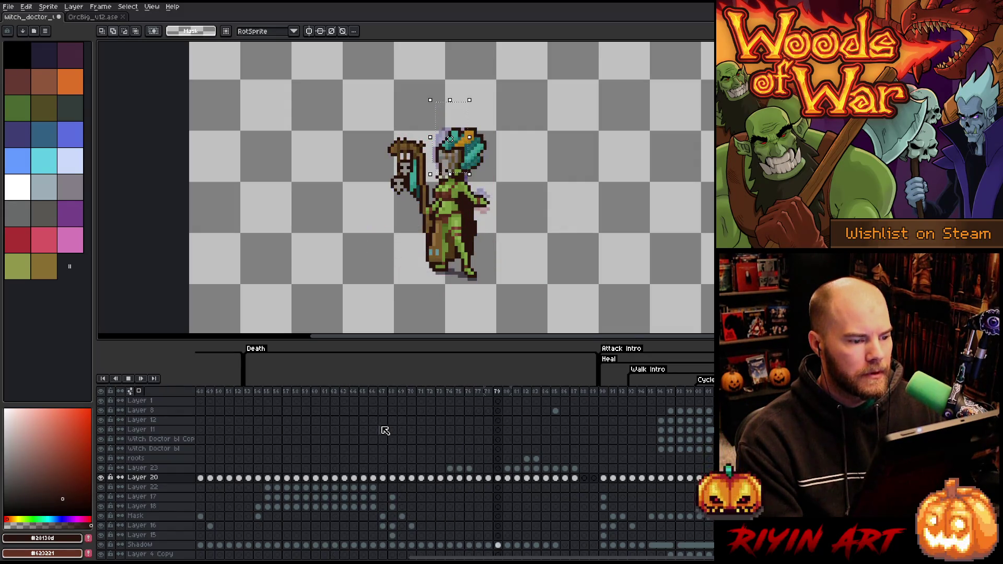
{"action": "key", "text": "Return"}
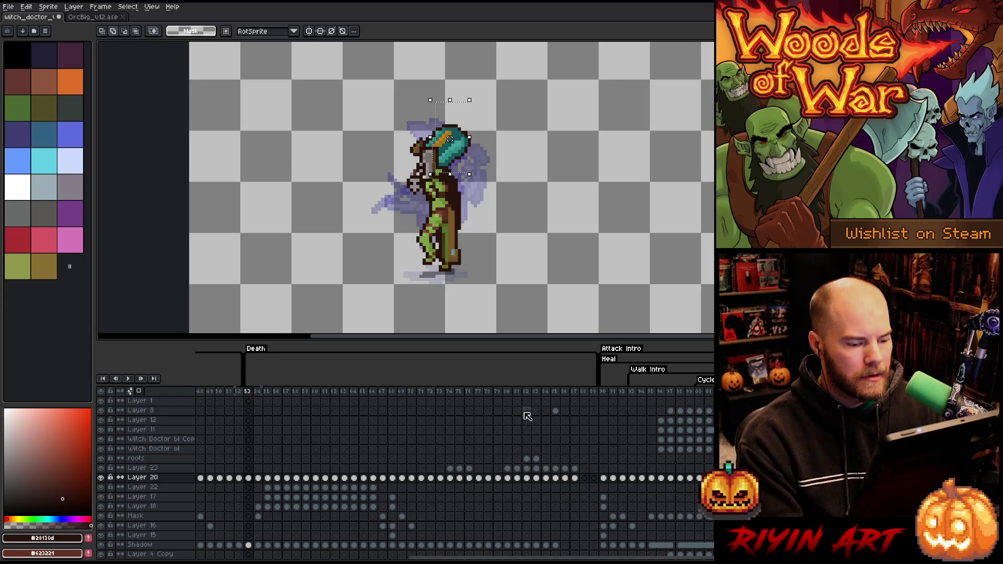
{"action": "left_click", "coordinate": [507, 391]}
Step through attack frames 83–85, flipping between 84 and 85 to compare the poses.
{"action": "key", "text": "Right"}
{"action": "key", "text": "Right"}
{"action": "key", "text": "Right"}
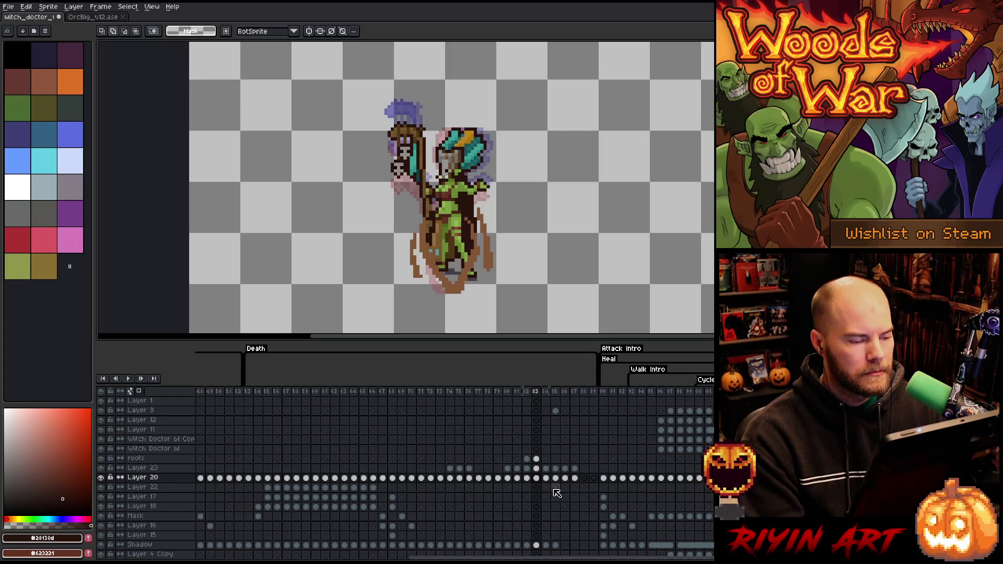
{"action": "key", "text": "Right"}
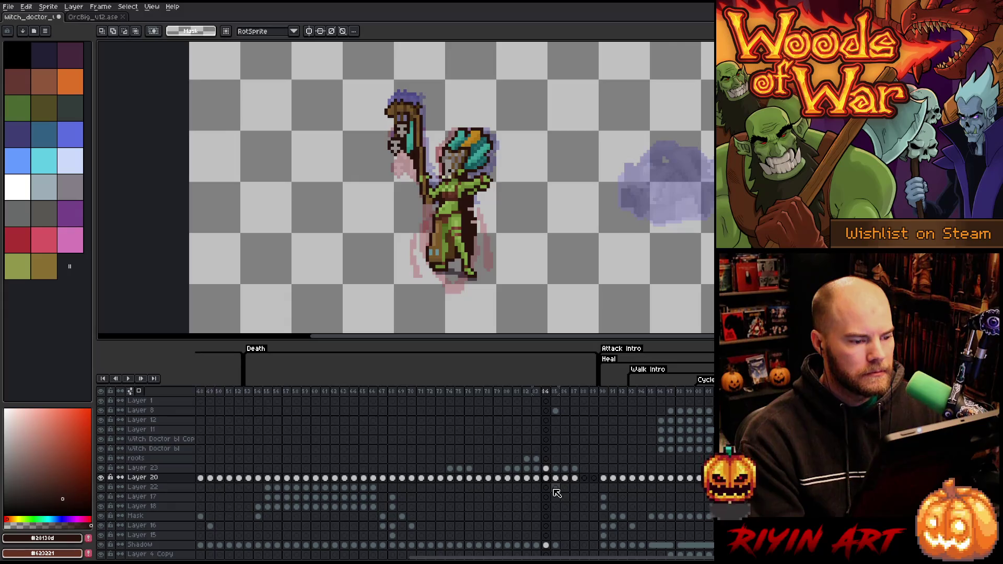
{"action": "left_click", "coordinate": [555, 477]}
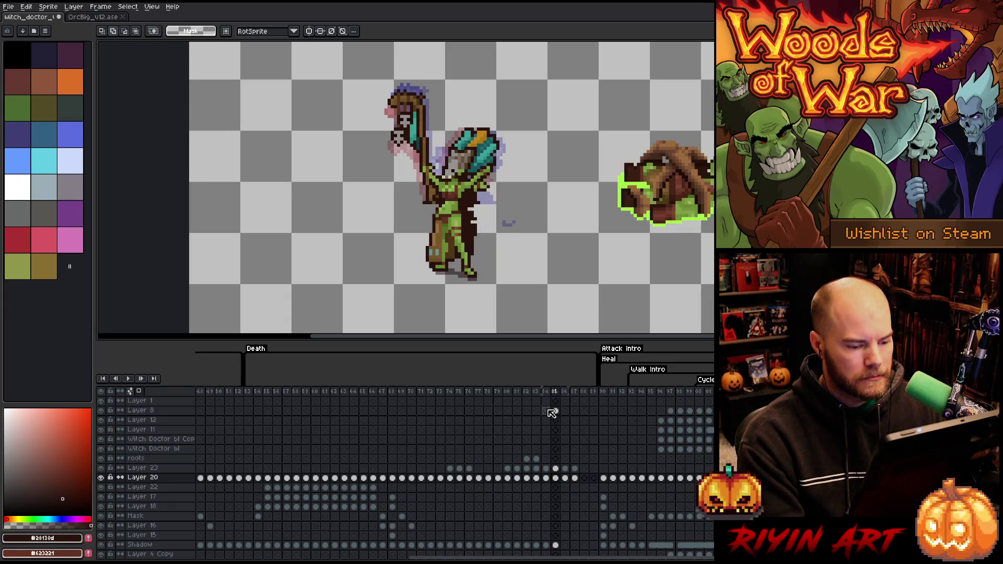
{"action": "key", "text": "Left"}
{"action": "key", "text": "Left"}
{"action": "key", "text": "Right"}
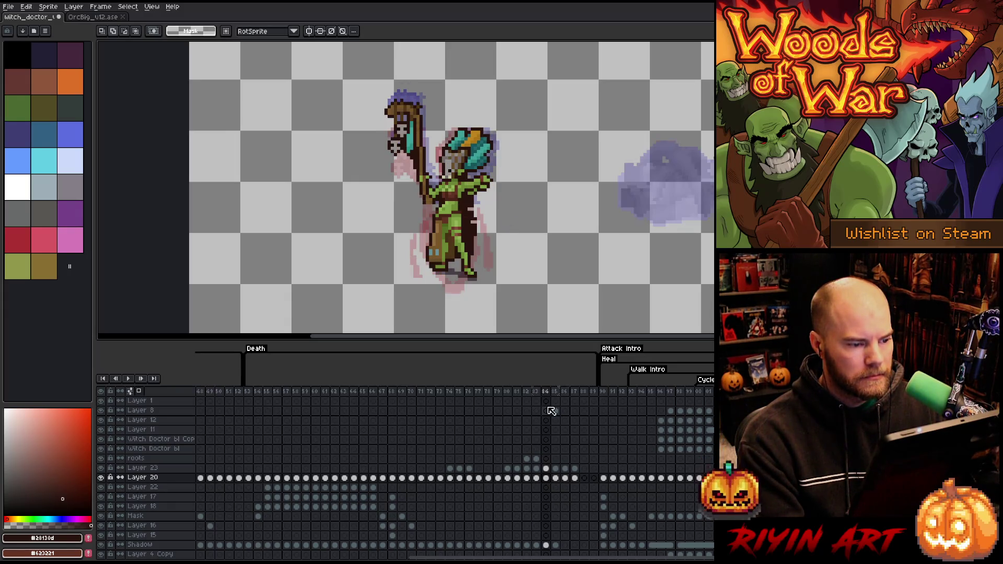
{"action": "key", "text": "Right"}
{"action": "key", "text": "Left"}
{"action": "key", "text": "Right"}
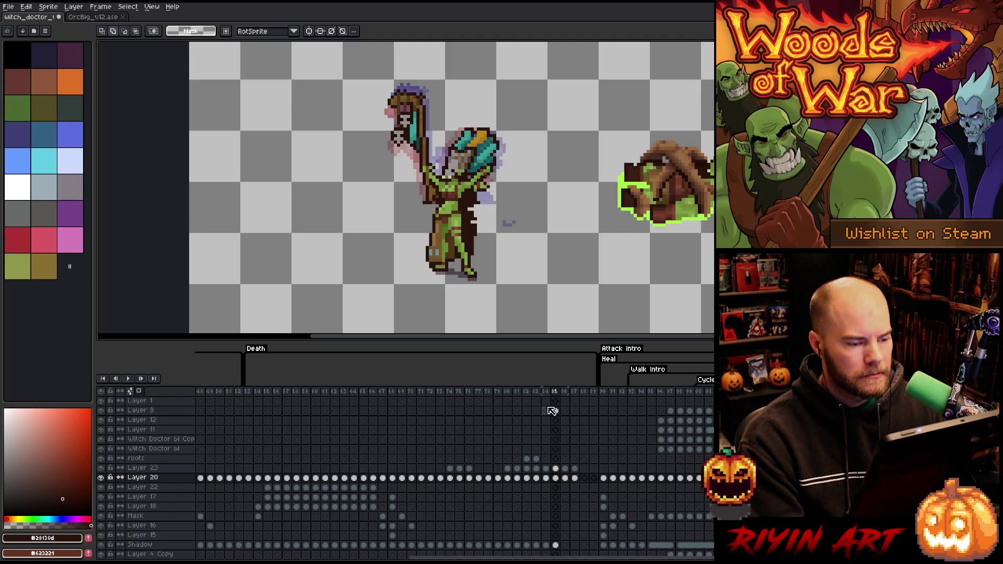
Review frames 83–86 again and settle on frame 85, bringing up its frame options.
{"action": "key", "text": "Left"}
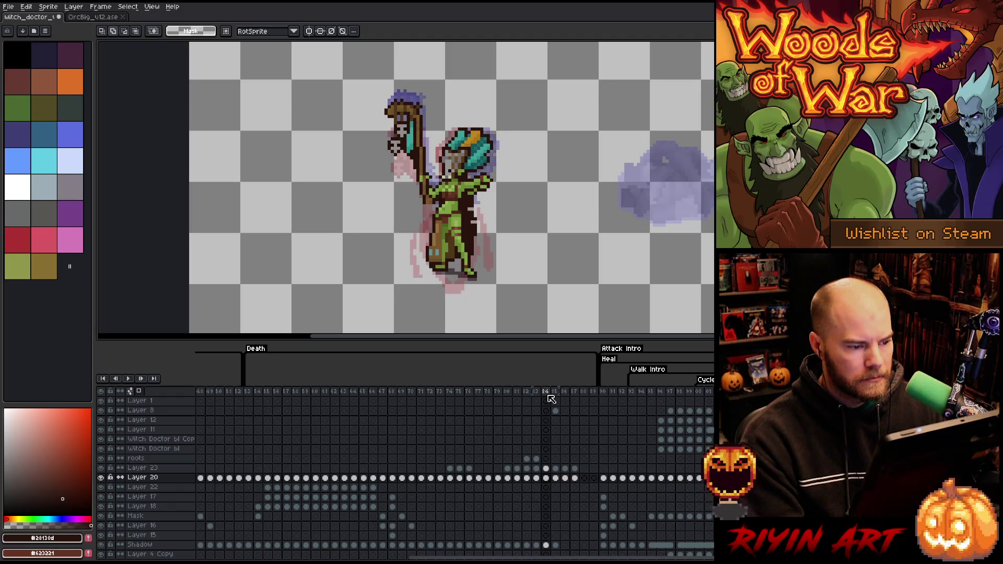
{"action": "key", "text": "Left"}
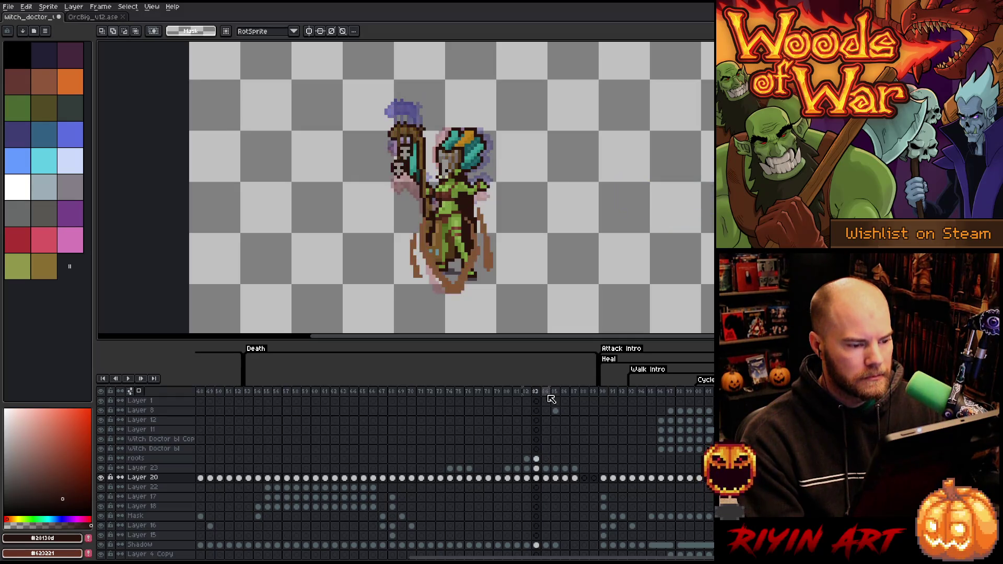
{"action": "key", "text": "Right"}
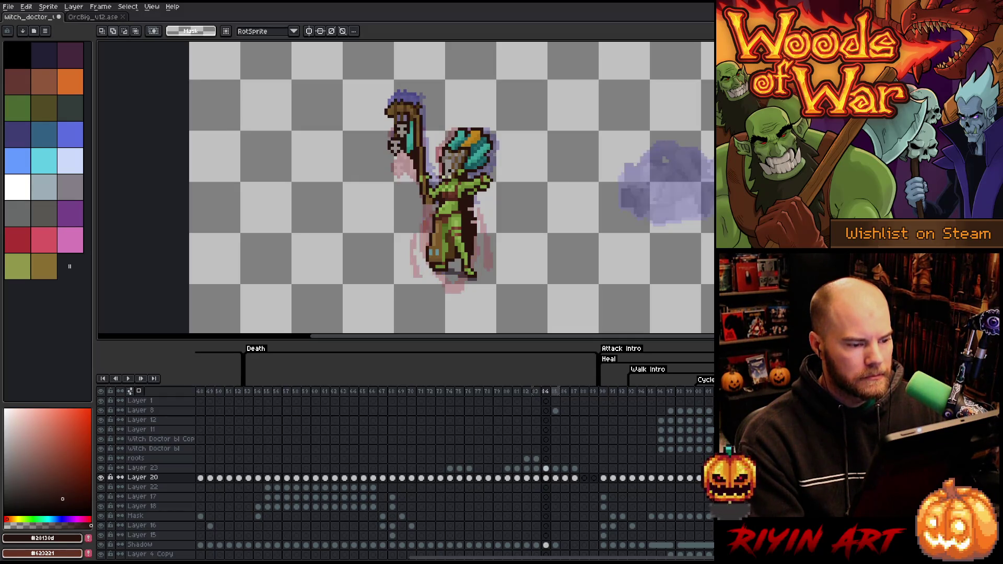
{"action": "left_click", "coordinate": [555, 392]}
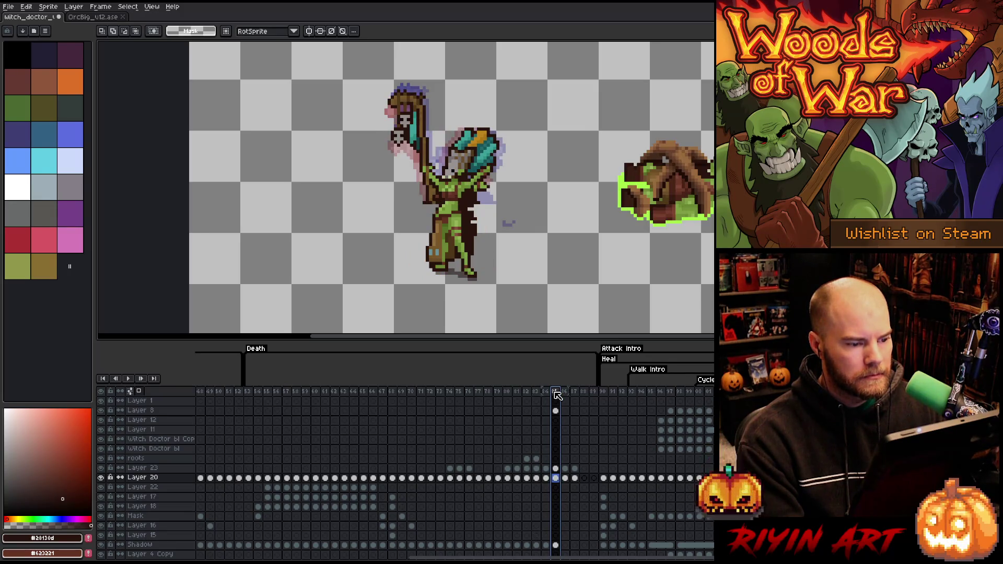
{"action": "key", "text": "Left"}
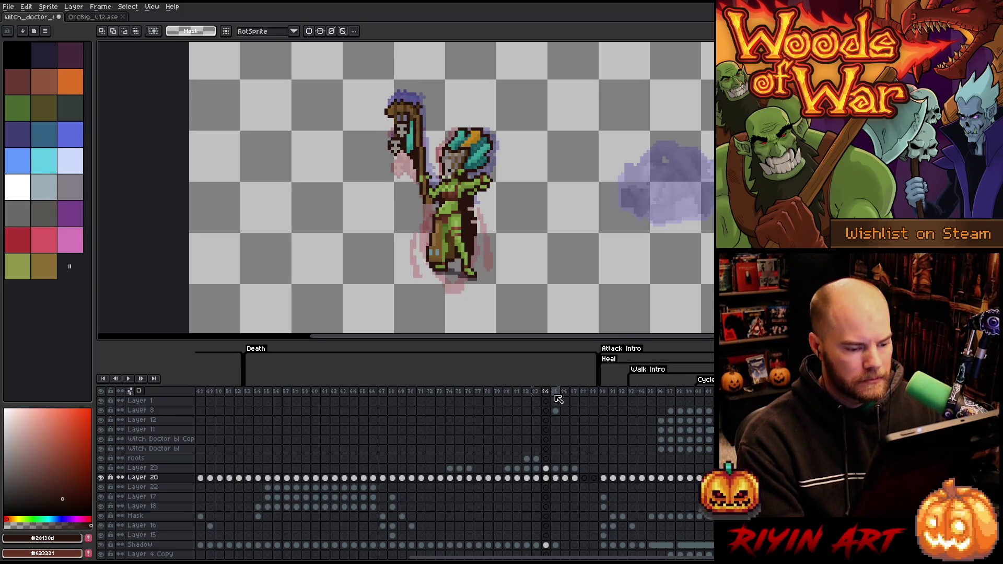
{"action": "key", "text": "Left"}
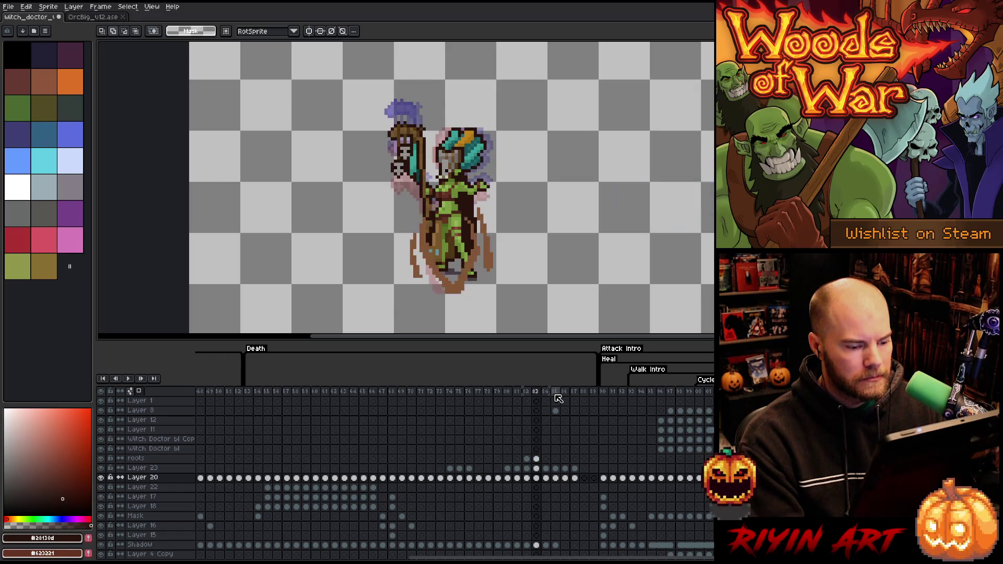
{"action": "key", "text": "Right"}
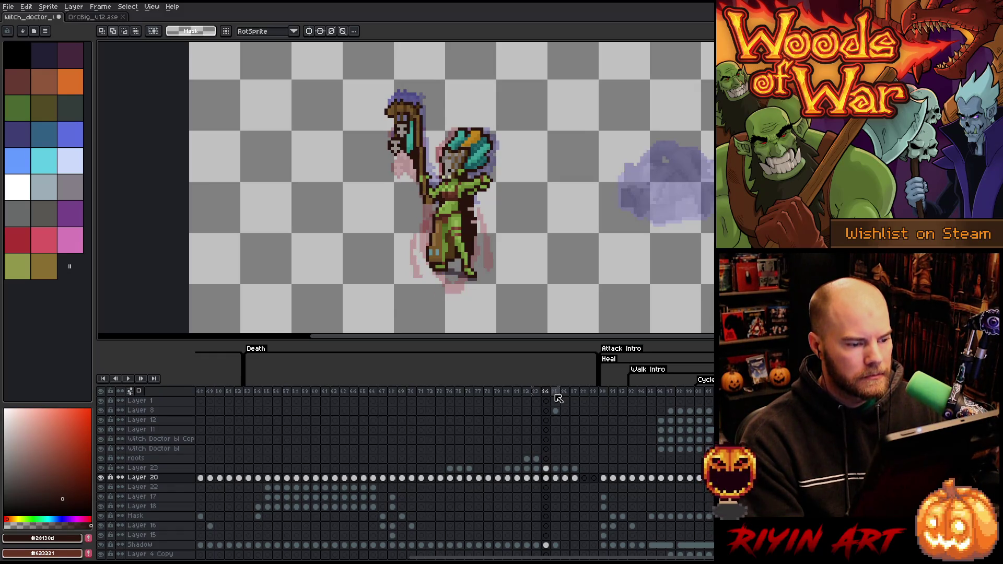
{"action": "left_click", "coordinate": [557, 397]}
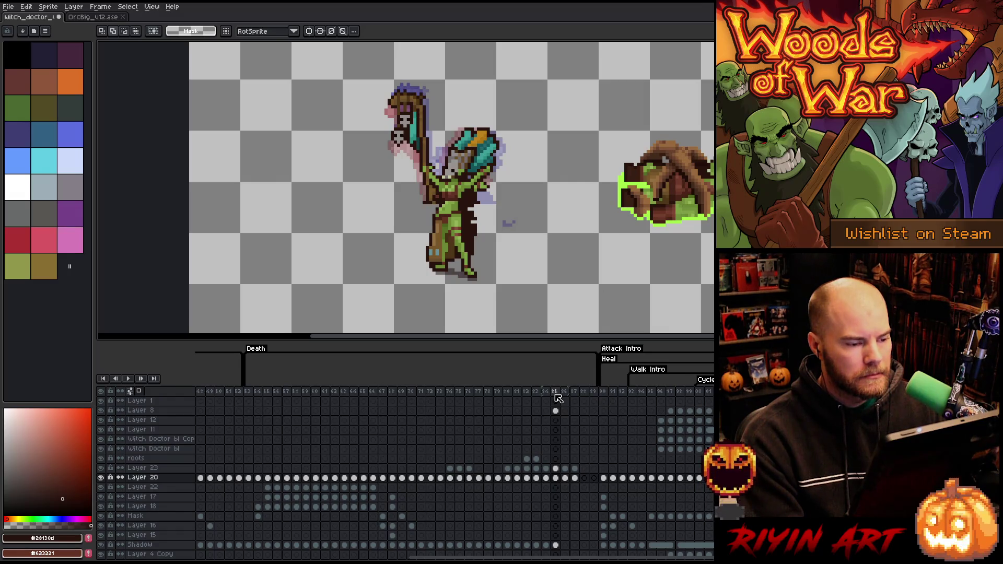
{"action": "key", "text": "period"}
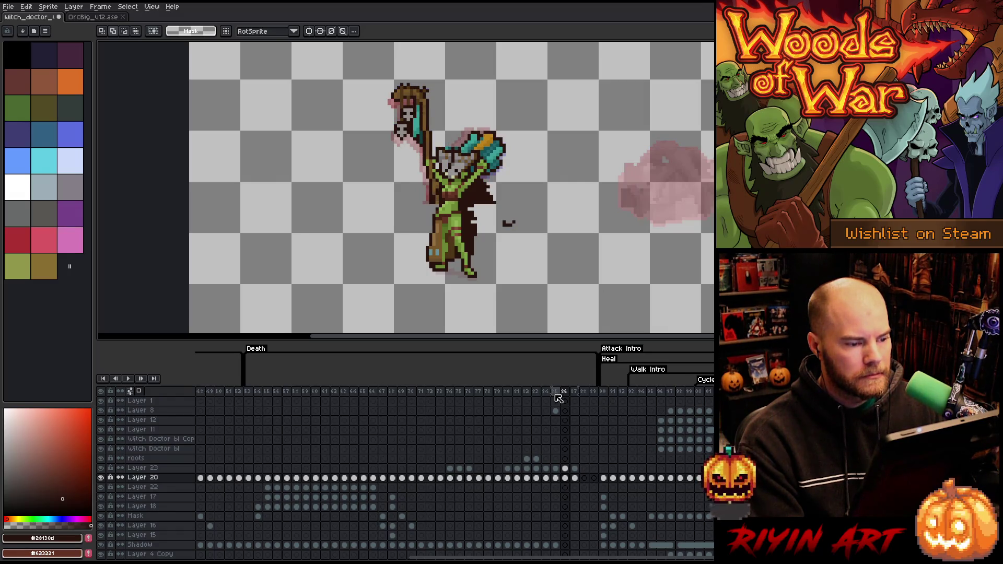
{"action": "key", "text": "comma"}
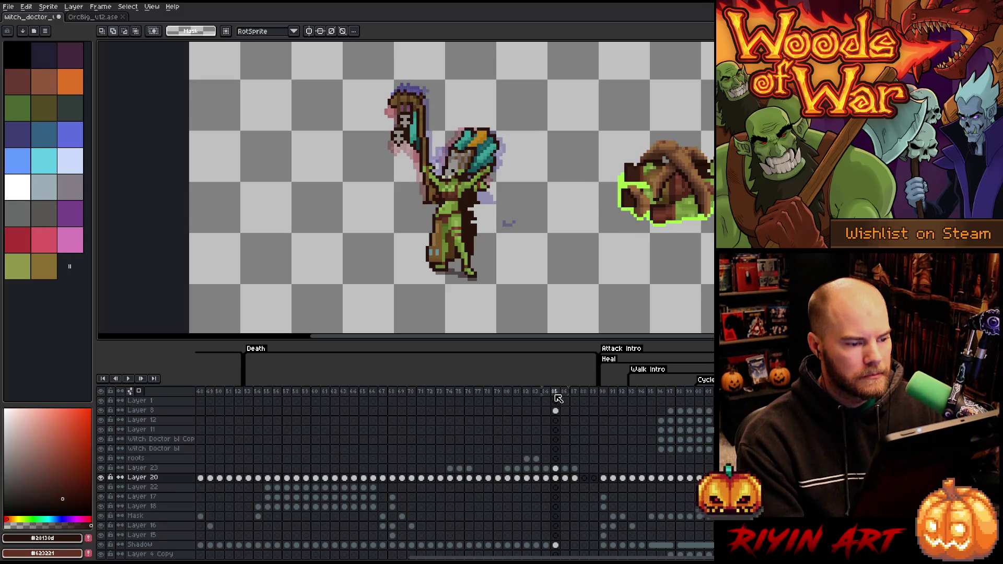
{"action": "right_click", "coordinate": [556, 396]}
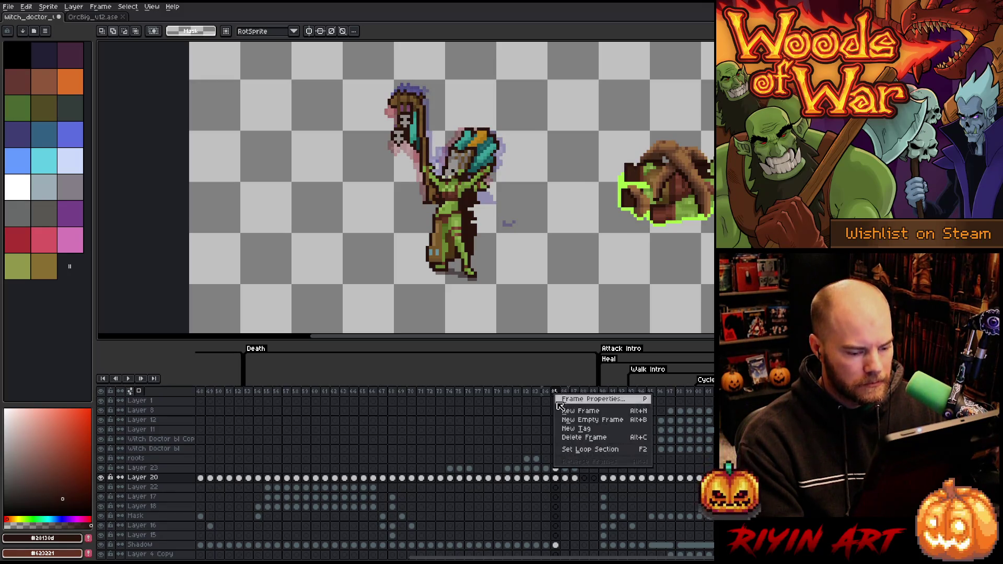
Delete frame 85 and check the new frame 85 on Layers 23 and 20.
{"action": "left_click", "coordinate": [572, 439]}
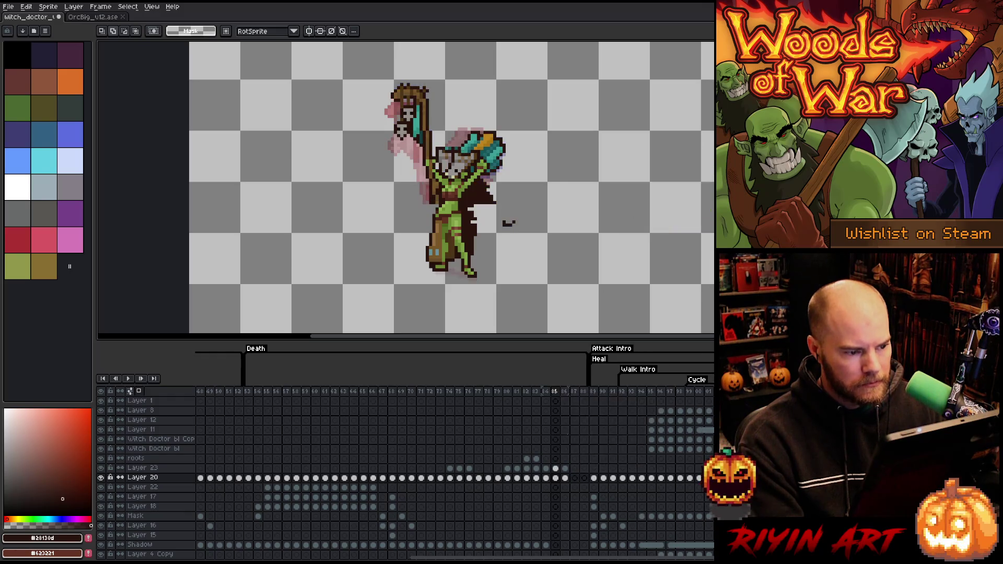
{"action": "left_click", "coordinate": [565, 478]}
{"action": "left_click", "coordinate": [555, 477]}
{"action": "key", "text": "Right"}
{"action": "key", "text": "Left"}
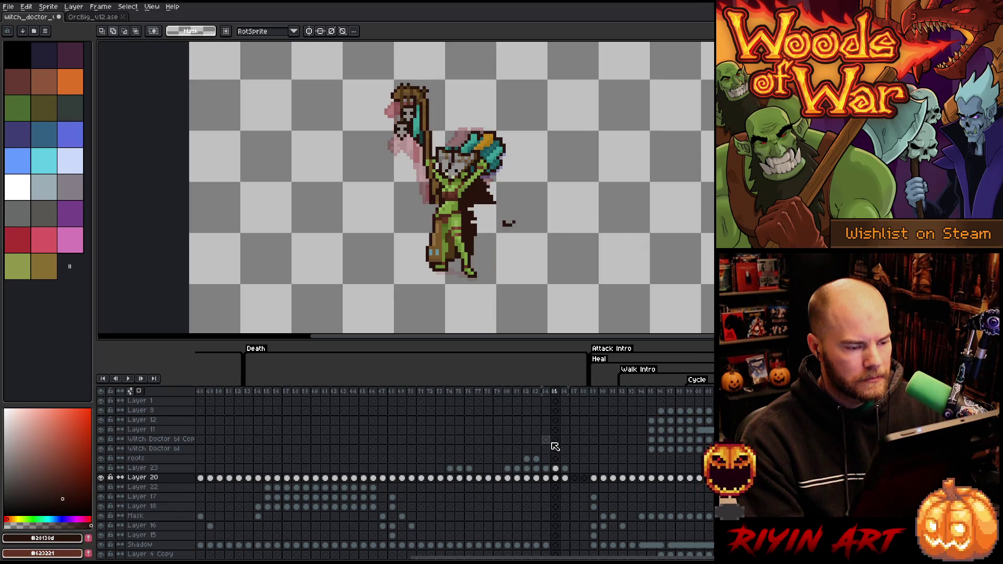
{"action": "left_click", "coordinate": [555, 468]}
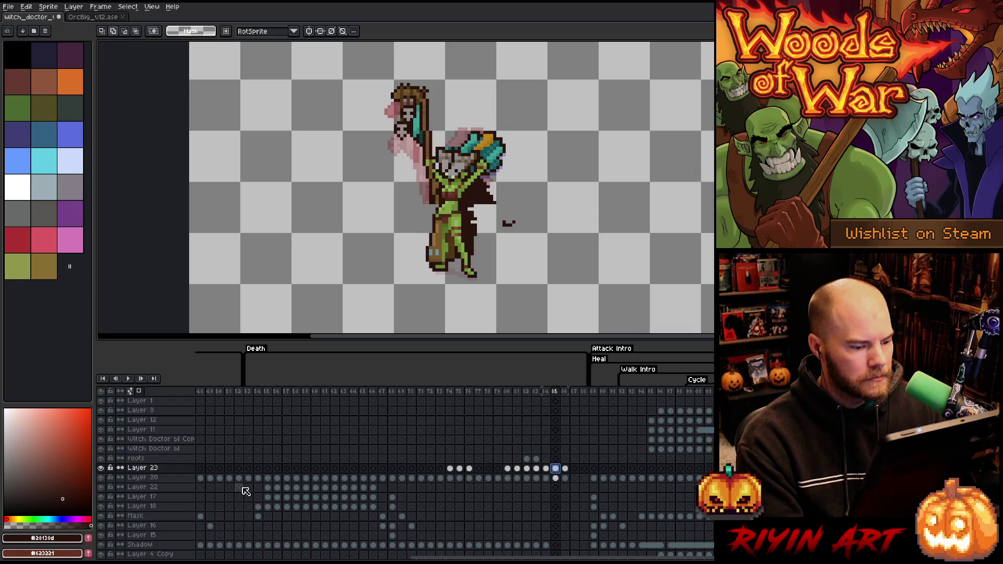
{"action": "left_click", "coordinate": [555, 478]}
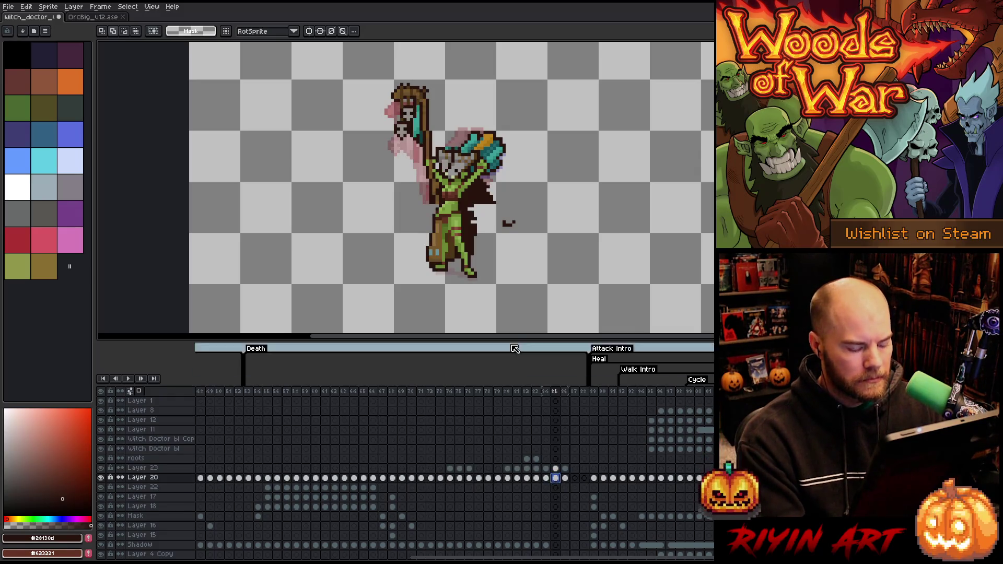
Marquee-select and clear the stray mark beside the witch doctor.
{"action": "mouse_move", "coordinate": [597, 190]}
{"action": "left_mouse_down"}
{"action": "mouse_move", "coordinate": [569, 217]}
{"action": "mouse_move", "coordinate": [500, 248]}
{"action": "left_mouse_up"}
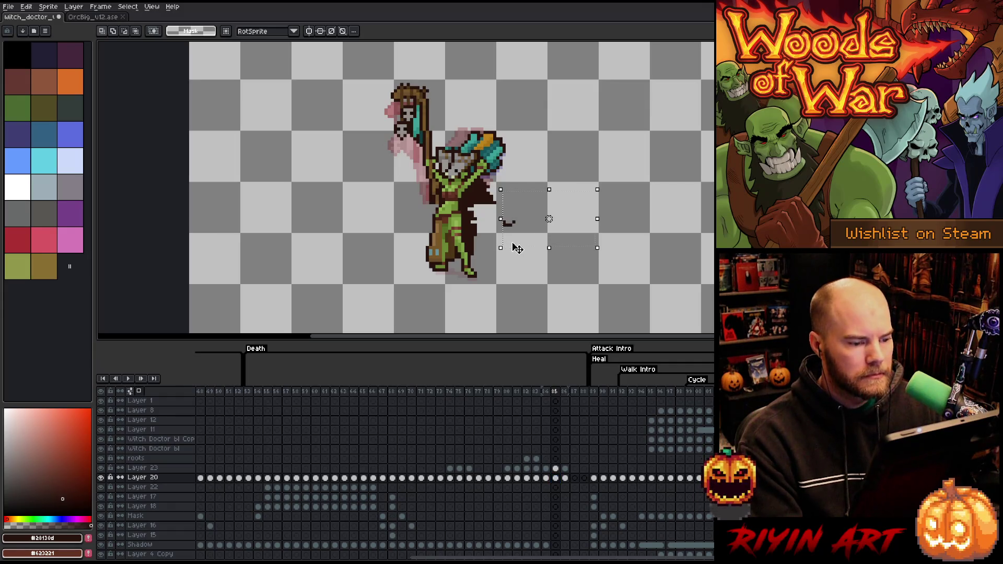
{"action": "left_click", "coordinate": [555, 469]}
{"action": "left_click", "coordinate": [556, 479]}
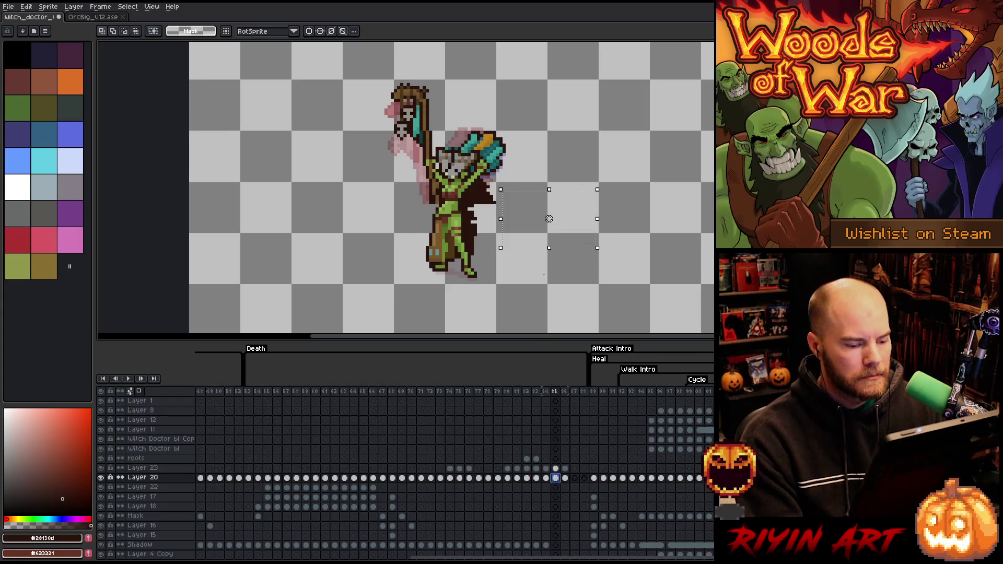
{"action": "left_click_drag", "start_coordinate": [531, 103], "coordinate": [440, 177]}
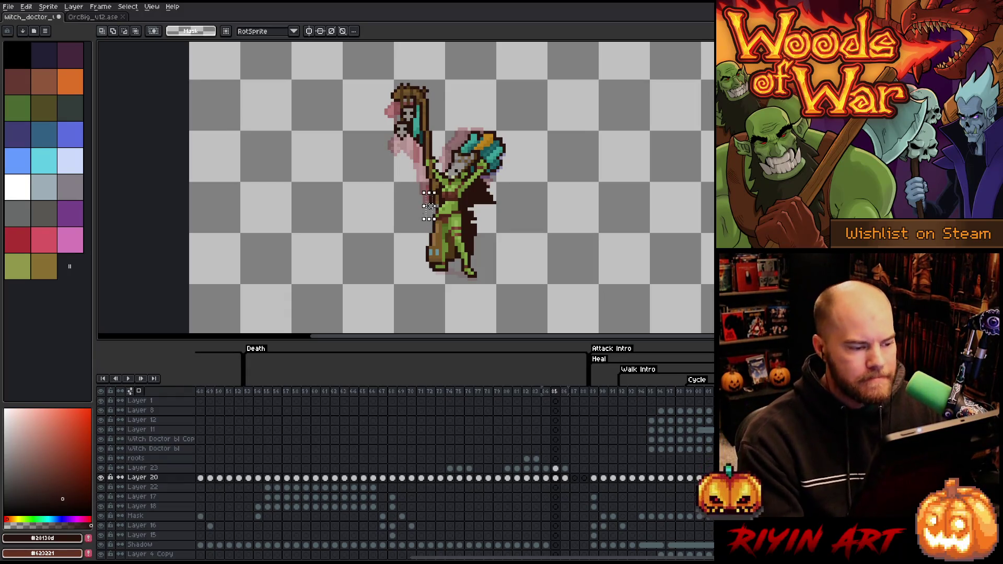
{"action": "left_click", "coordinate": [555, 468]}
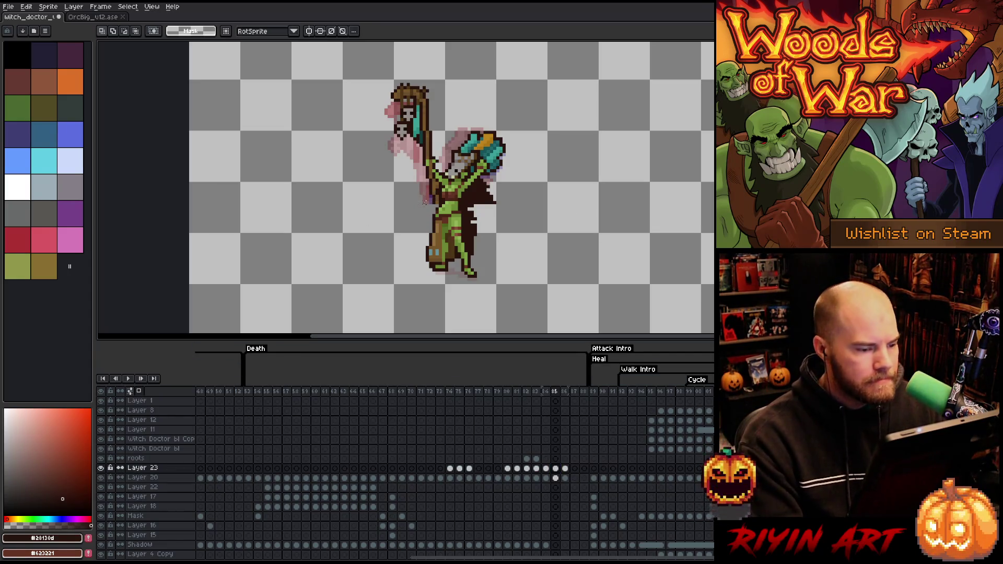
{"action": "left_click_drag", "start_coordinate": [433, 202], "coordinate": [444, 210]}
{"action": "key", "text": "ctrl+d"}
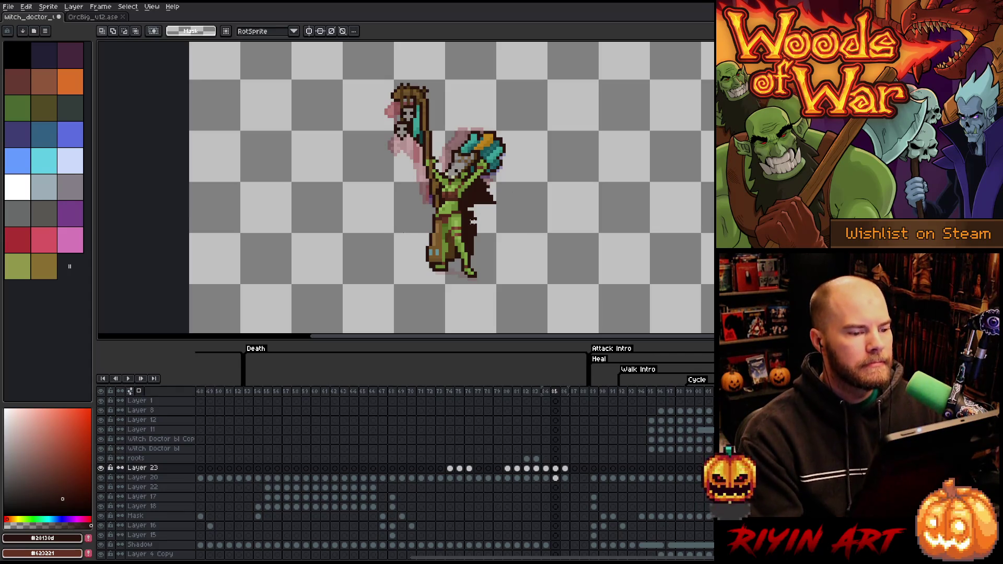
{"action": "key", "text": "b"}
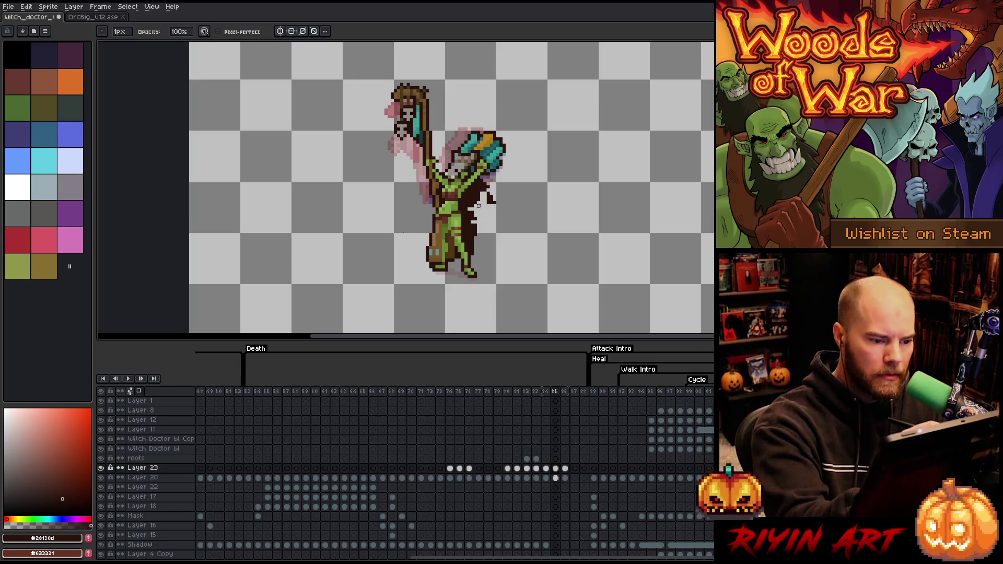
Add a new layer above Layer 23 at frame 85.
{"action": "left_click", "coordinate": [555, 468]}
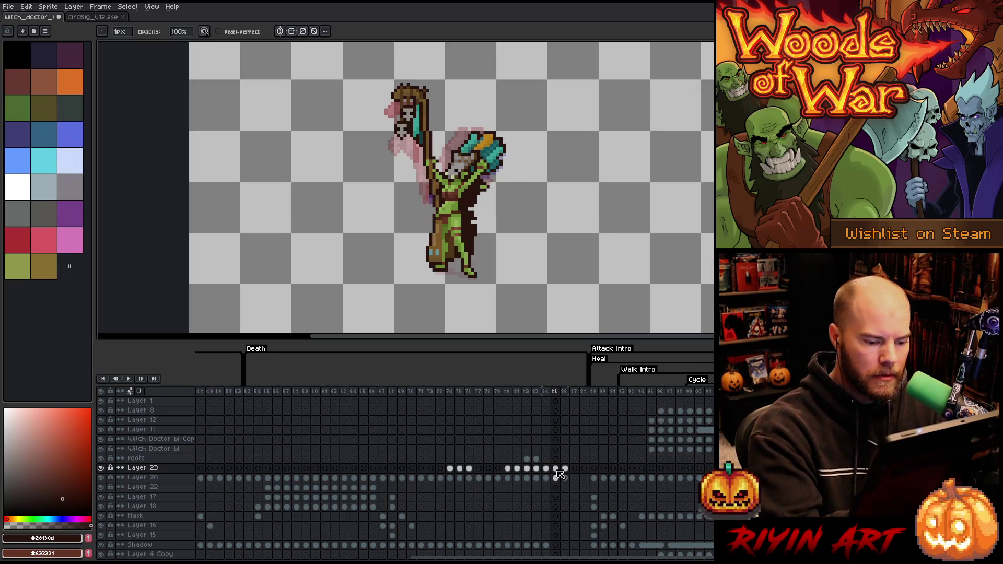
{"action": "left_click", "coordinate": [556, 478]}
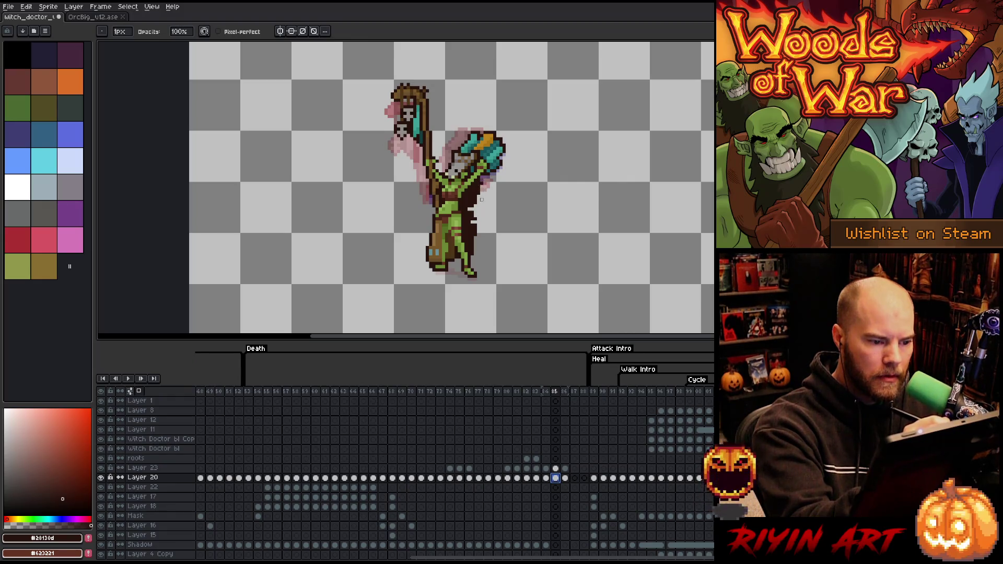
{"action": "left_click", "coordinate": [555, 468]}
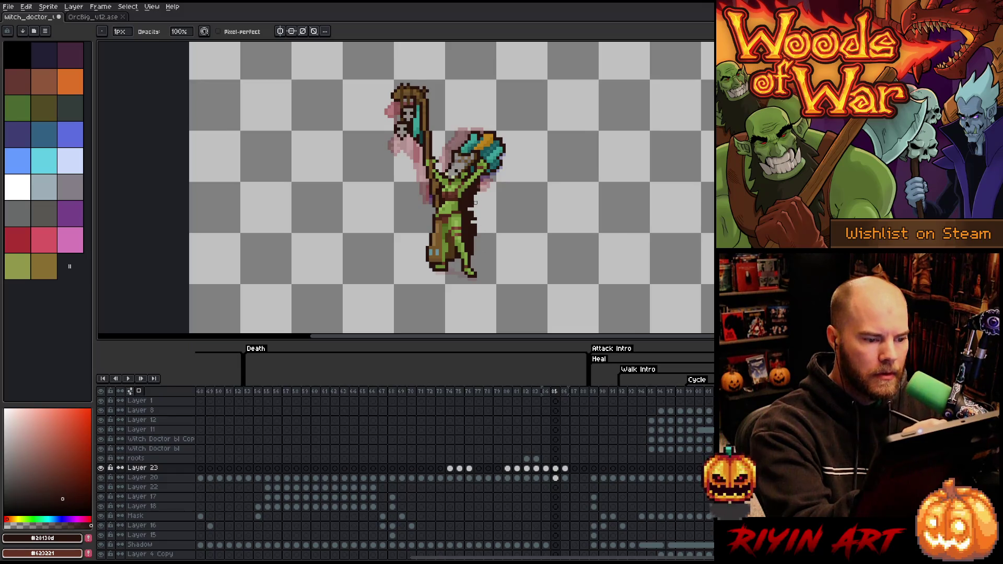
{"action": "left_click", "coordinate": [555, 468]}
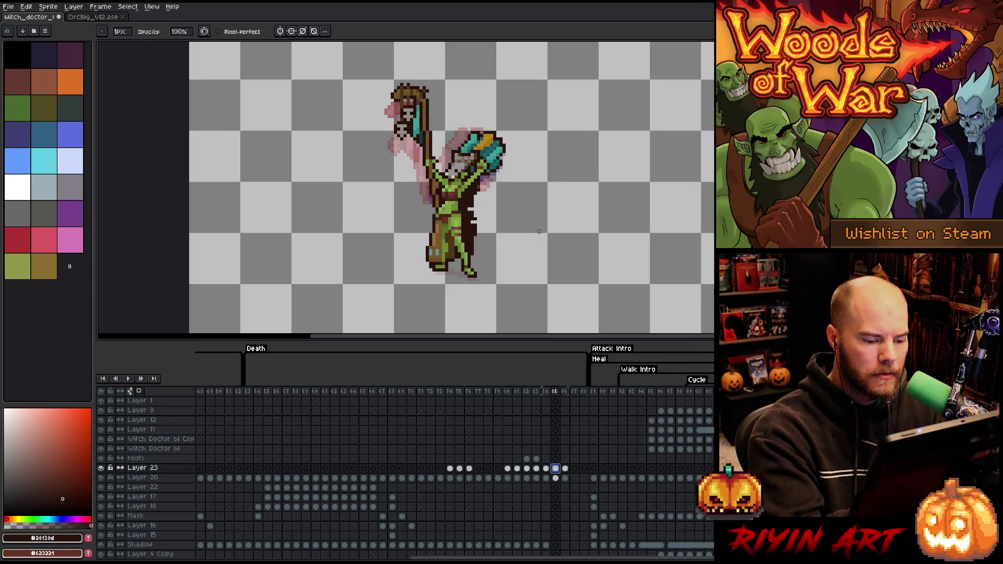
{"action": "key", "text": "shift+n"}
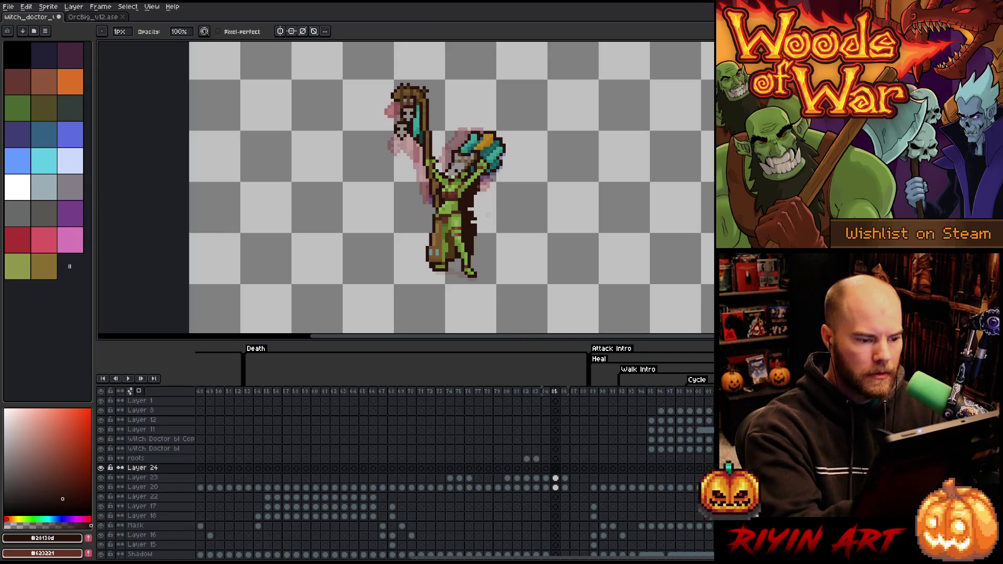
Touch up the pixels right of the witch doctor's body on the new layer and Layer 23.
{"action": "key", "text": "e"}
{"action": "left_click_drag", "start_coordinate": [477, 191], "coordinate": [481, 243]}
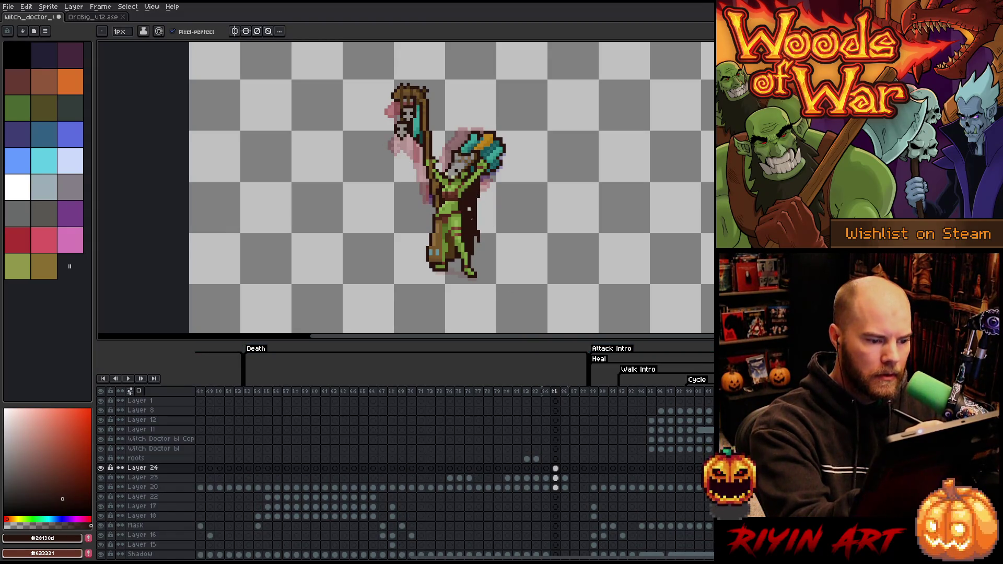
{"action": "key", "text": "b"}
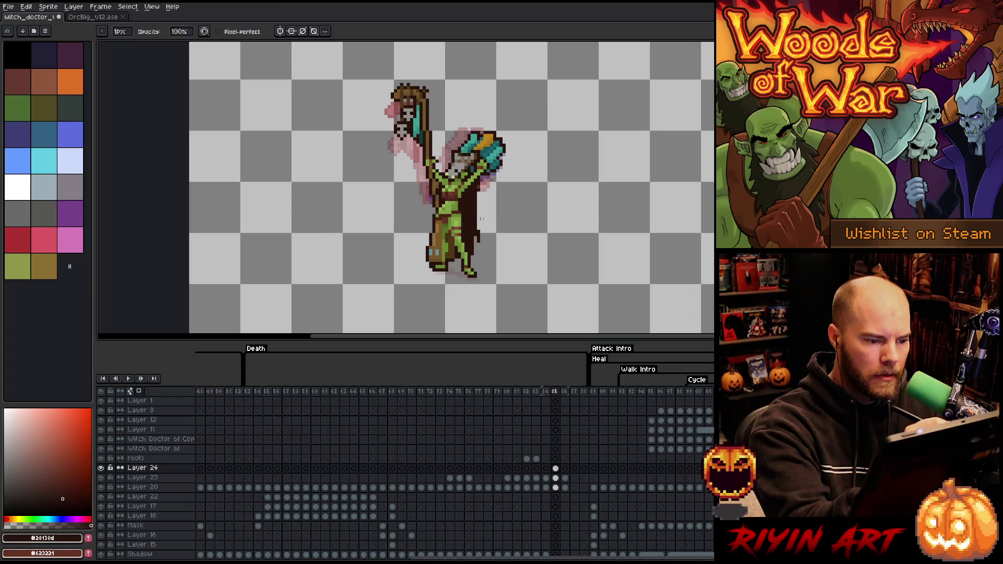
{"action": "key", "text": "Down"}
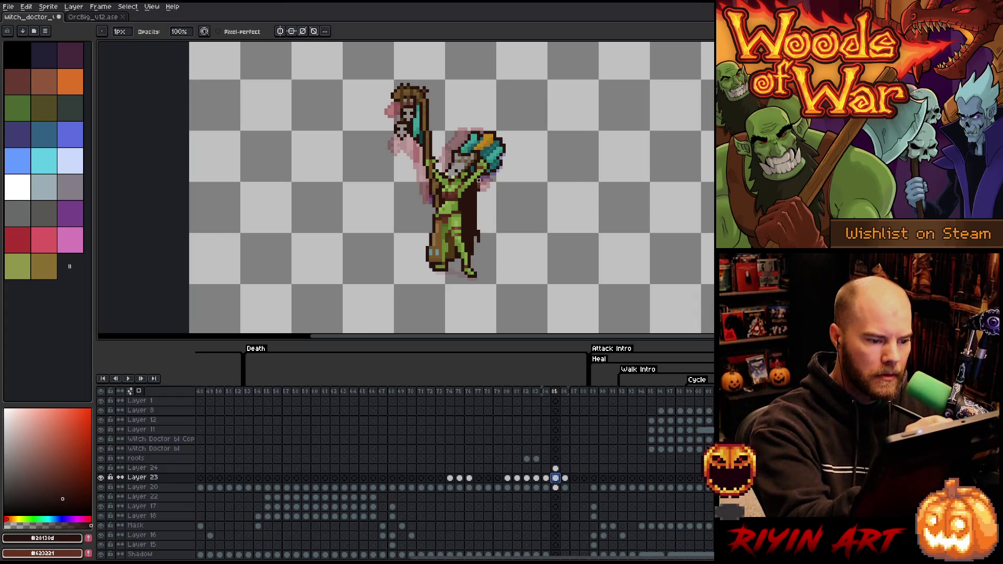
{"action": "left_click_drag", "start_coordinate": [479, 180], "coordinate": [479, 184]}
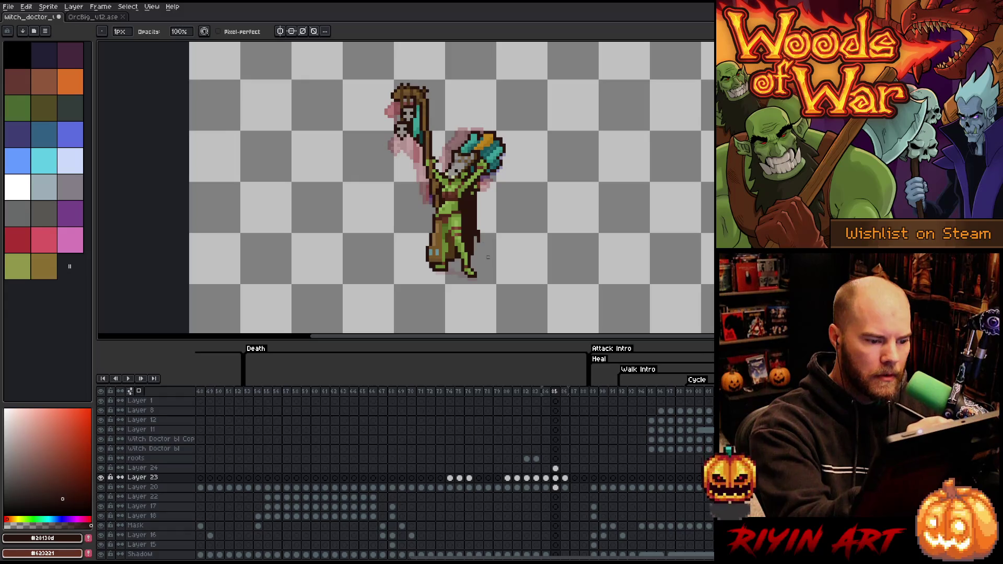
{"action": "key", "text": "Down"}
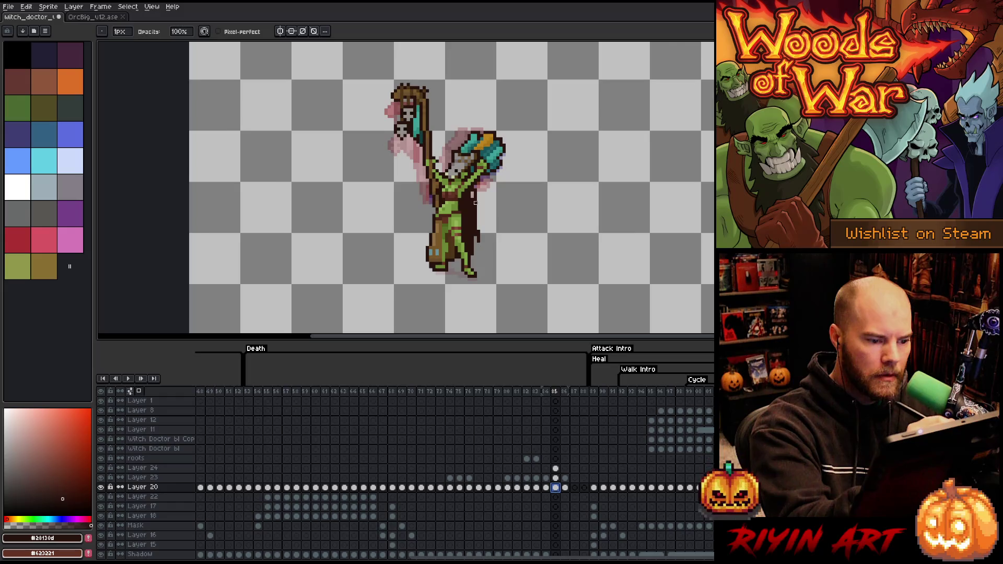
{"action": "key", "text": "Up"}
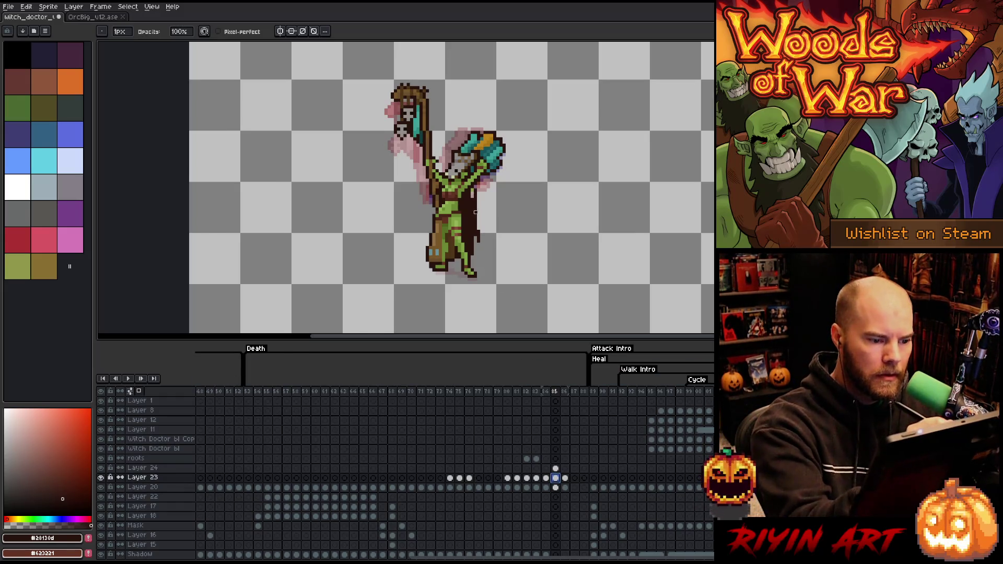
Return to Layer 24 and erase the dark pixels along the figure's right edge.
{"action": "key", "text": "Escape"}
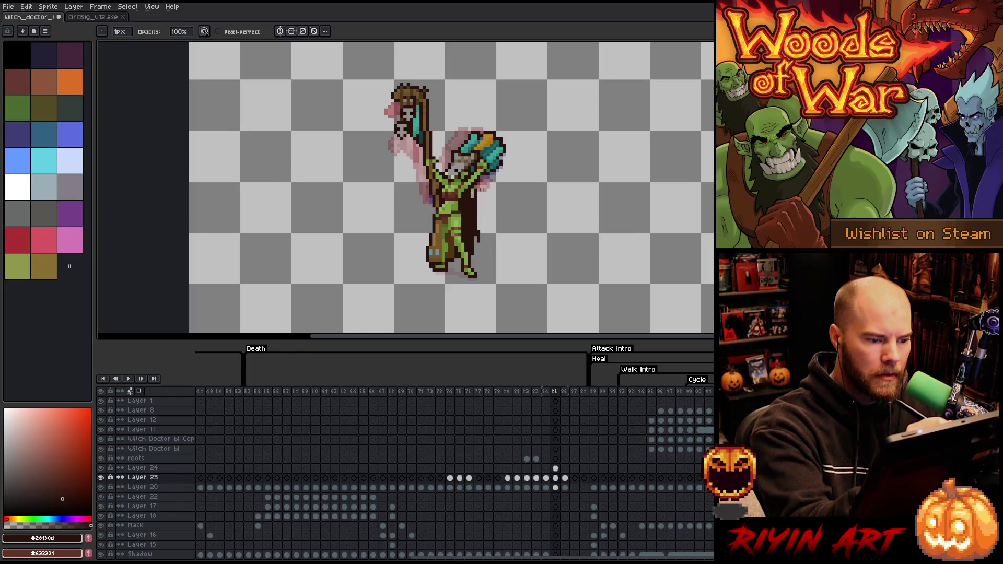
{"action": "left_click", "coordinate": [555, 487]}
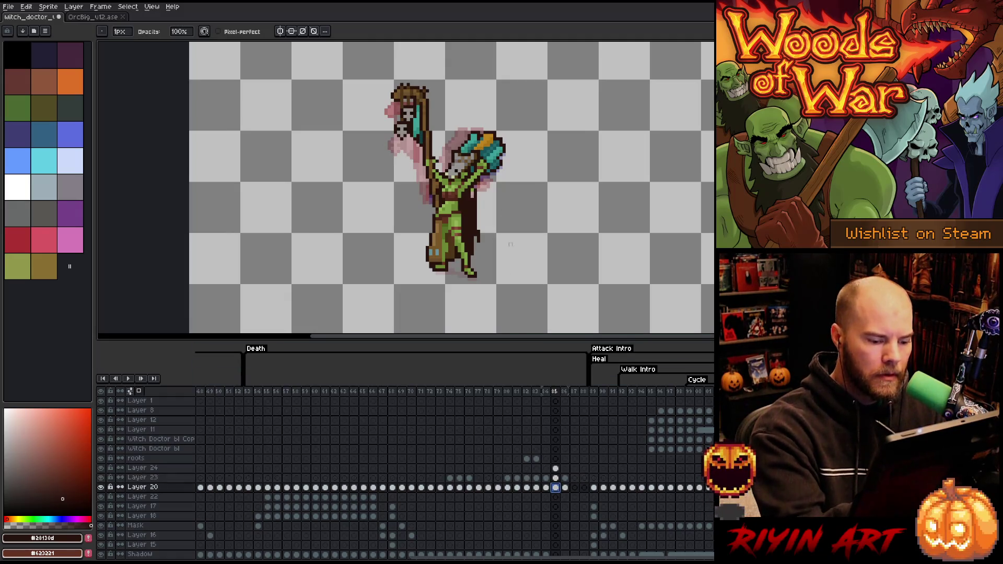
{"action": "key", "text": "Escape"}
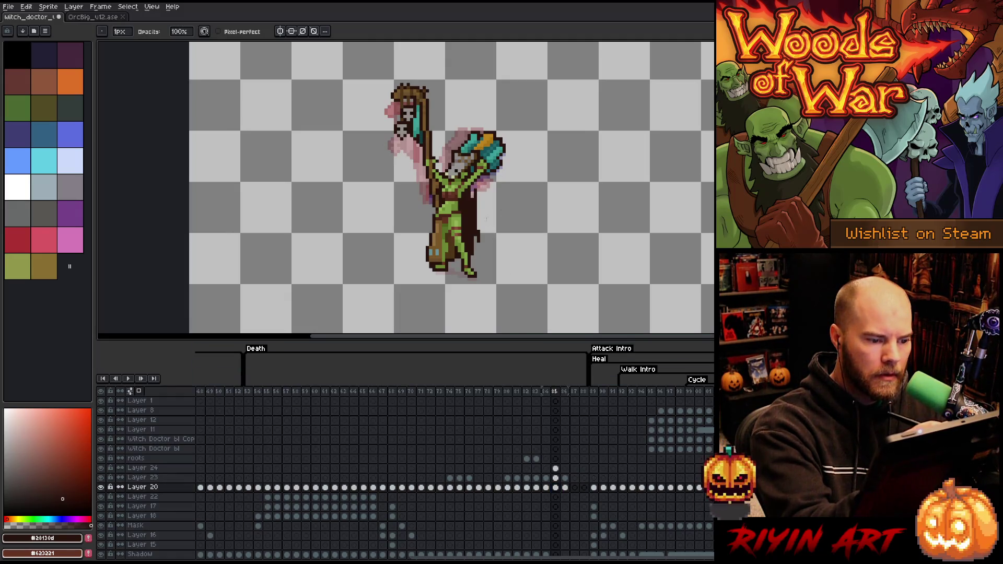
{"action": "left_click", "coordinate": [555, 468]}
{"action": "key", "text": "b"}
{"action": "key", "text": "e"}
{"action": "key", "text": "b"}
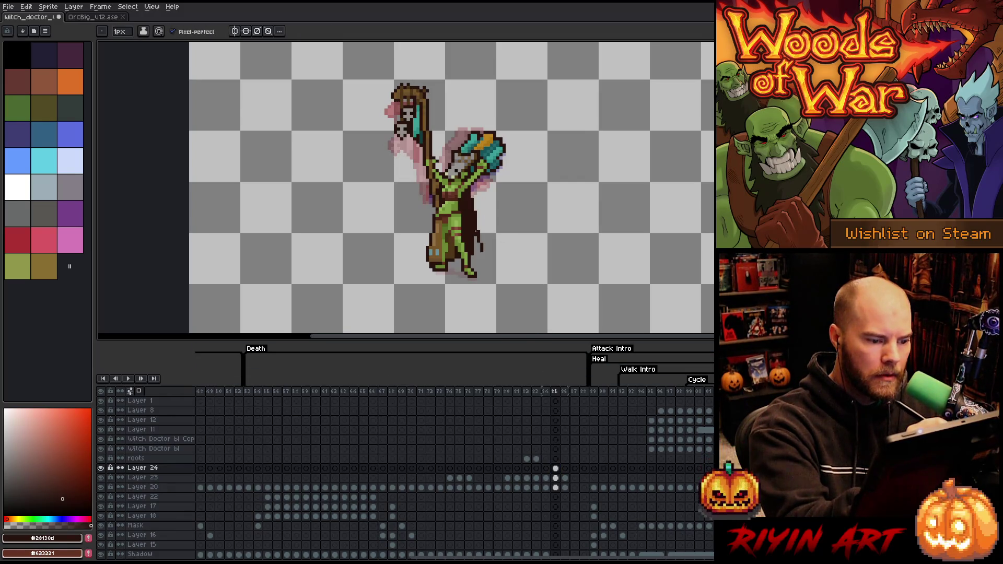
{"action": "key", "text": "e"}
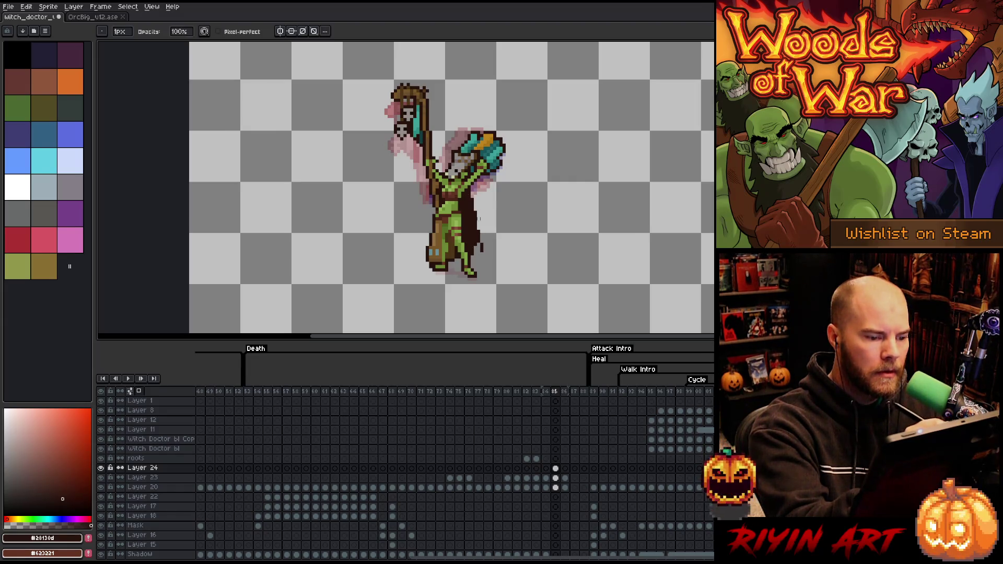
{"action": "left_click_drag", "start_coordinate": [475, 211], "coordinate": [476, 246]}
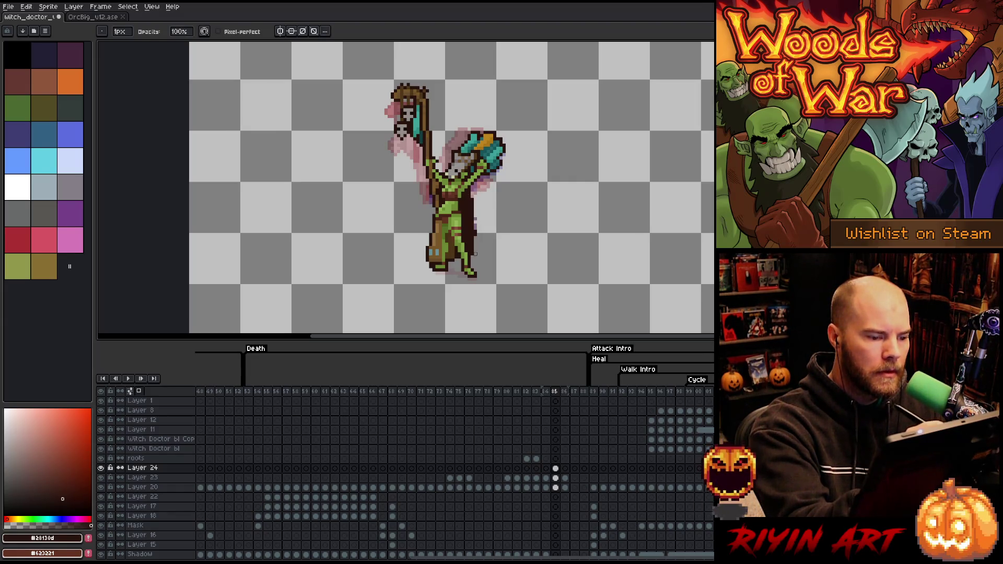
{"action": "key", "text": "b"}
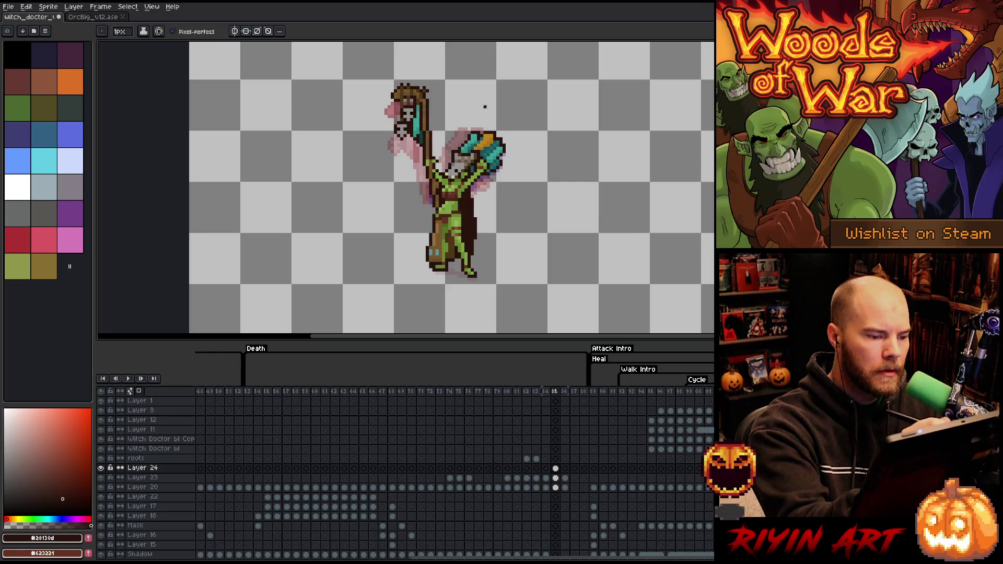
{"action": "left_click", "coordinate": [555, 468]}
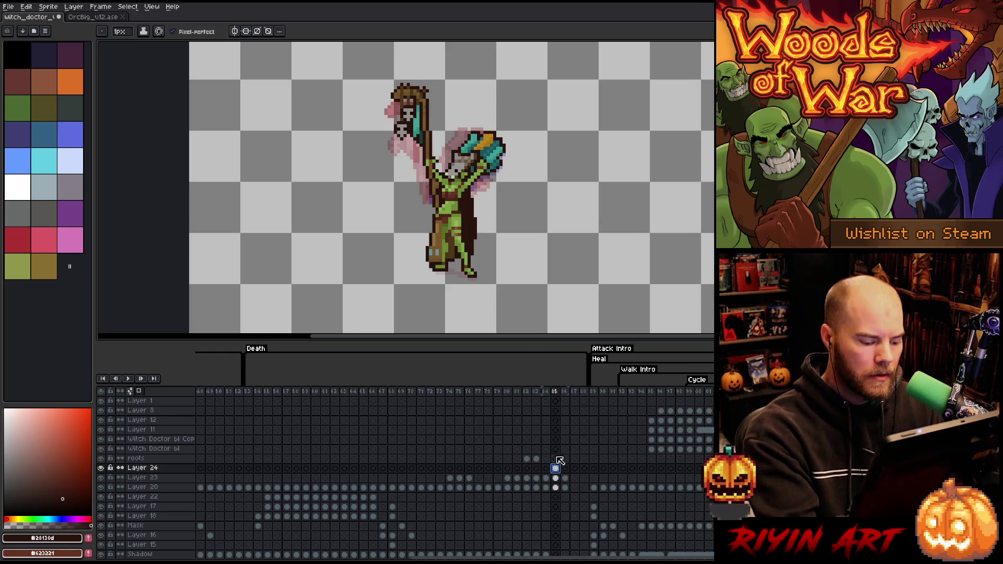
Go to frame 84 and cycle through Layers 23, 20 and 24 to inspect the pose.
{"action": "left_click", "coordinate": [546, 468]}
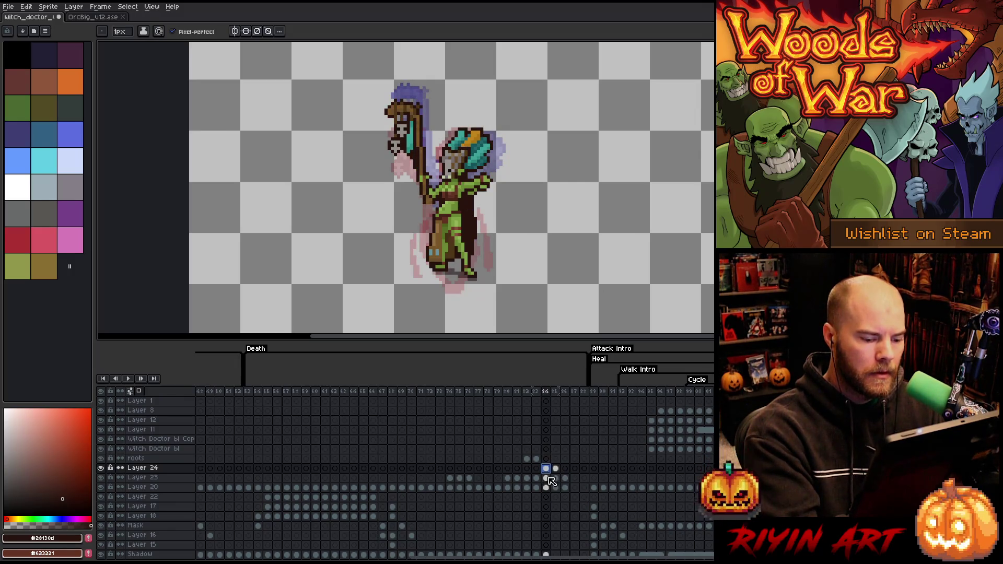
{"action": "left_click", "coordinate": [545, 477]}
{"action": "left_click", "coordinate": [545, 487]}
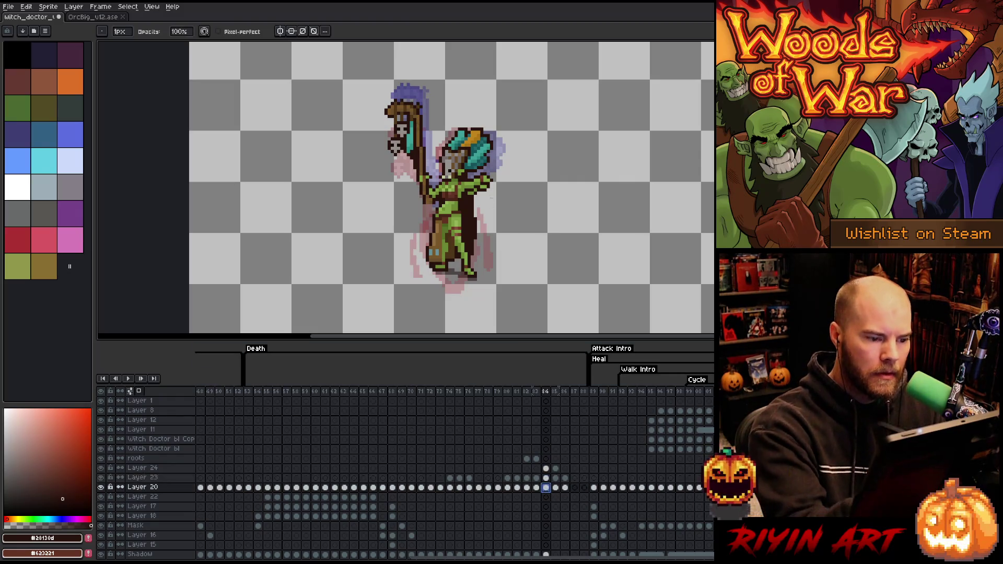
{"action": "key", "text": "e"}
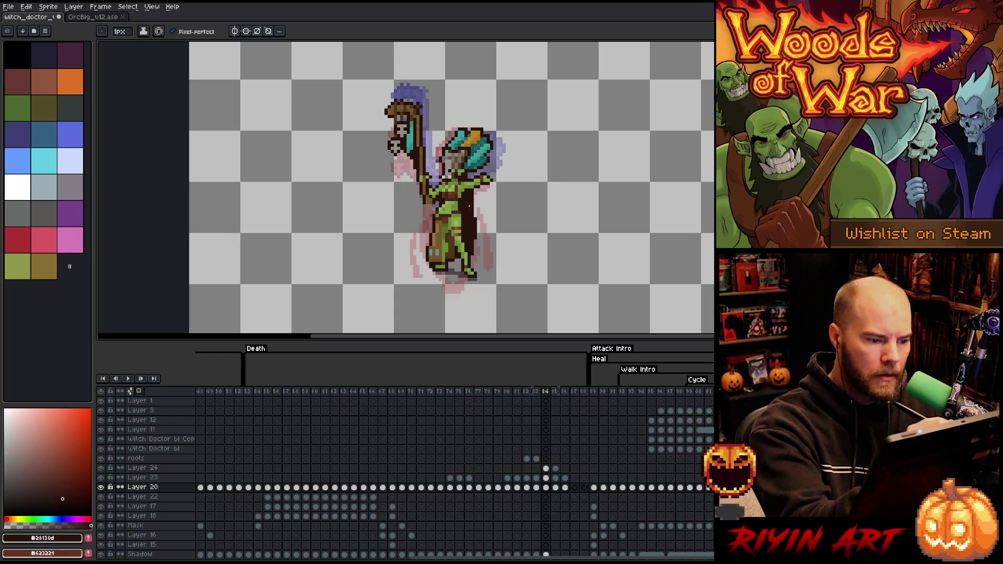
{"action": "key", "text": "b"}
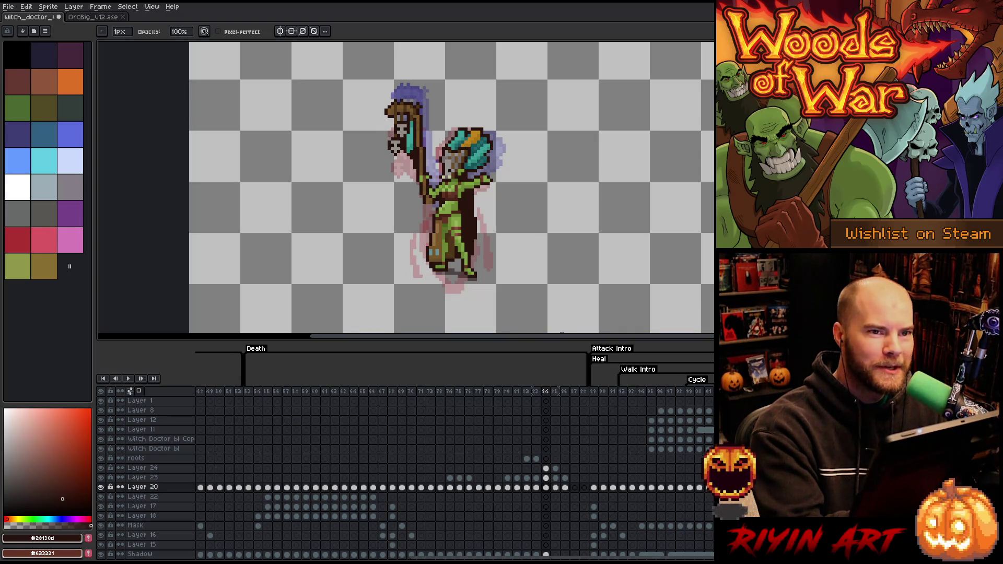
{"action": "left_click", "coordinate": [546, 478]}
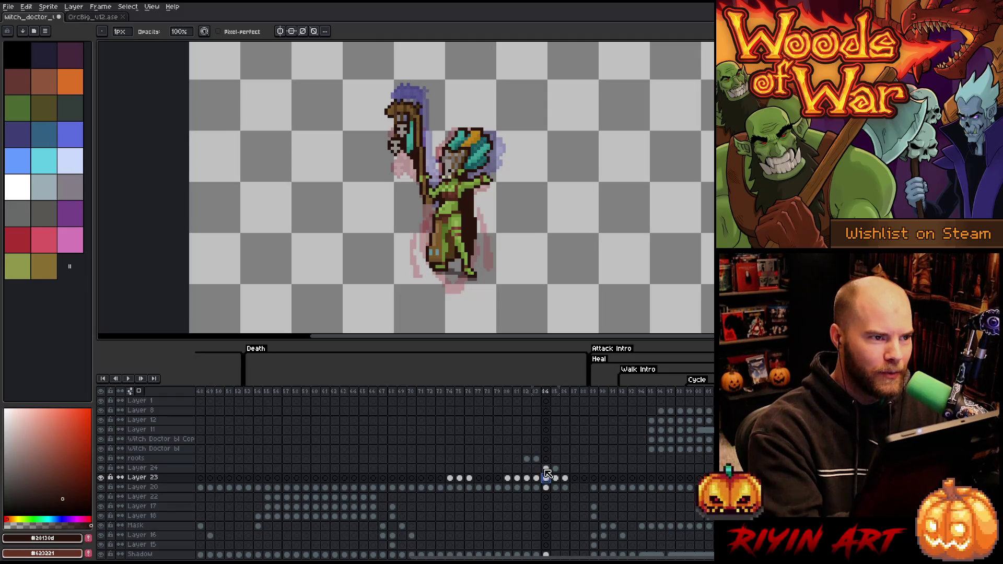
{"action": "left_click", "coordinate": [546, 488]}
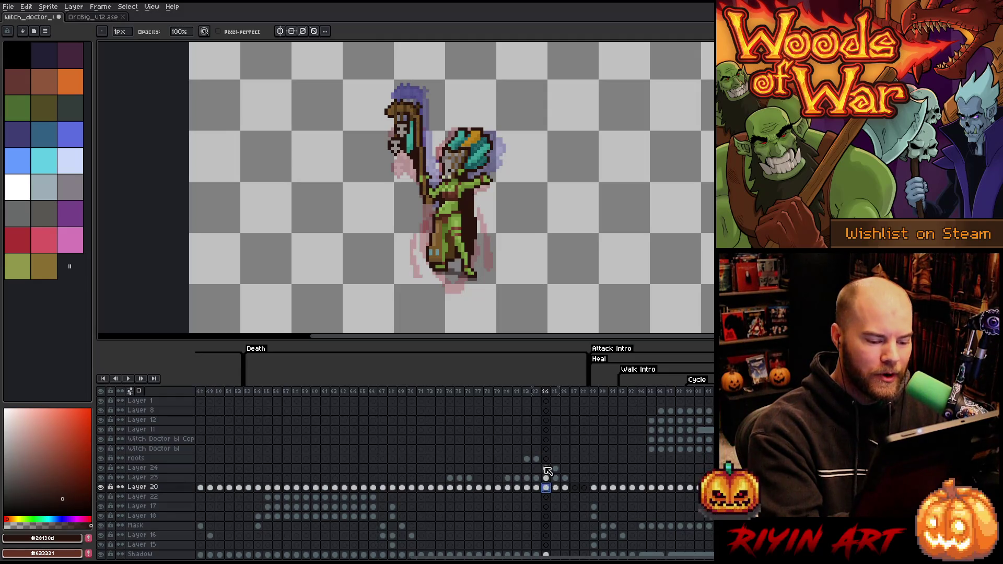
{"action": "left_click", "coordinate": [546, 469]}
{"action": "left_click", "coordinate": [546, 478]}
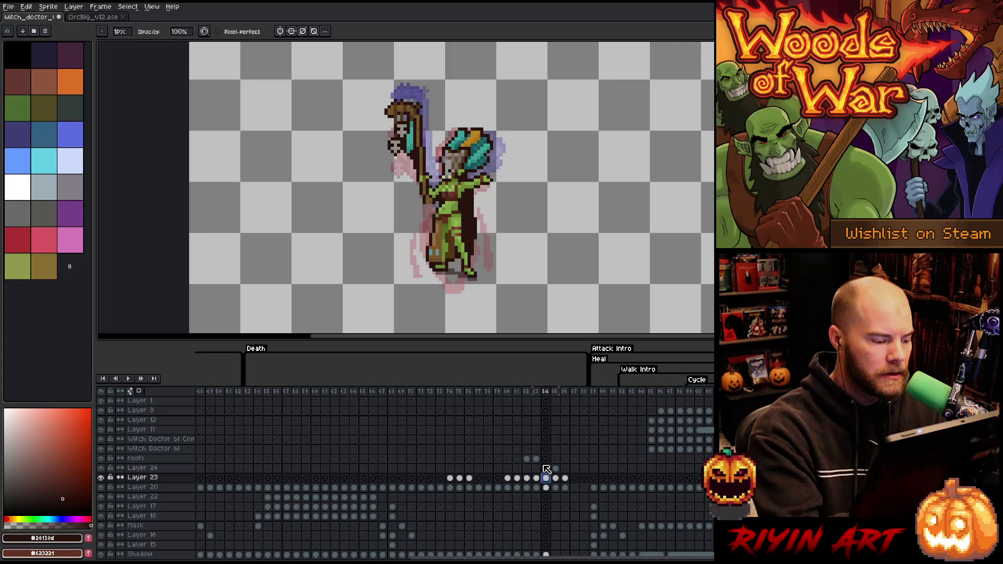
Sample browns from the sprite, ending on the medium brown #6a4e2a.
{"action": "key", "text": "e"}
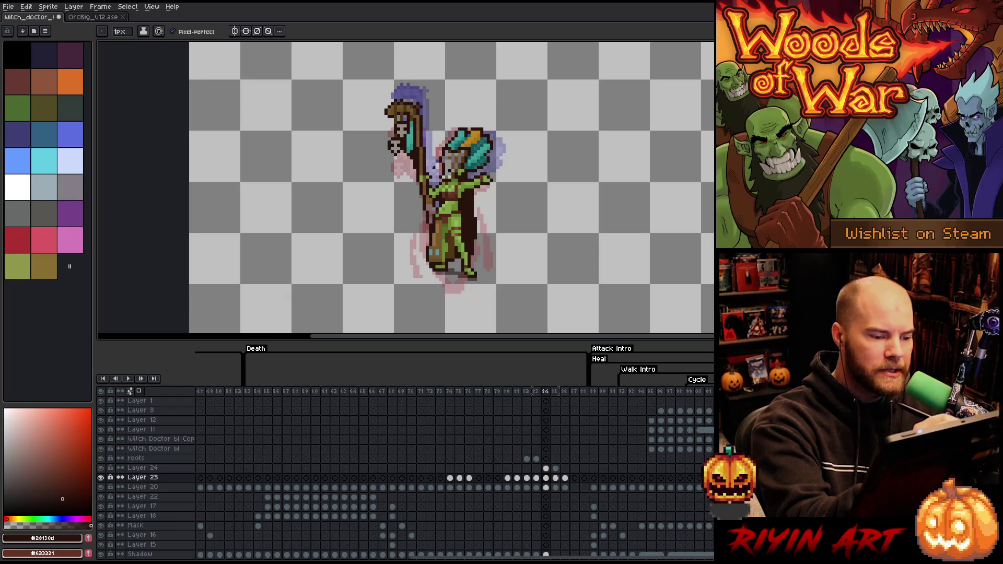
{"action": "left_click", "coordinate": [433, 196], "text": "alt"}
{"action": "left_click", "coordinate": [434, 209], "text": "alt"}
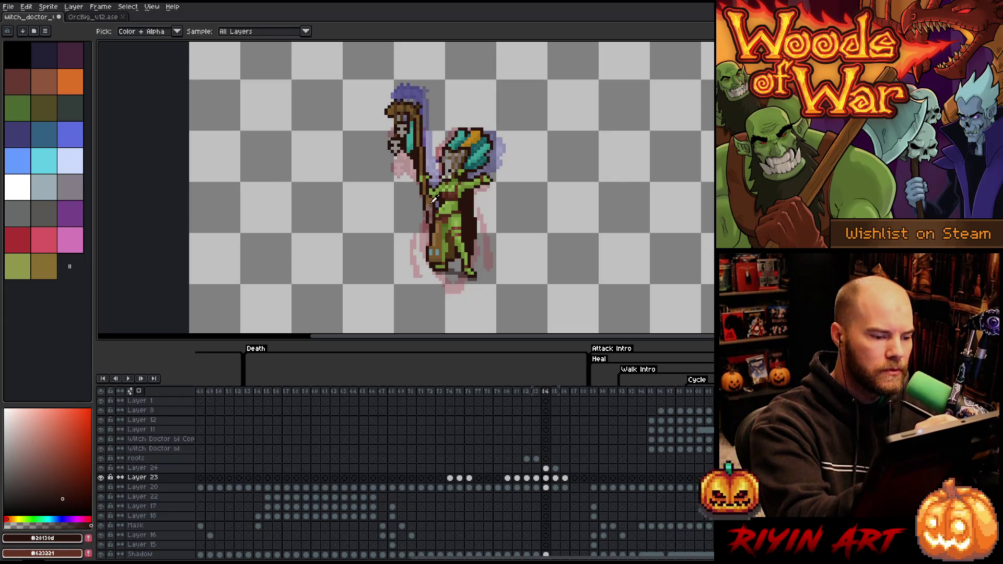
{"action": "left_click", "coordinate": [434, 201], "text": "alt"}
{"action": "left_click", "coordinate": [433, 196], "text": "alt"}
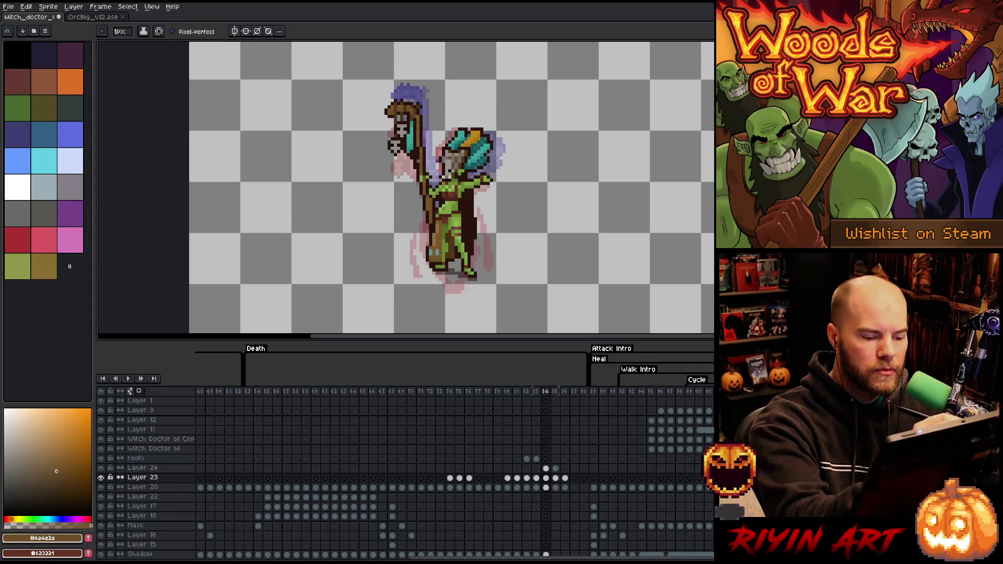
{"action": "key", "text": "v"}
{"action": "key", "text": "b"}
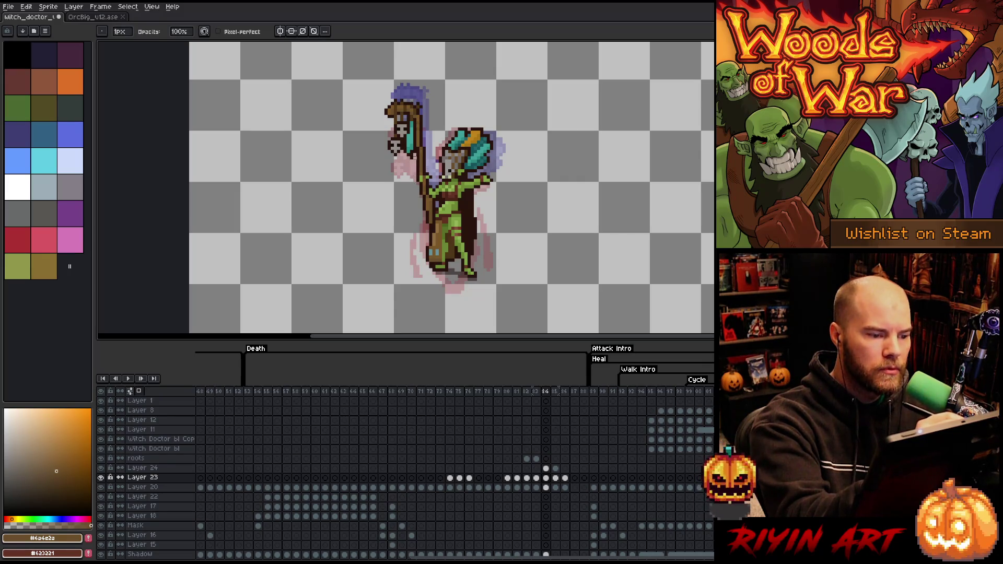
Move between Layers 20, 23 and 24, then view frames 83 and 86.
{"action": "key", "text": "alt+Down"}
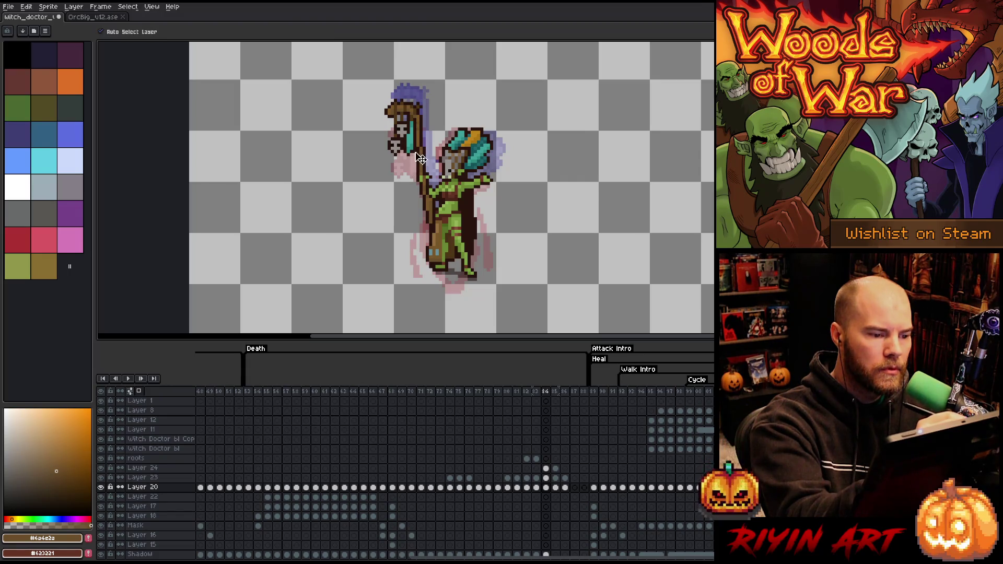
{"action": "key", "text": "alt+Up"}
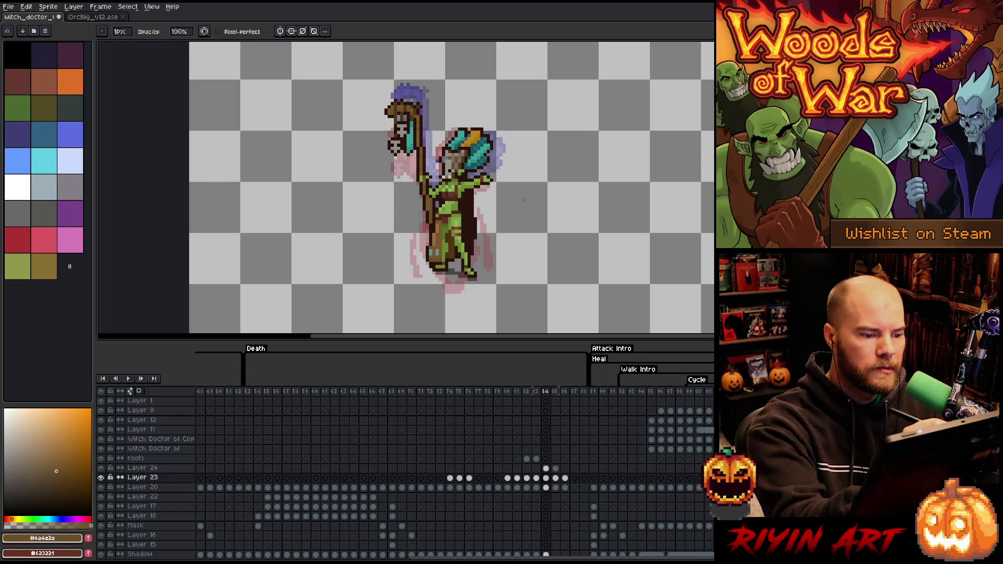
{"action": "left_click", "coordinate": [546, 468]}
{"action": "left_click", "coordinate": [536, 468]}
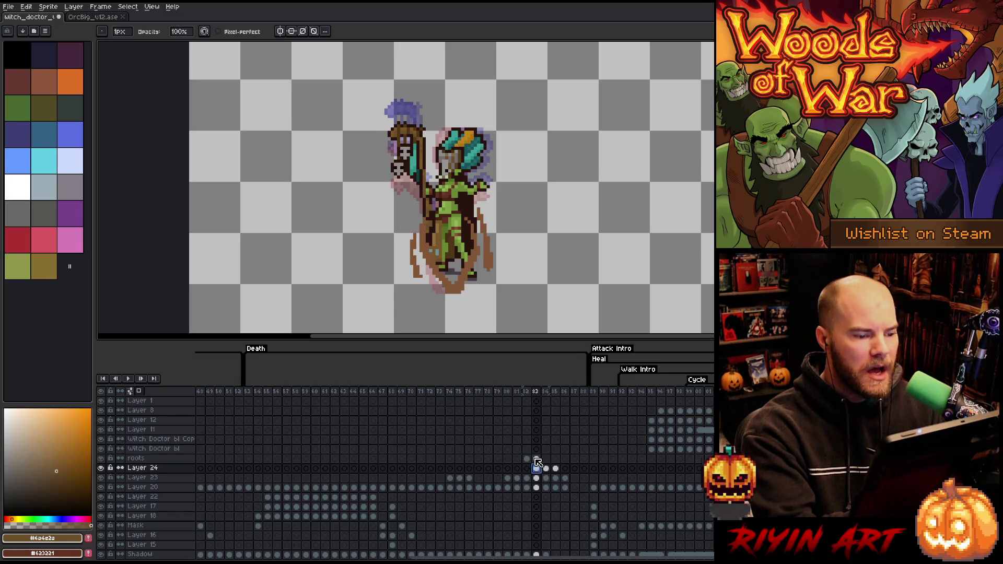
{"action": "left_click", "coordinate": [565, 468]}
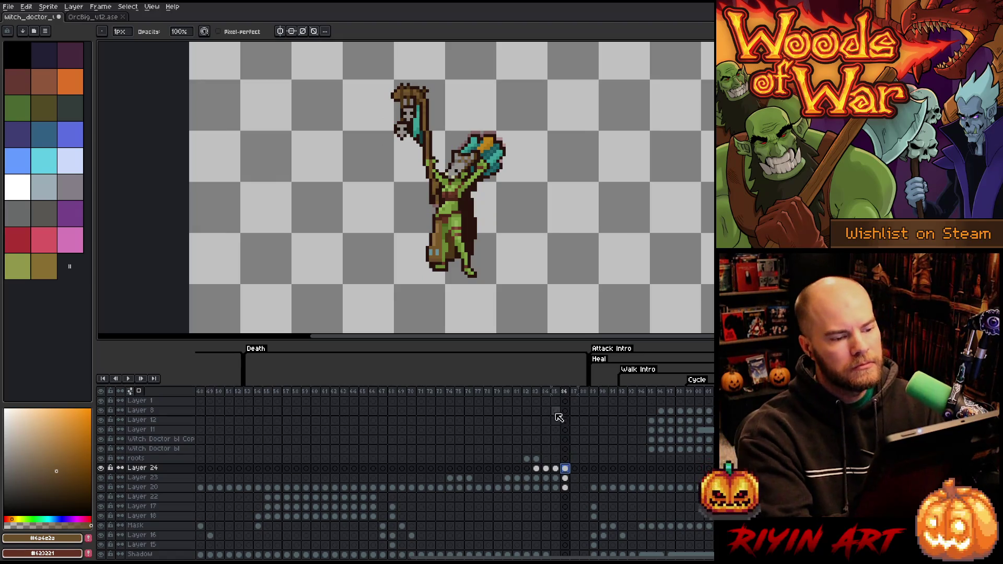
Check the frame 86 cels on Layers 23 and 20, then save the sprite.
{"action": "left_click", "coordinate": [565, 478]}
{"action": "left_click_drag", "start_coordinate": [565, 479], "coordinate": [565, 487]}
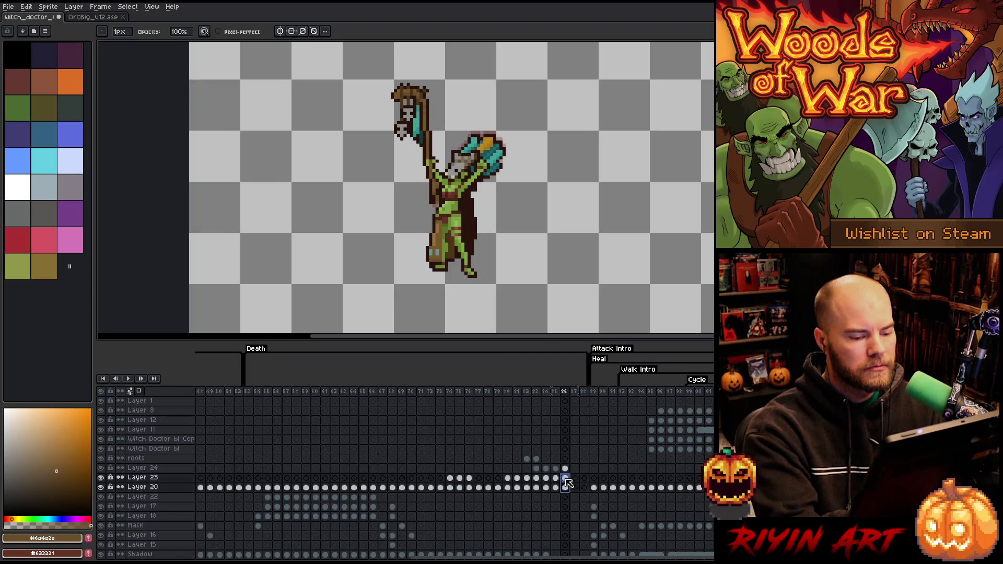
{"action": "key", "text": "Escape"}
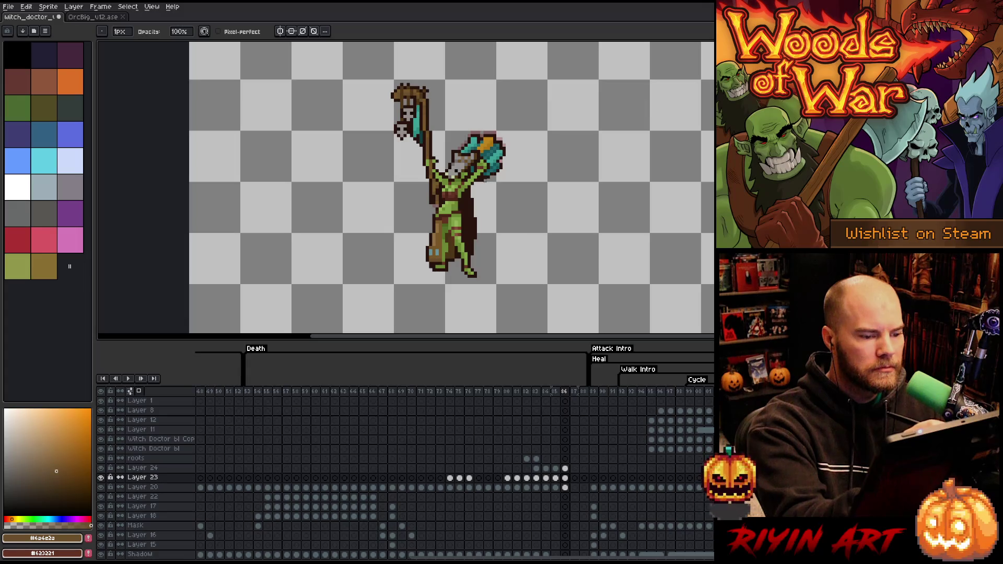
{"action": "key", "text": "ctrl+s"}
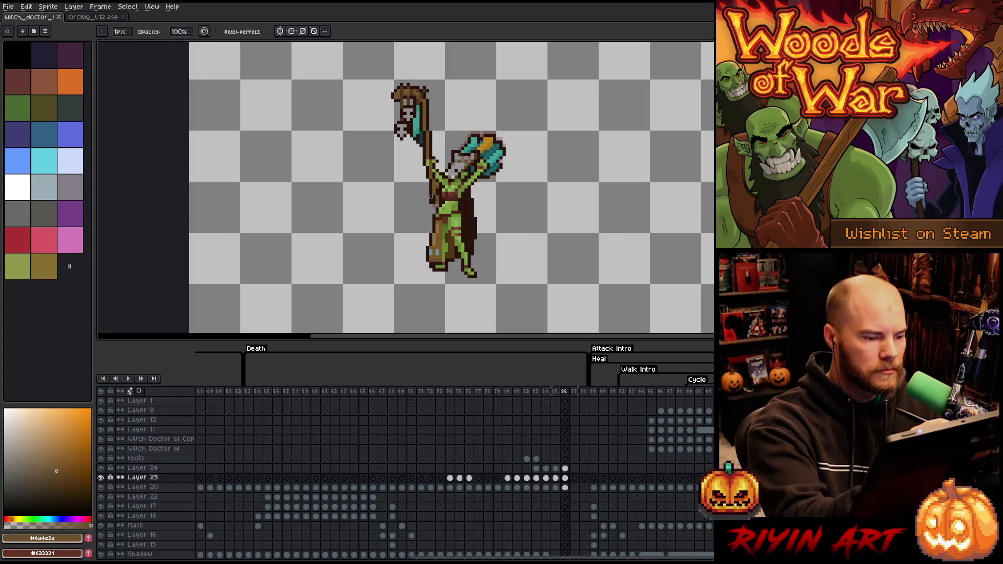
Sample orange-brown and dark brown from the sprite, move to Layer 20 and save again.
{"action": "key", "text": "b"}
{"action": "left_click", "coordinate": [441, 197], "text": "alt"}
{"action": "left_click", "coordinate": [440, 196], "text": "alt"}
{"action": "left_click", "coordinate": [433, 205], "text": "alt"}
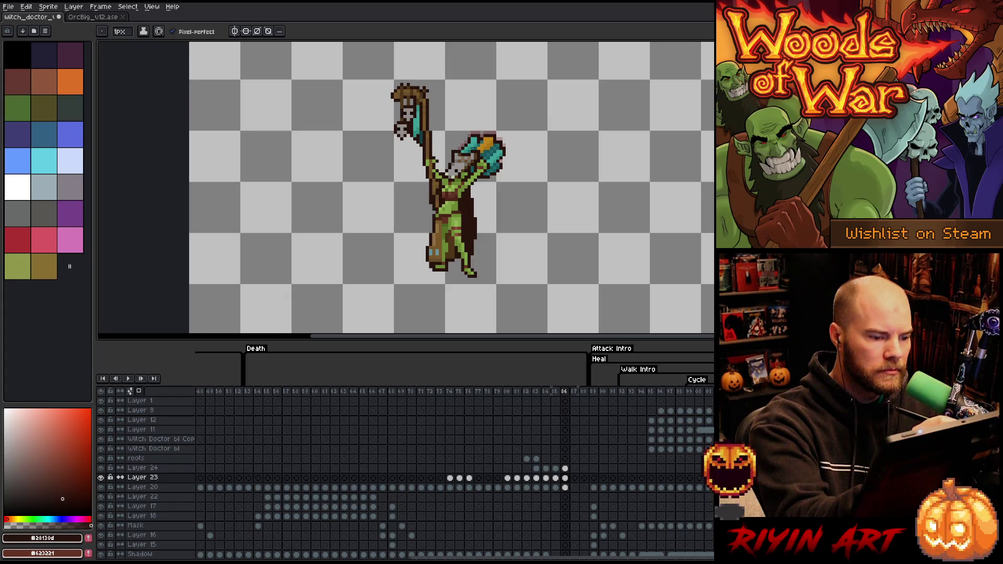
{"action": "key", "text": "e"}
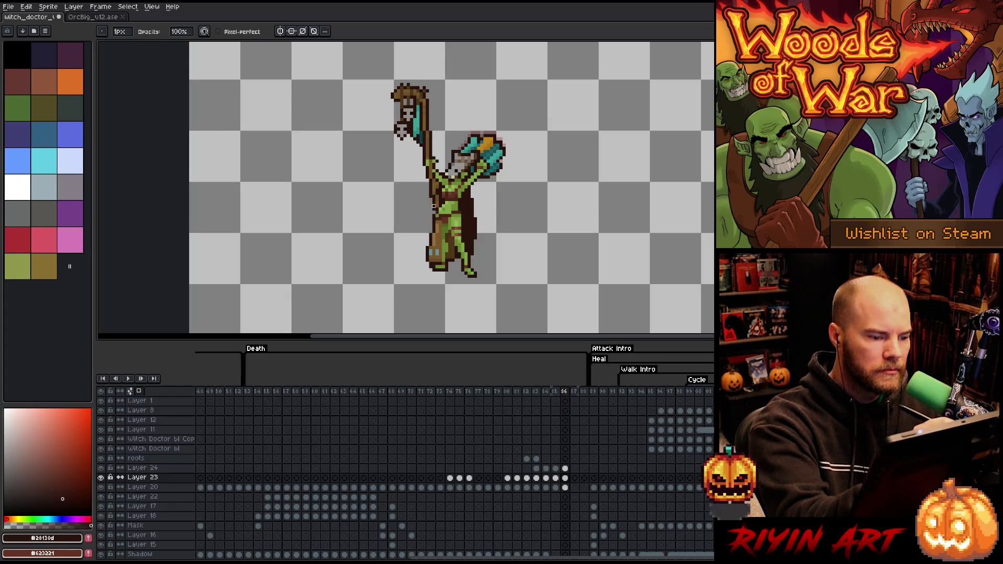
{"action": "key", "text": "alt+Down"}
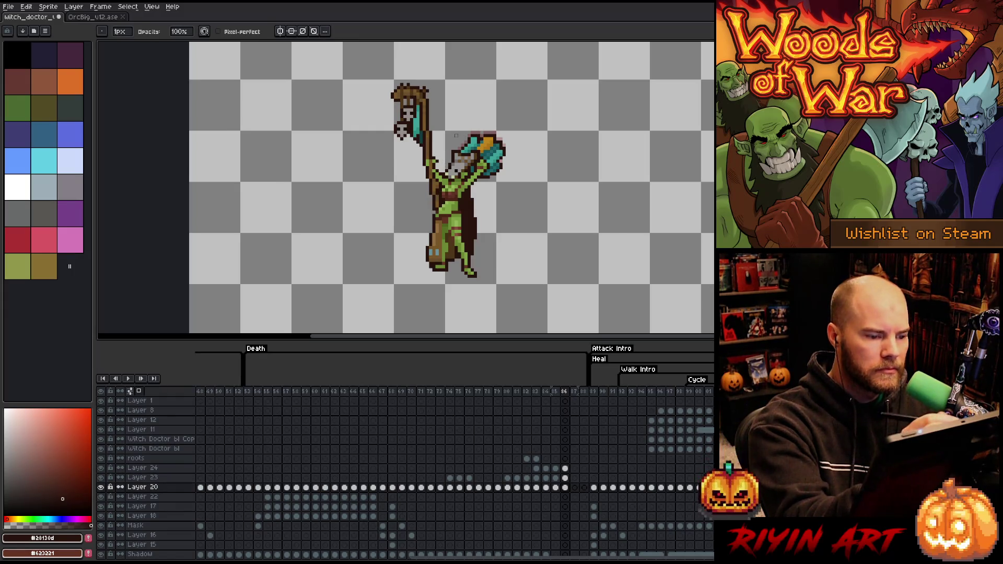
{"action": "key", "text": "ctrl+s"}
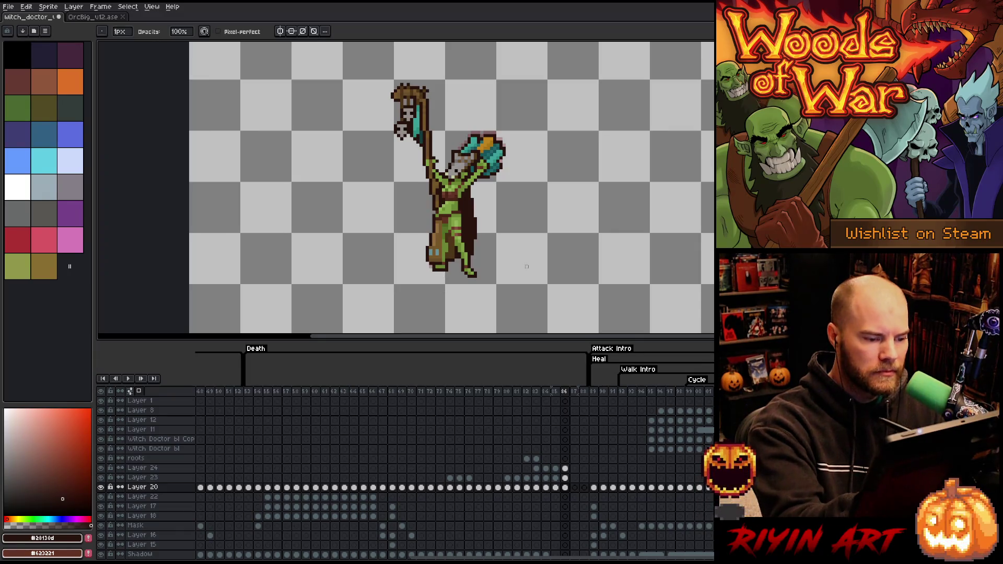
Step back through frames 85 and 84, then forward to a later attack frame.
{"action": "key", "text": "comma"}
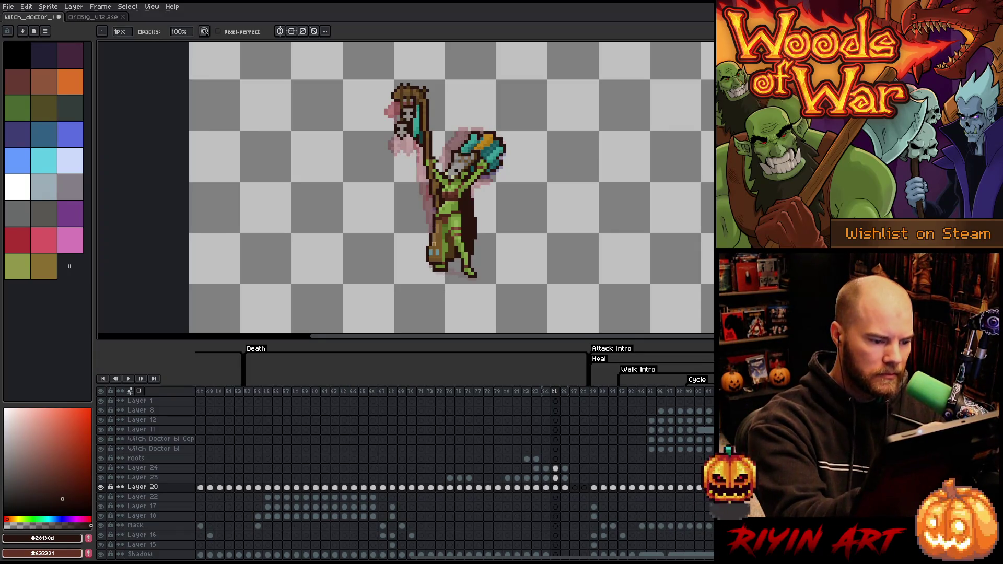
{"action": "key", "text": "comma"}
{"action": "key", "text": "comma"}
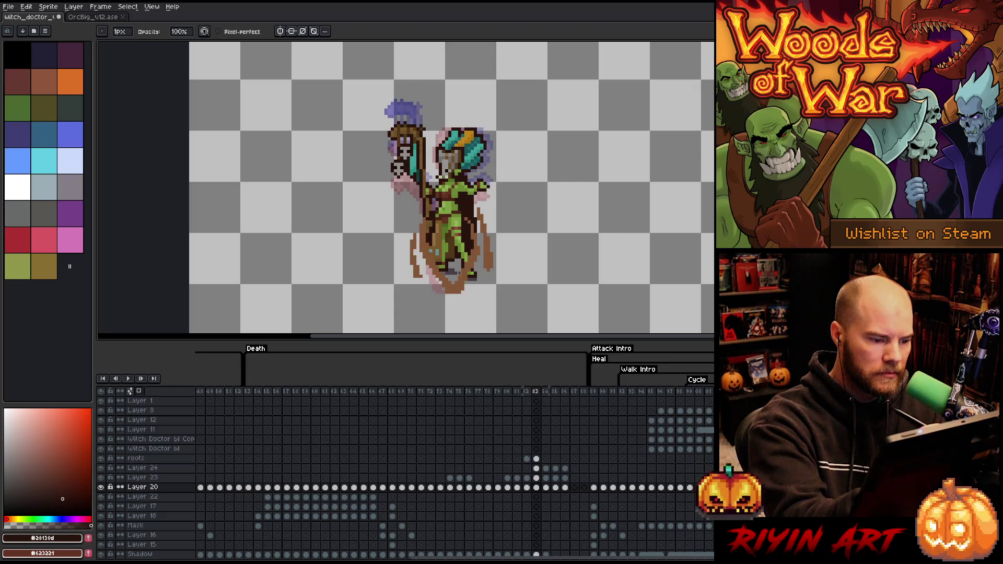
{"action": "key", "text": "period"}
{"action": "key", "text": "period"}
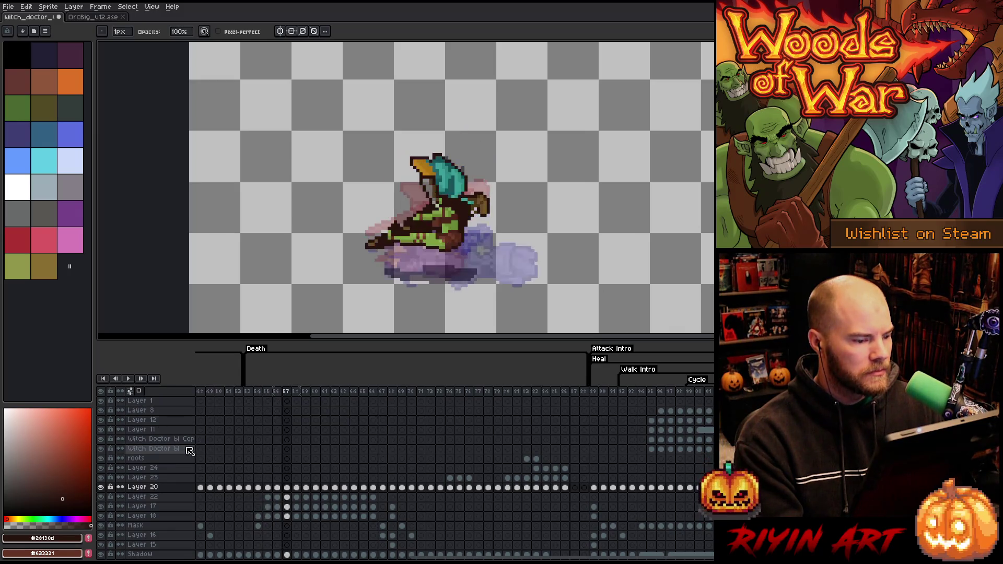
Turn off onion skinning, hide the Background layer and play the animation once.
{"action": "left_click", "coordinate": [141, 392]}
{"action": "scroll", "coordinate": [156, 502], "scroll_direction": "down", "scroll_amount": 3}
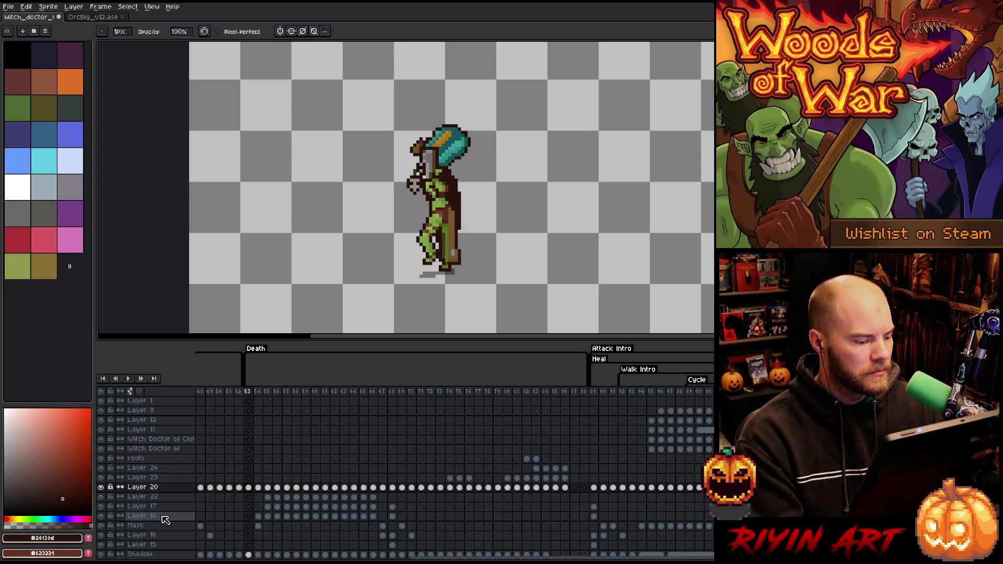
{"action": "left_click", "coordinate": [104, 544]}
{"action": "key", "text": "Return"}
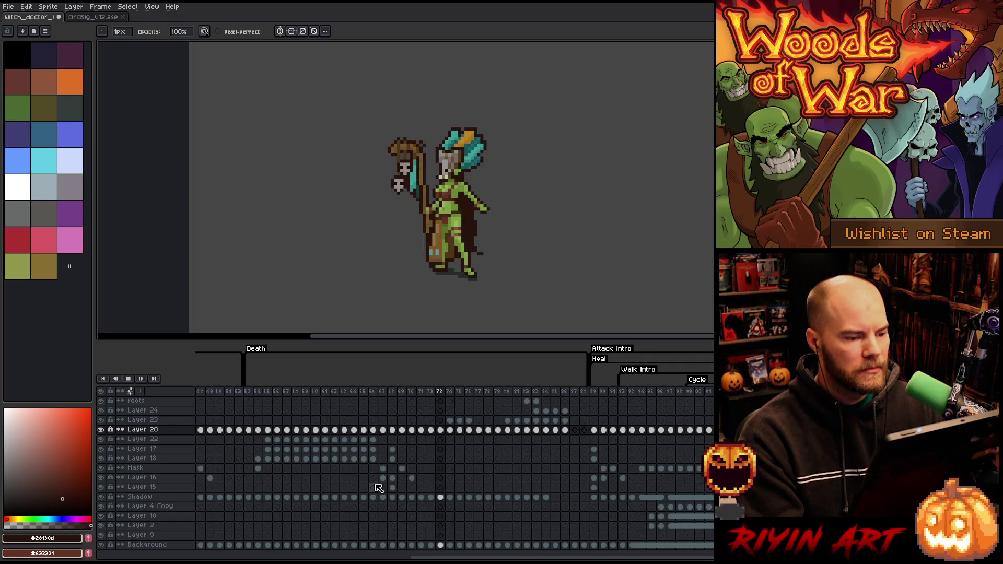
{"action": "key", "text": "Return"}
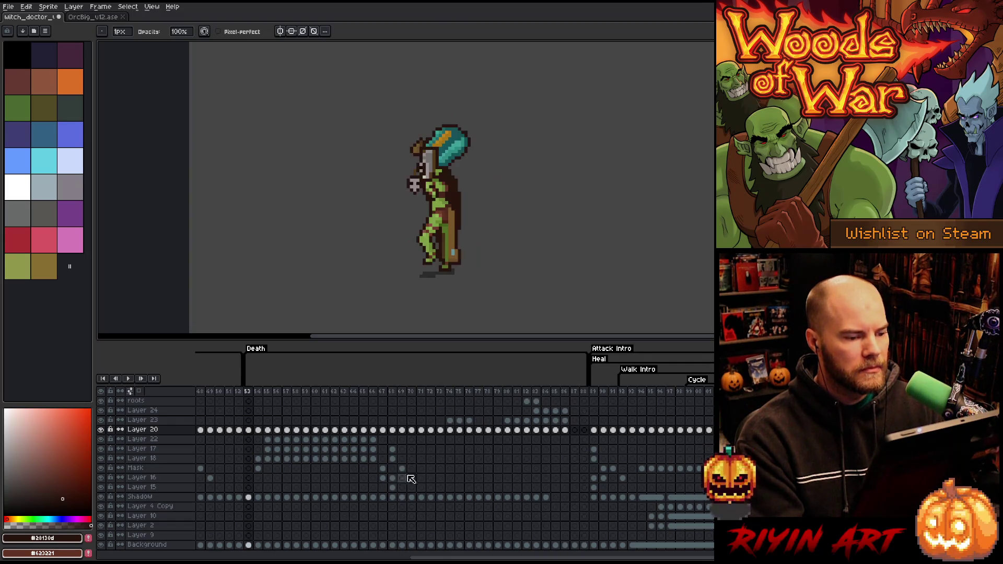
Step through attack frames 83–85, flipping between neighbours and ending on frame 84.
{"action": "left_click", "coordinate": [478, 392]}
{"action": "key", "text": "Right"}
{"action": "key", "text": "Right"}
{"action": "key", "text": "Right"}
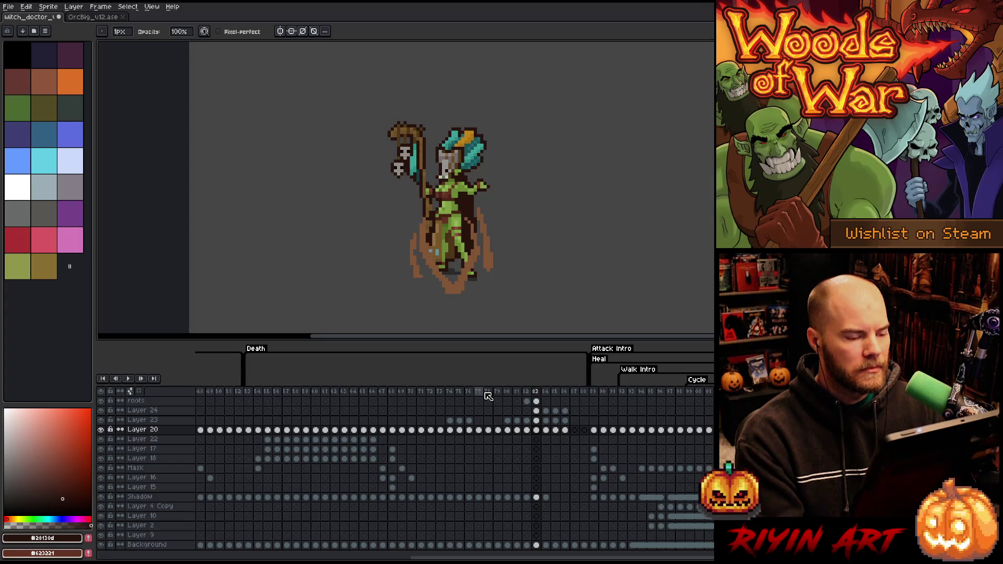
{"action": "key", "text": "Right"}
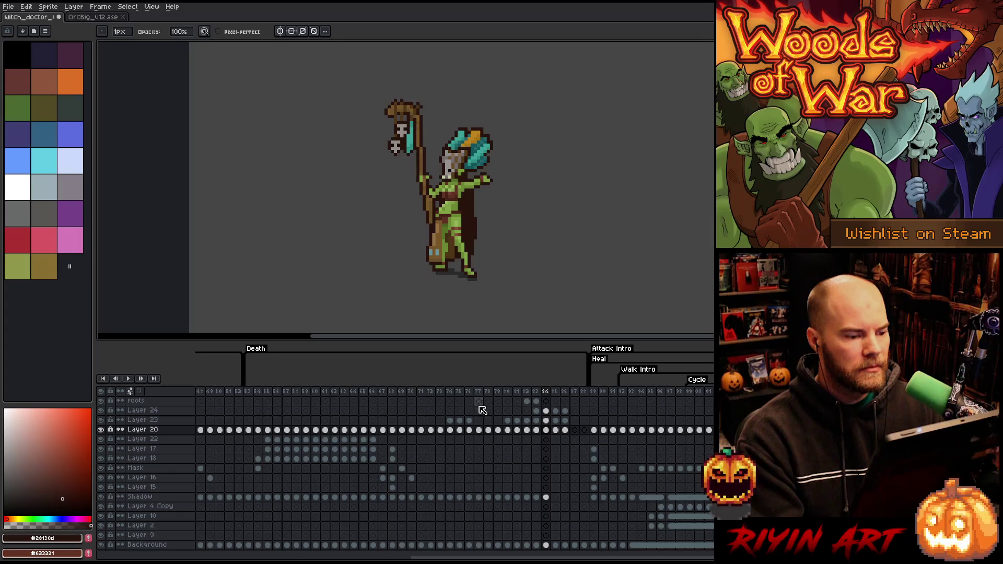
{"action": "key", "text": "Right"}
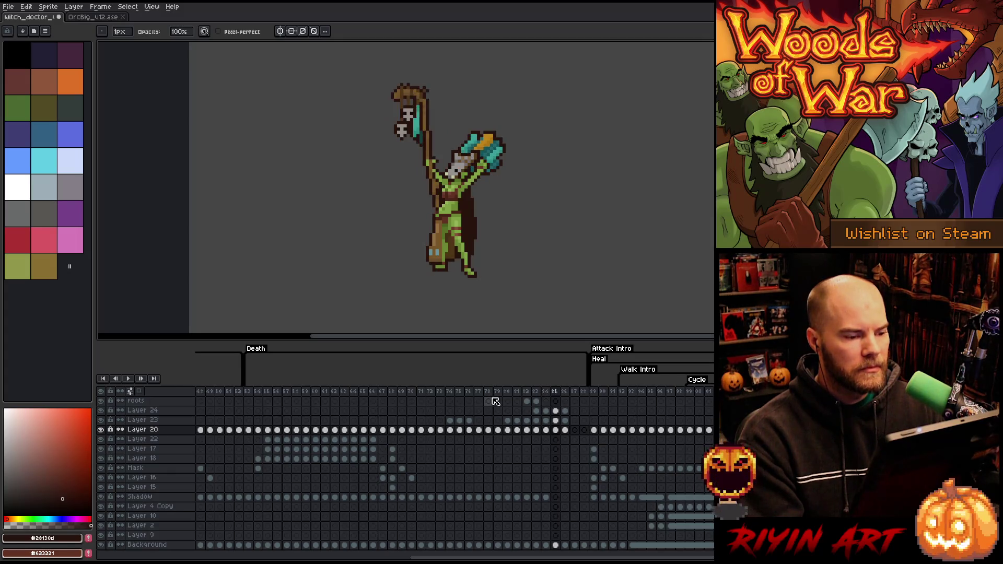
{"action": "key", "text": "Left"}
{"action": "key", "text": "Left"}
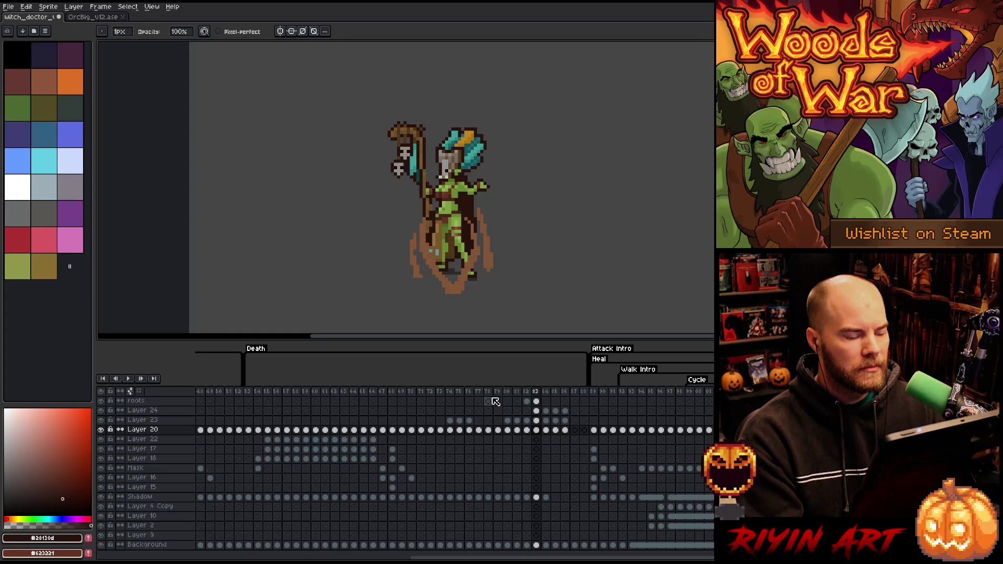
{"action": "key", "text": "Right"}
{"action": "key", "text": "Left"}
{"action": "key", "text": "Right"}
{"action": "key", "text": "Left"}
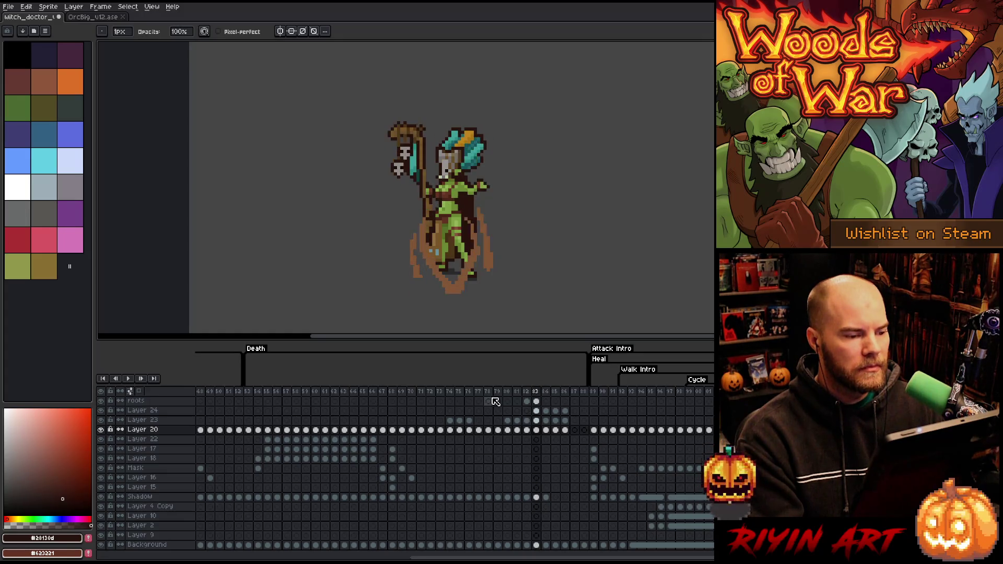
{"action": "key", "text": "Right"}
{"action": "key", "text": "Right"}
{"action": "key", "text": "Left"}
{"action": "key", "text": "Left"}
{"action": "key", "text": "Left"}
{"action": "key", "text": "Right"}
{"action": "key", "text": "Right"}
{"action": "key", "text": "Right"}
{"action": "key", "text": "Left"}
{"action": "key", "text": "Left"}
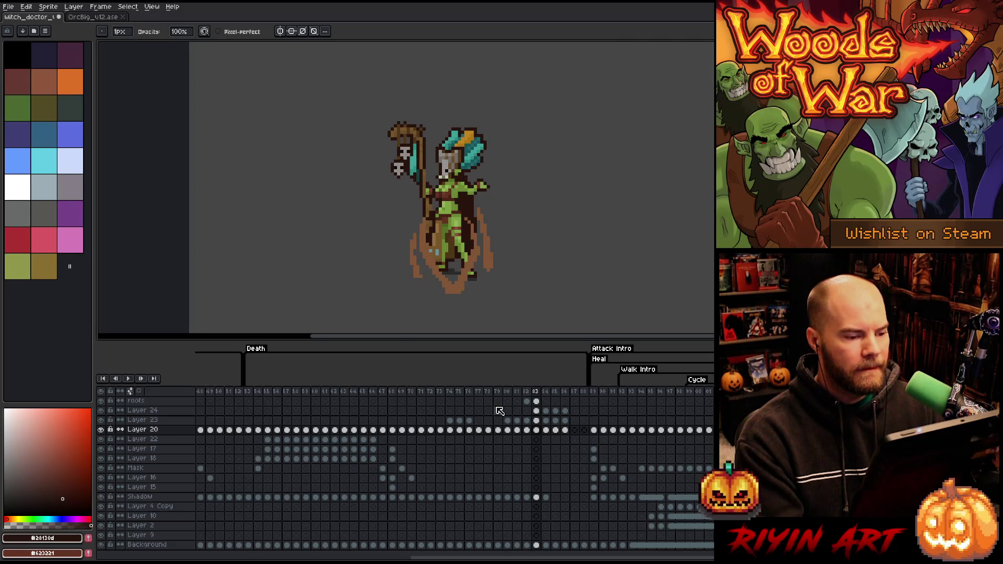
{"action": "key", "text": "Right"}
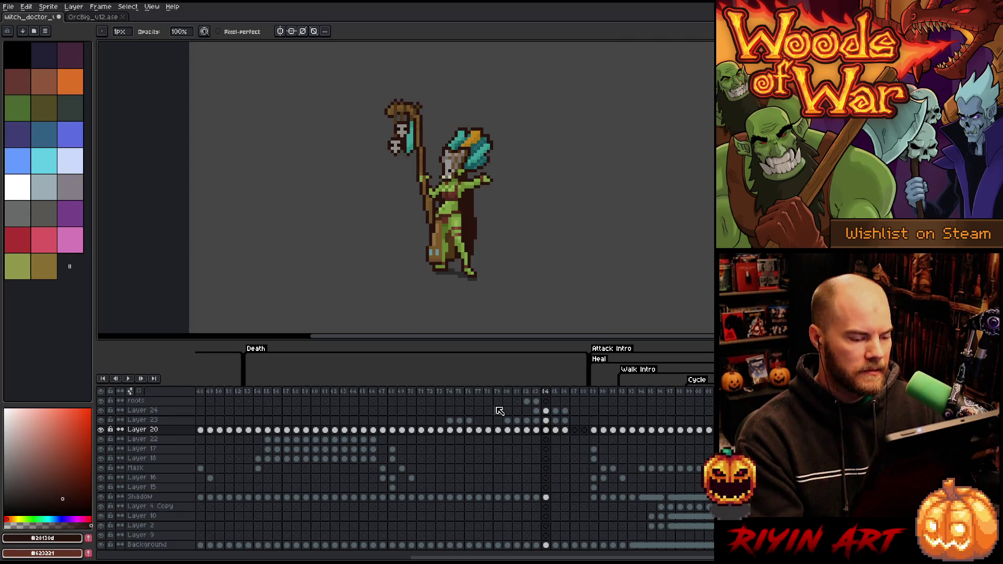
{"action": "scroll", "coordinate": [502, 413], "scroll_direction": "up", "scroll_amount": 3}
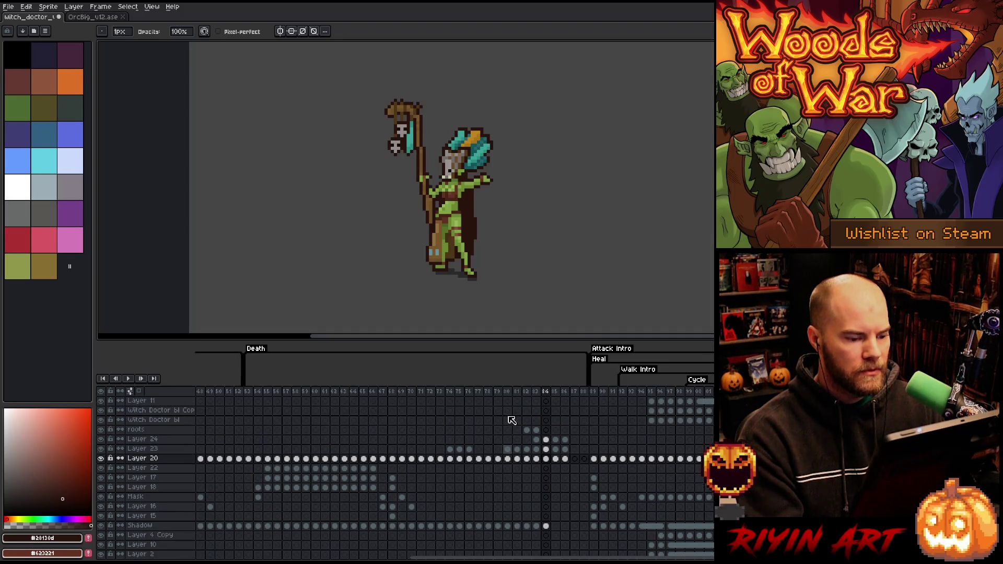
Delete frame 84 from the animation and view the new frame 84.
{"action": "right_click", "coordinate": [546, 392]}
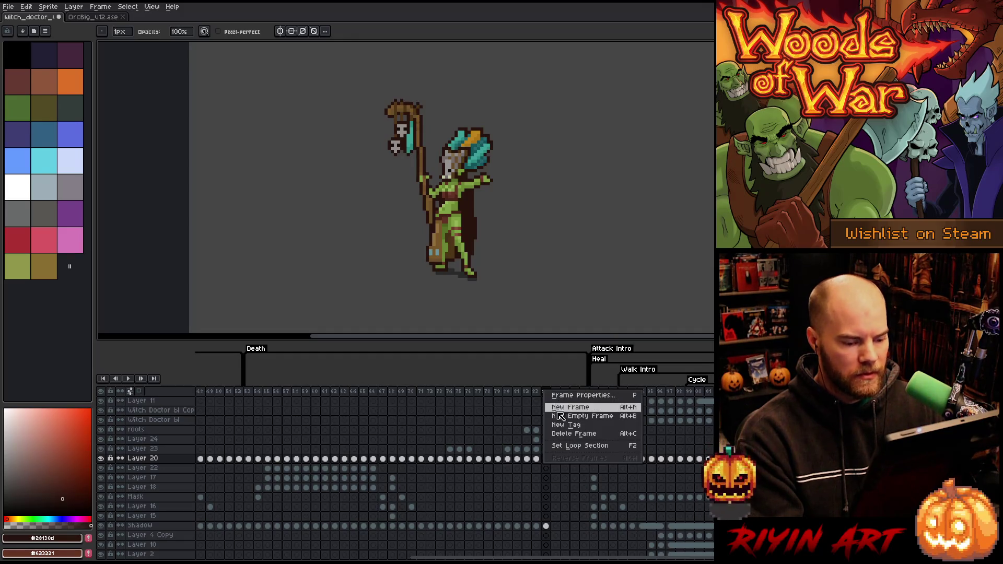
{"action": "left_click", "coordinate": [563, 434]}
{"action": "left_click", "coordinate": [536, 392]}
{"action": "left_click", "coordinate": [546, 393]}
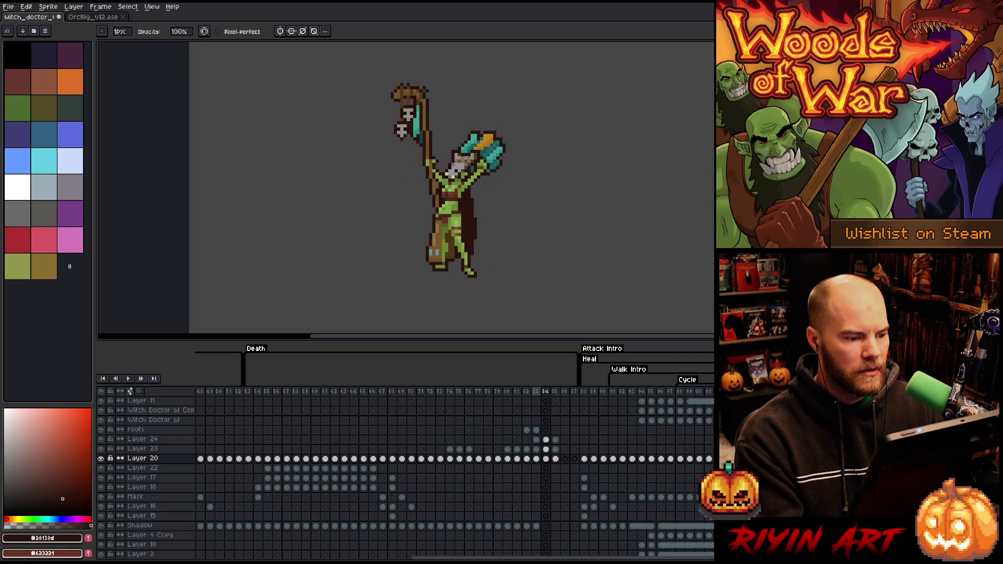
Select the cels of frames 84–85 on Layers 24, 23 and 20.
{"action": "key", "text": "Right"}
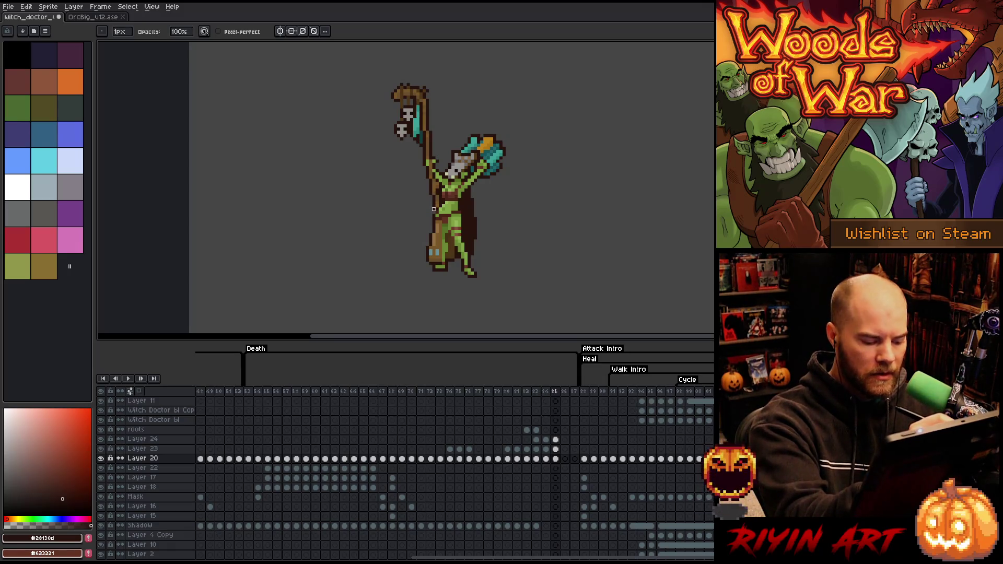
{"action": "key", "text": "alt+Up"}
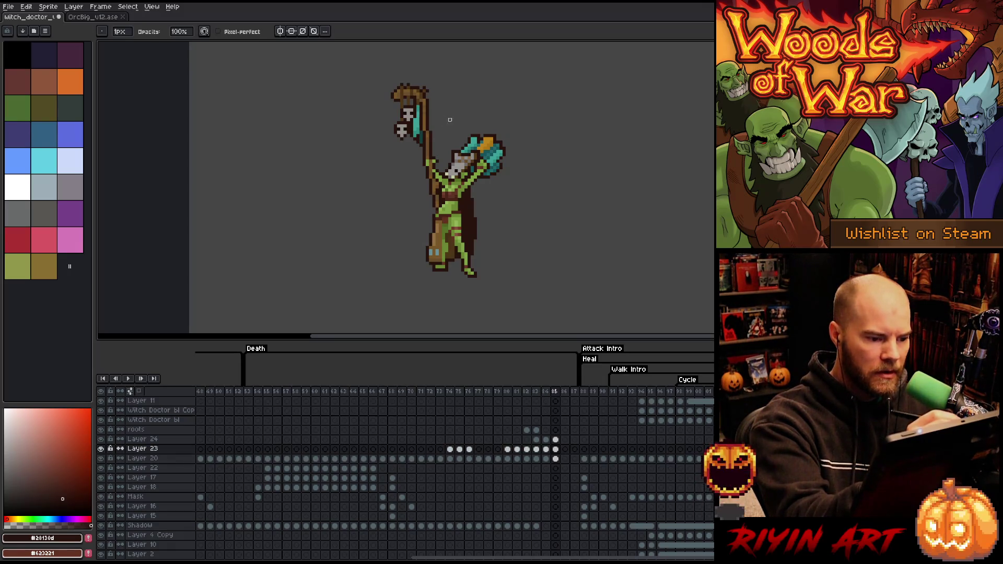
{"action": "key", "text": "Left"}
{"action": "key", "text": "Right"}
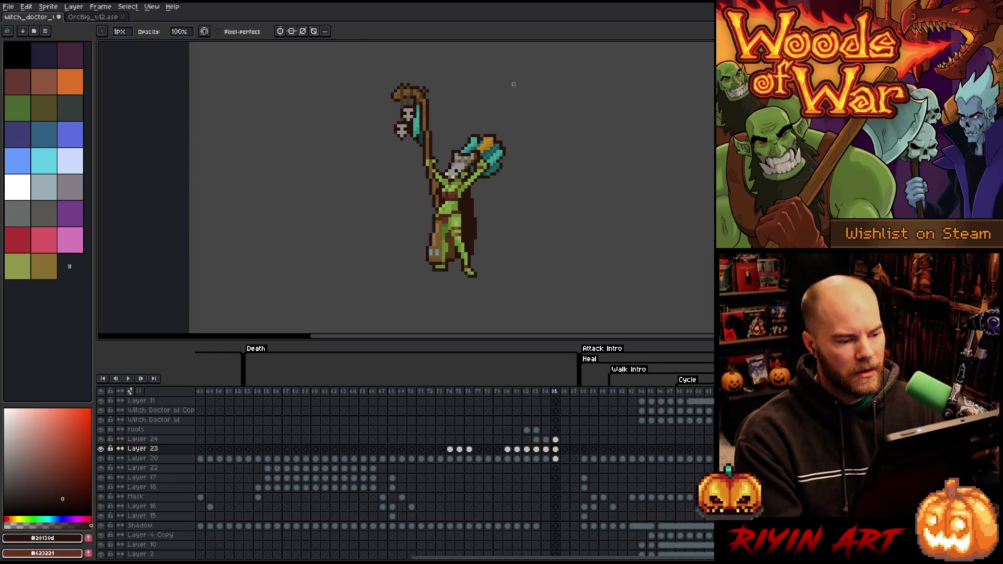
{"action": "left_click_drag", "start_coordinate": [555, 439], "coordinate": [550, 458]}
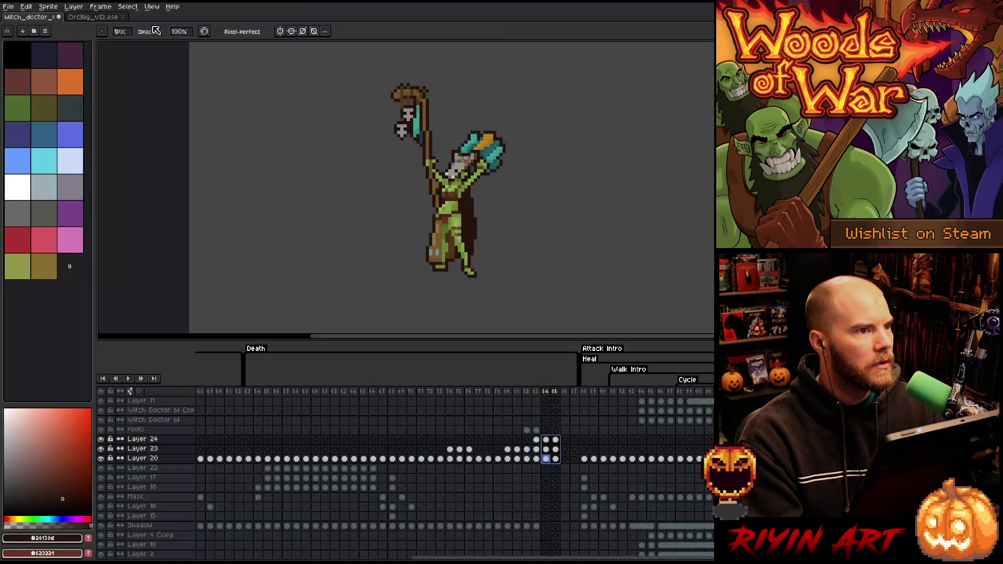
{"action": "left_click", "coordinate": [100, 6]}
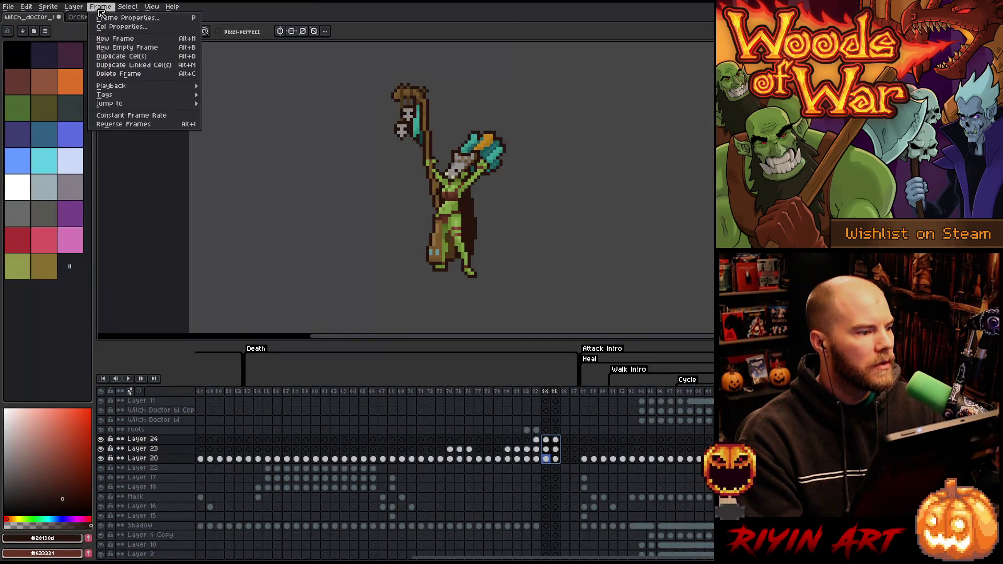
Reverse frames 84 and 85, then view frames 83 and 84.
{"action": "left_click", "coordinate": [135, 125]}
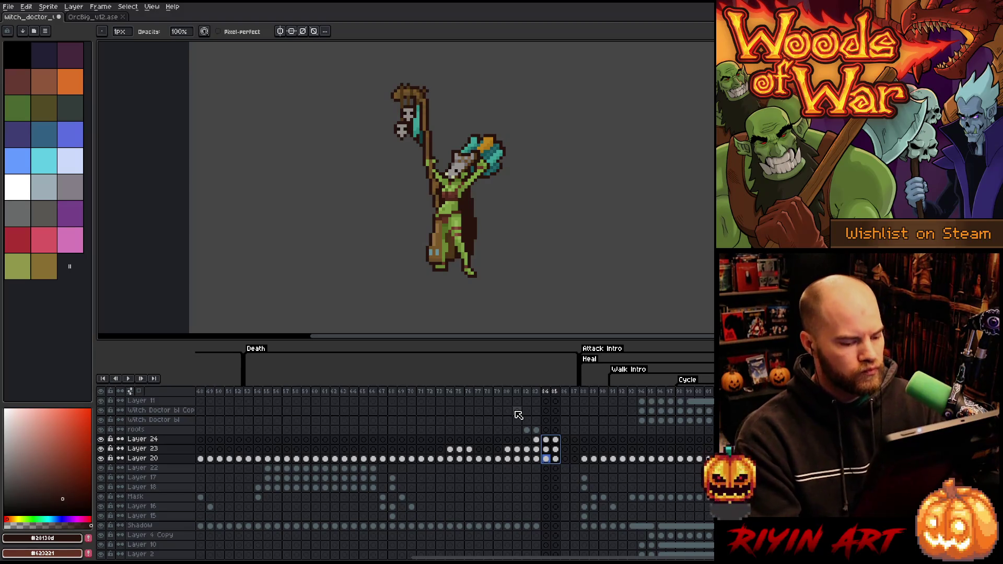
{"action": "left_click", "coordinate": [535, 392]}
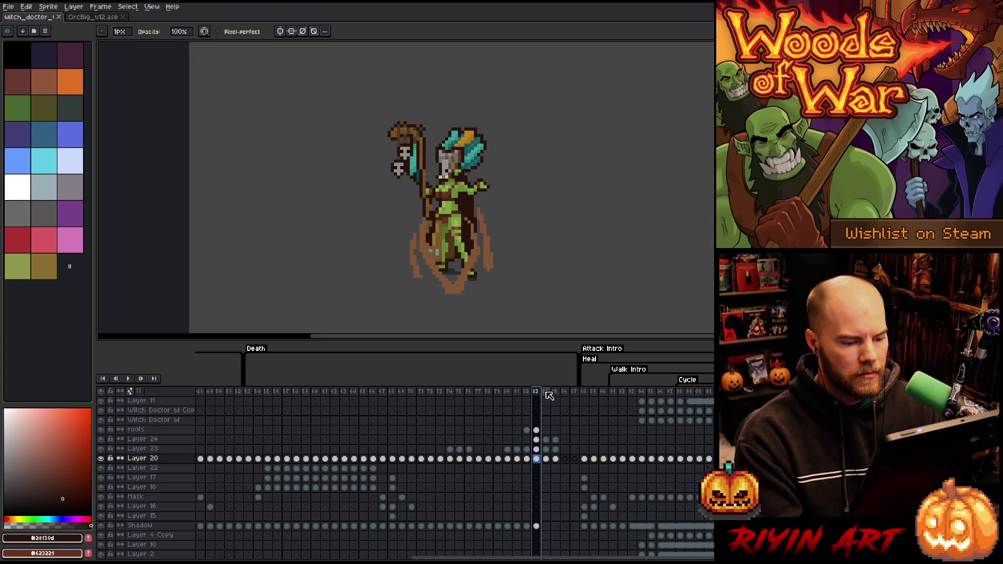
{"action": "left_click", "coordinate": [546, 391]}
Lift the witch doctor slightly in frame 84 and higher in frame 85, then play the animation.
{"action": "left_click_drag", "start_coordinate": [546, 440], "coordinate": [548, 459]}
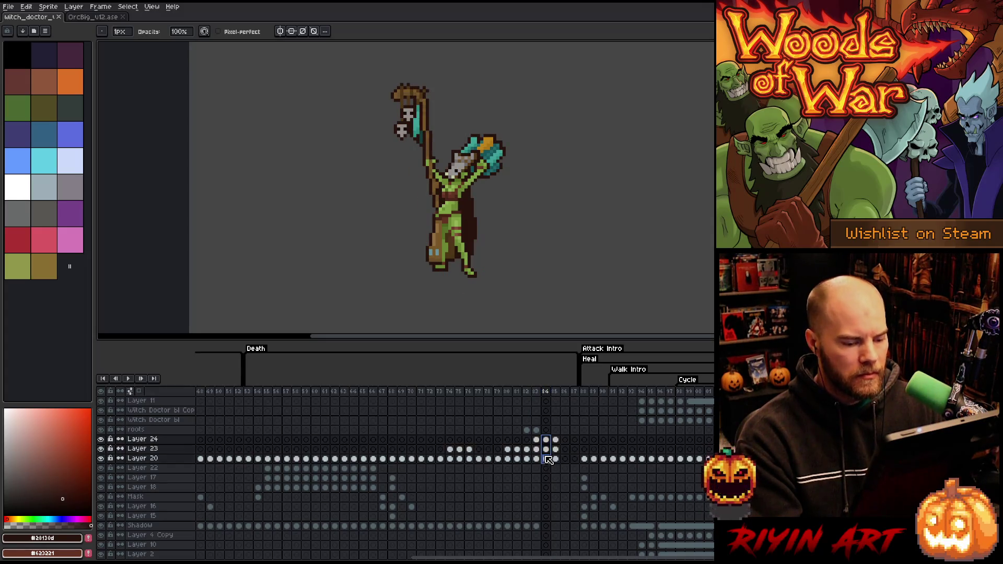
{"action": "key", "text": "v"}
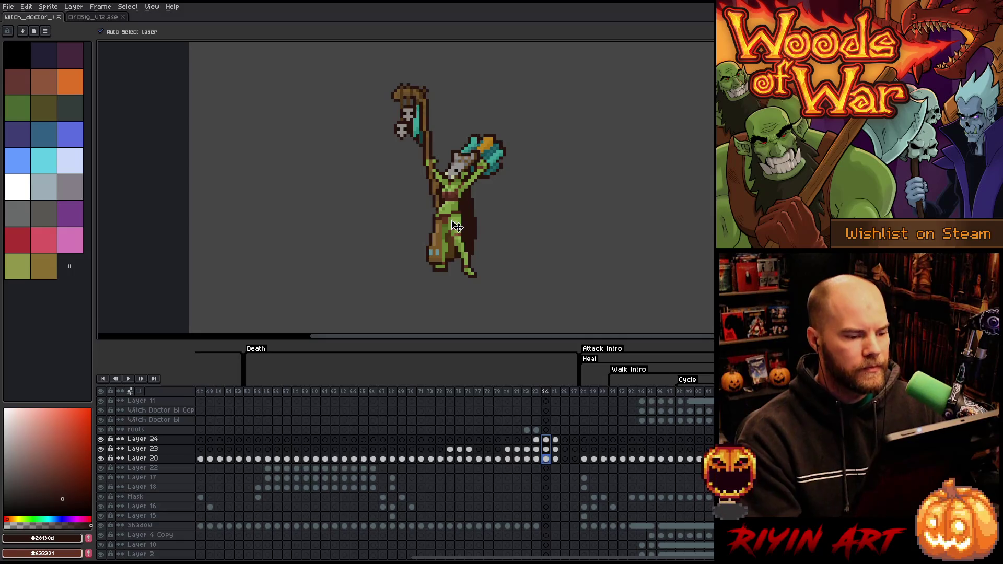
{"action": "left_click_drag", "start_coordinate": [456, 226], "coordinate": [456, 220]}
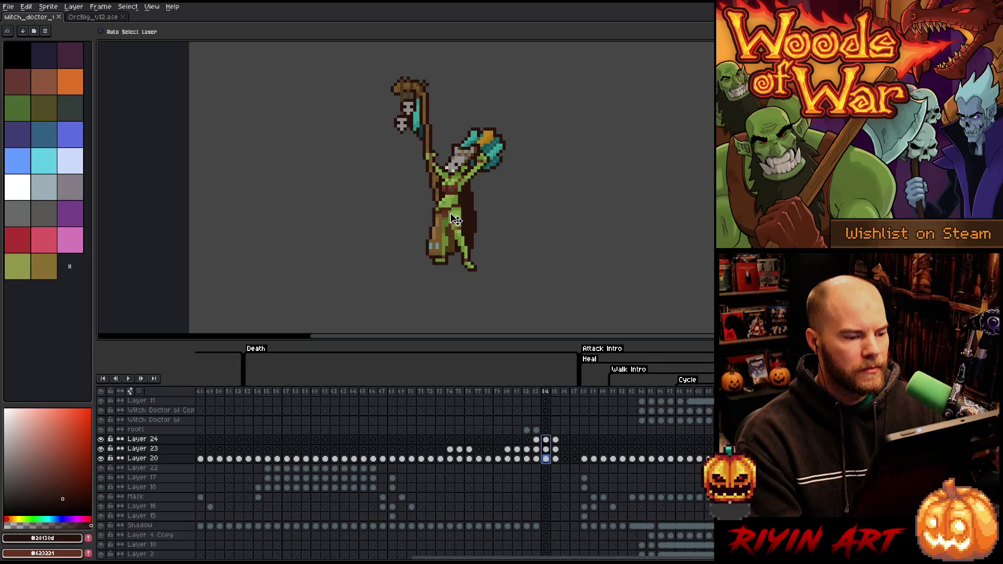
{"action": "key", "text": "Right"}
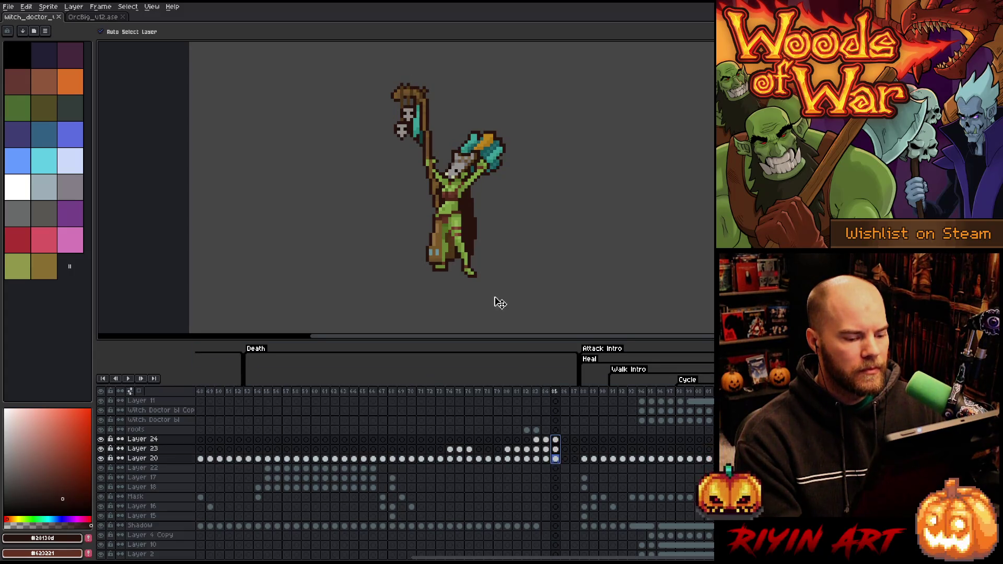
{"action": "left_click_drag", "start_coordinate": [460, 230], "coordinate": [458, 197]}
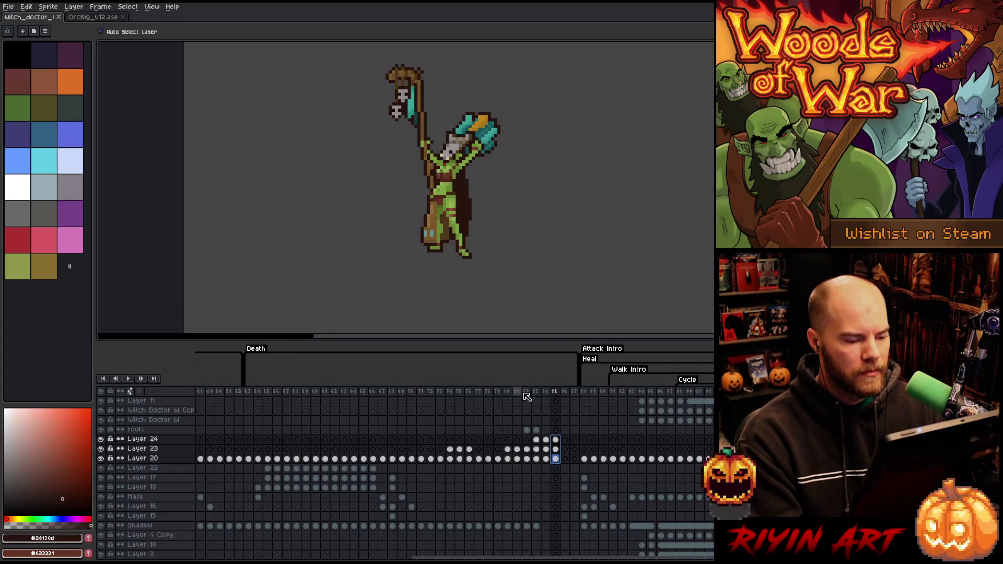
{"action": "key", "text": "Return"}
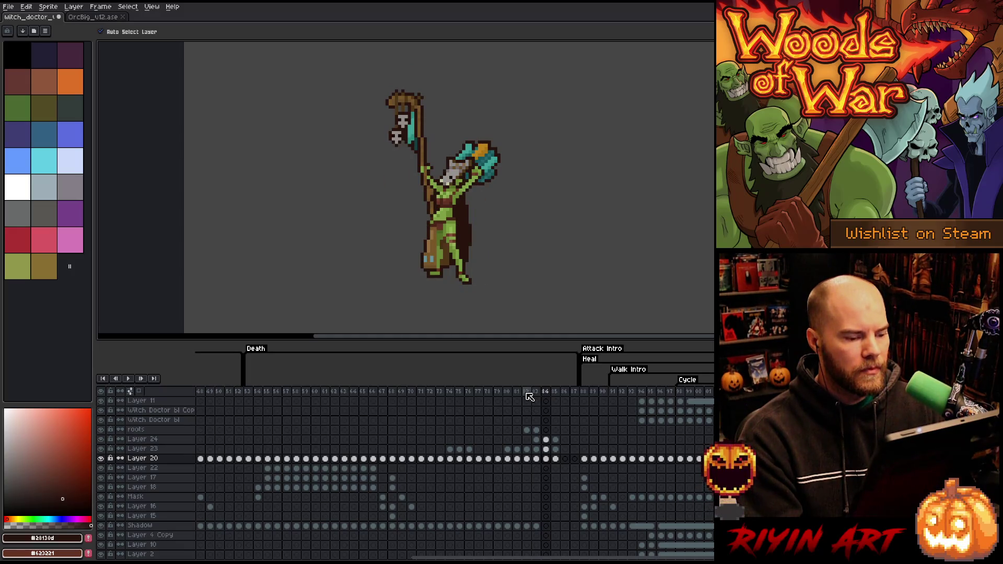
Hide the Background layer and turn onion skinning back on for the roots layer.
{"action": "left_click", "coordinate": [537, 431]}
{"action": "left_click", "coordinate": [546, 430]}
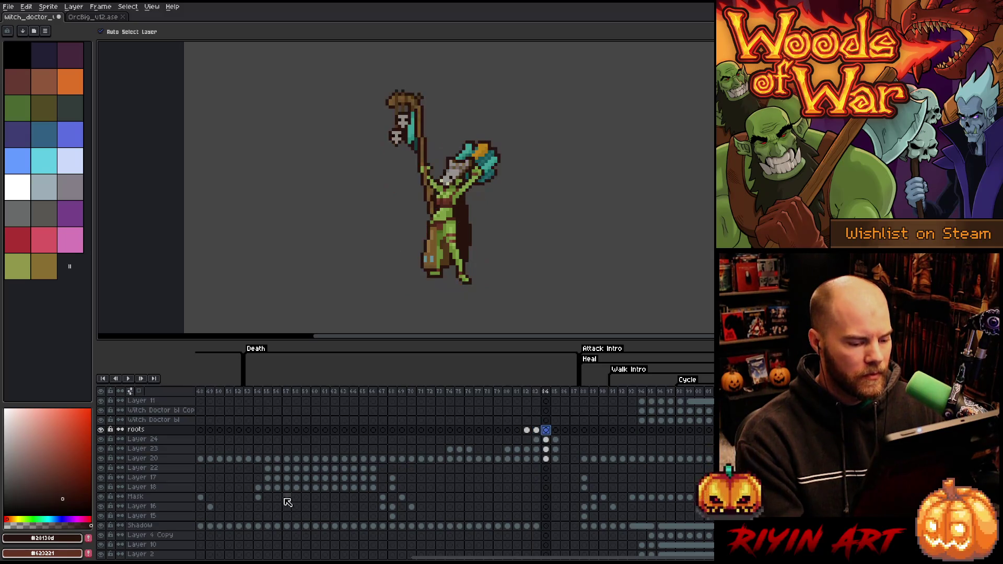
{"action": "scroll", "coordinate": [157, 512], "scroll_direction": "down", "scroll_amount": 3}
{"action": "left_click", "coordinate": [101, 545]}
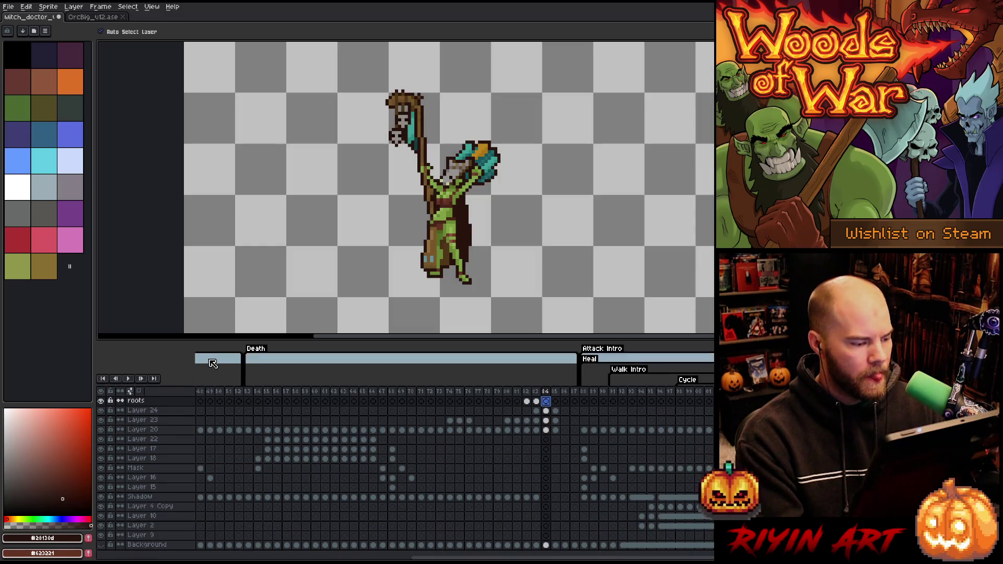
{"action": "left_click", "coordinate": [139, 391]}
{"action": "scroll", "coordinate": [543, 434], "scroll_direction": "up", "scroll_amount": 3}
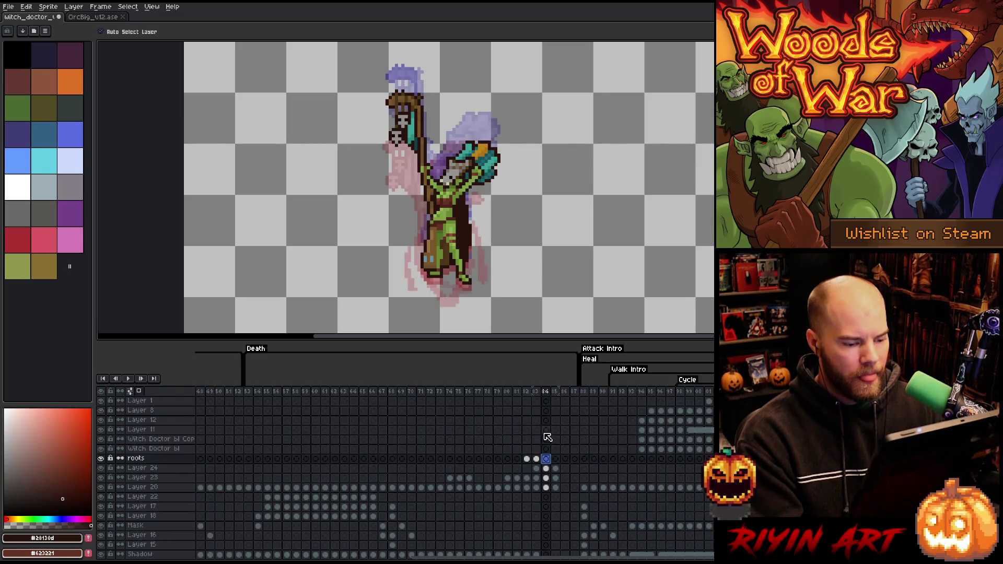
{"action": "left_click", "coordinate": [538, 459]}
With the pencil, try a brown root rising beside the figure on frame 84, then undo it.
{"action": "key", "text": "b"}
{"action": "left_click", "coordinate": [545, 458]}
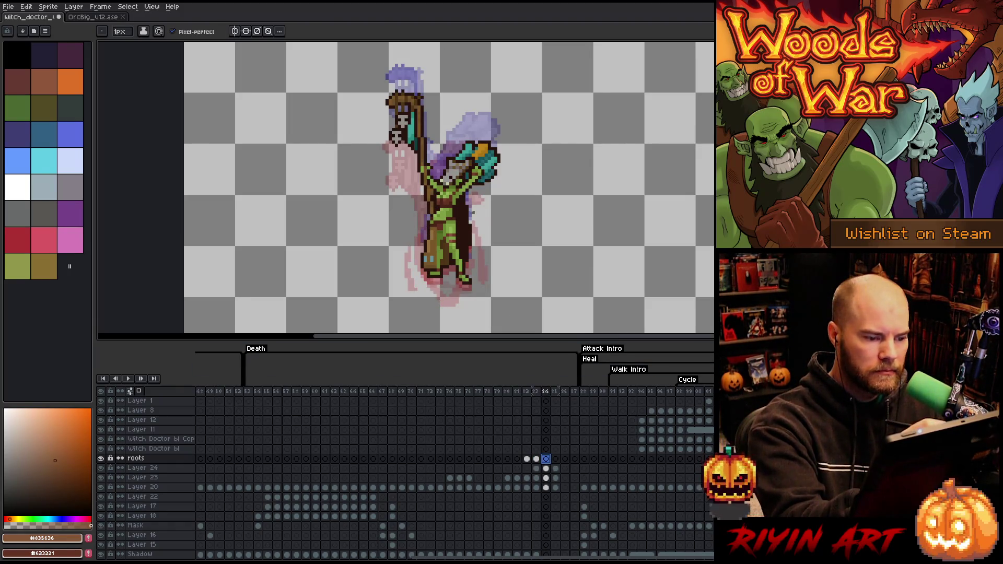
{"action": "left_click_drag", "start_coordinate": [483, 282], "coordinate": [468, 180]}
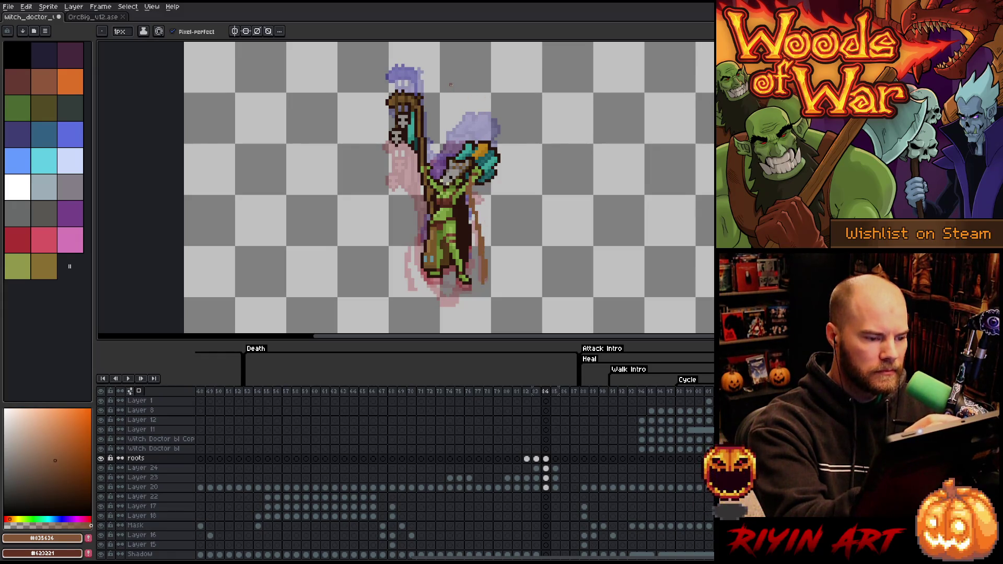
{"action": "key", "text": "ctrl+z"}
{"action": "key", "text": "ctrl+z"}
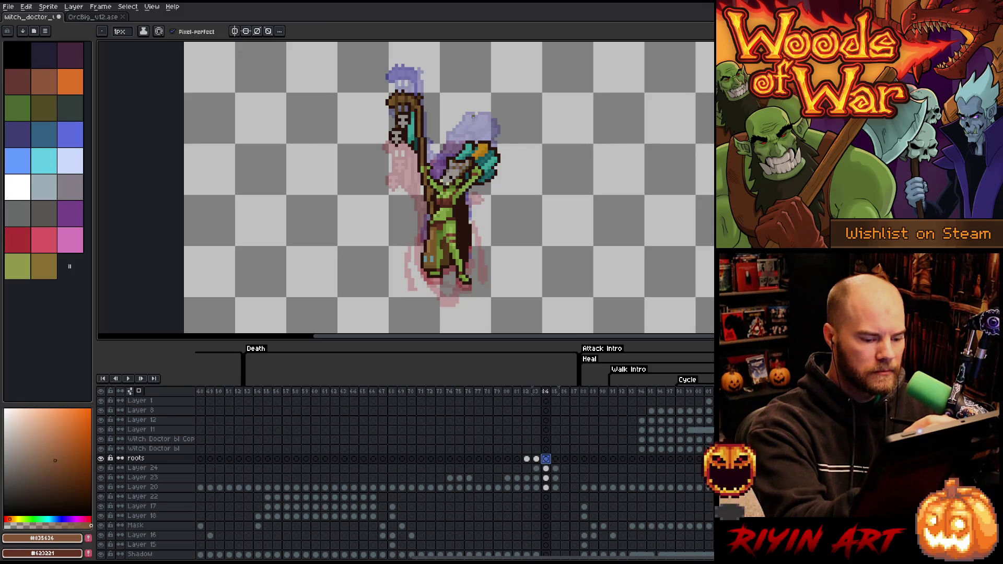
Compare the roots across frames 81–83 and select the frame 82–83 roots cels.
{"action": "left_click", "coordinate": [536, 392]}
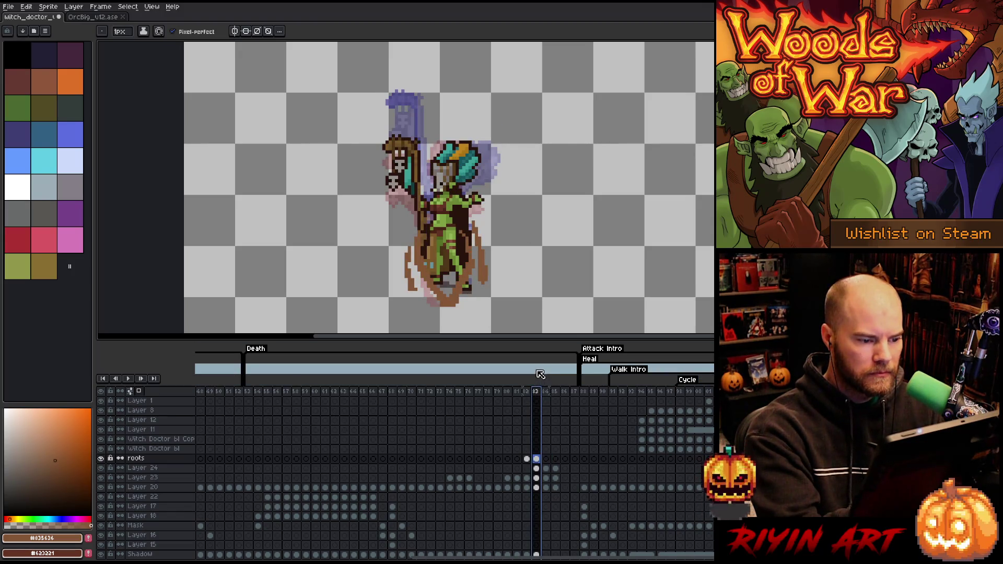
{"action": "left_click", "coordinate": [526, 391]}
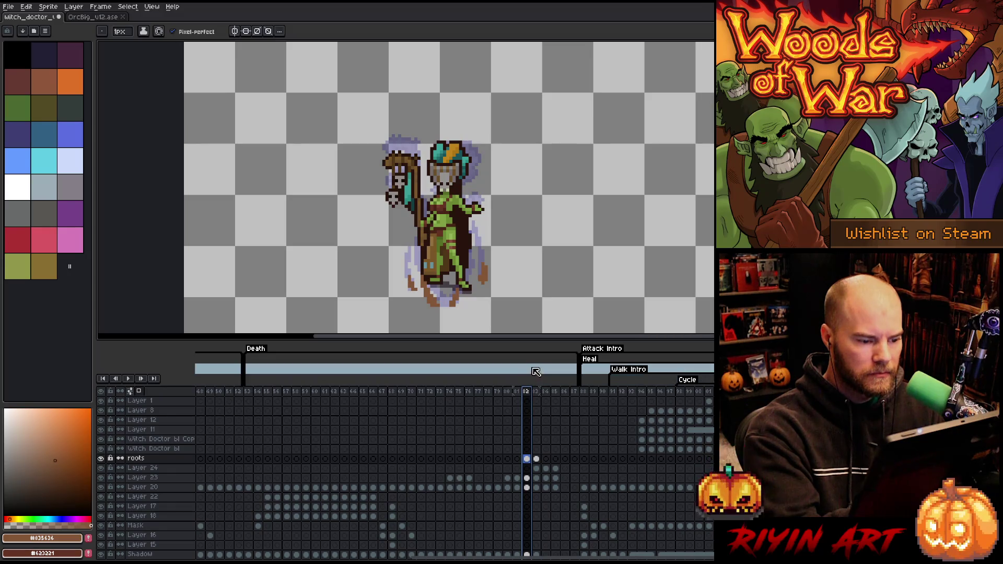
{"action": "left_click", "coordinate": [517, 391]}
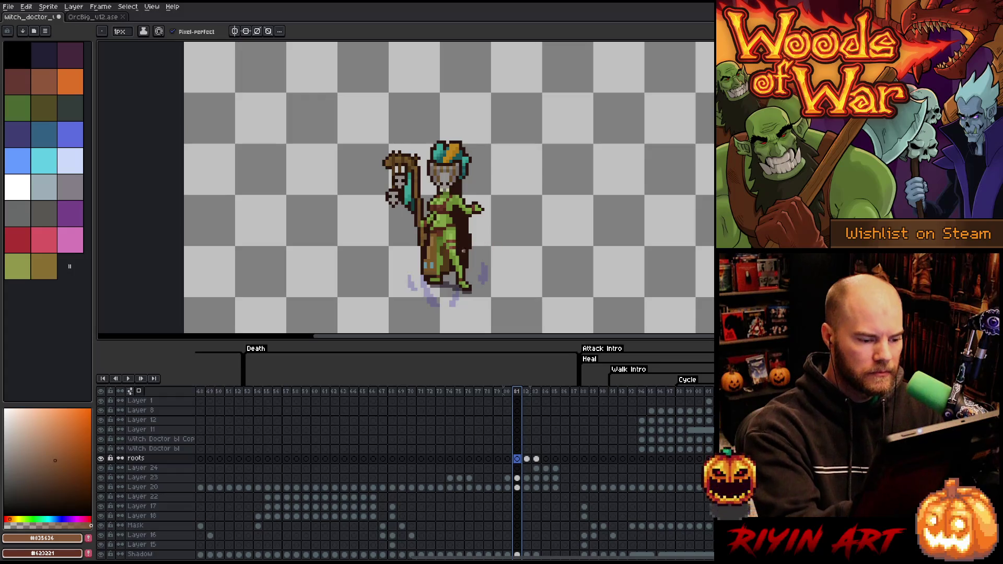
{"action": "left_click", "coordinate": [528, 458]}
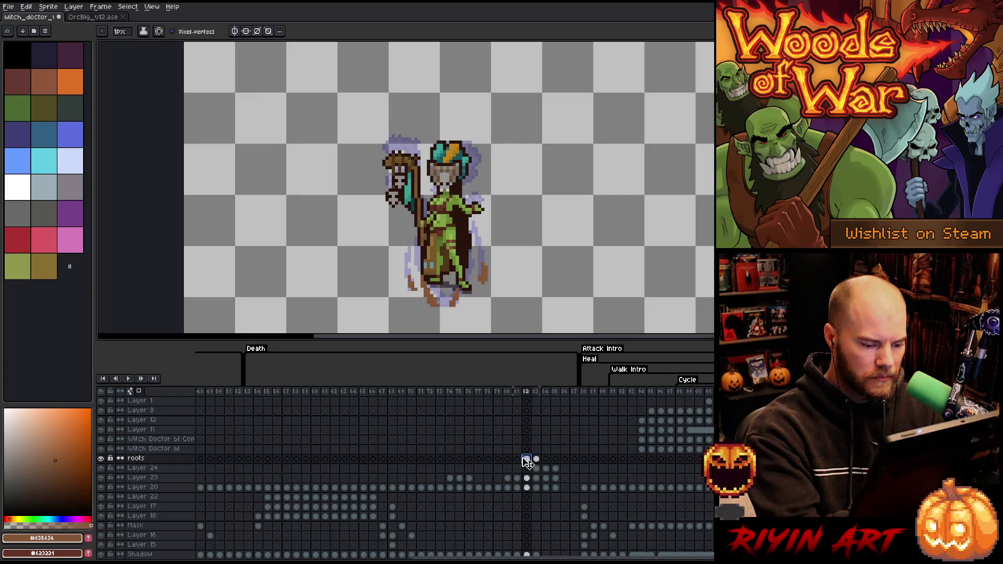
{"action": "left_click", "coordinate": [537, 459]}
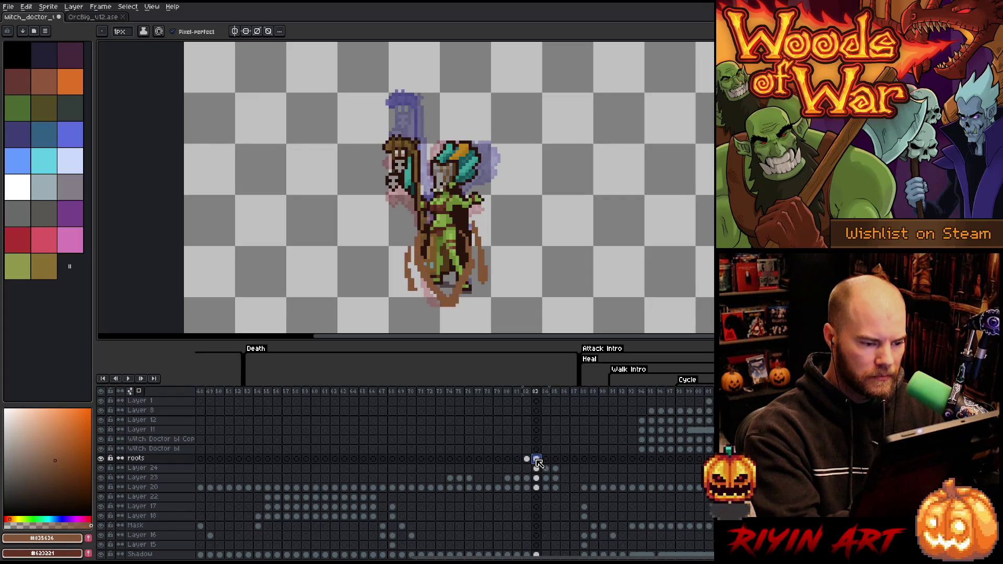
{"action": "left_click_drag", "start_coordinate": [537, 460], "coordinate": [529, 463]}
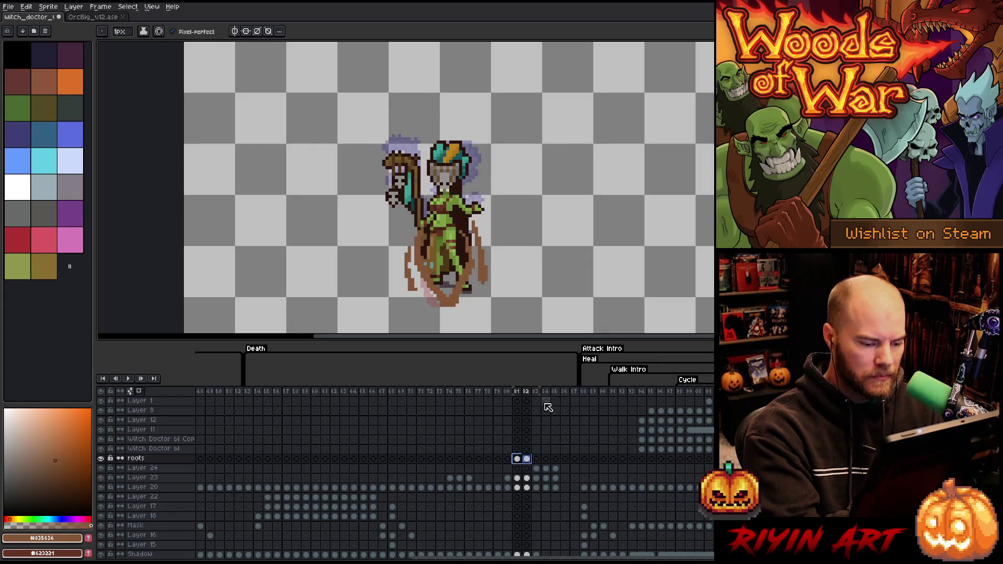
Step through frames 80–83 and add a short brown root right of the figure.
{"action": "left_click", "coordinate": [508, 459]}
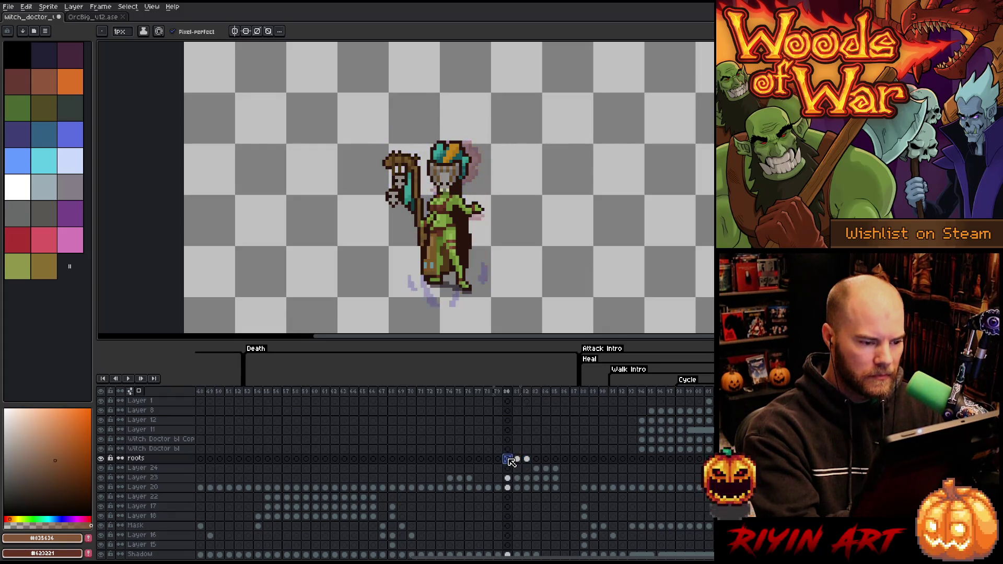
{"action": "left_click", "coordinate": [498, 460]}
{"action": "left_click", "coordinate": [509, 460]}
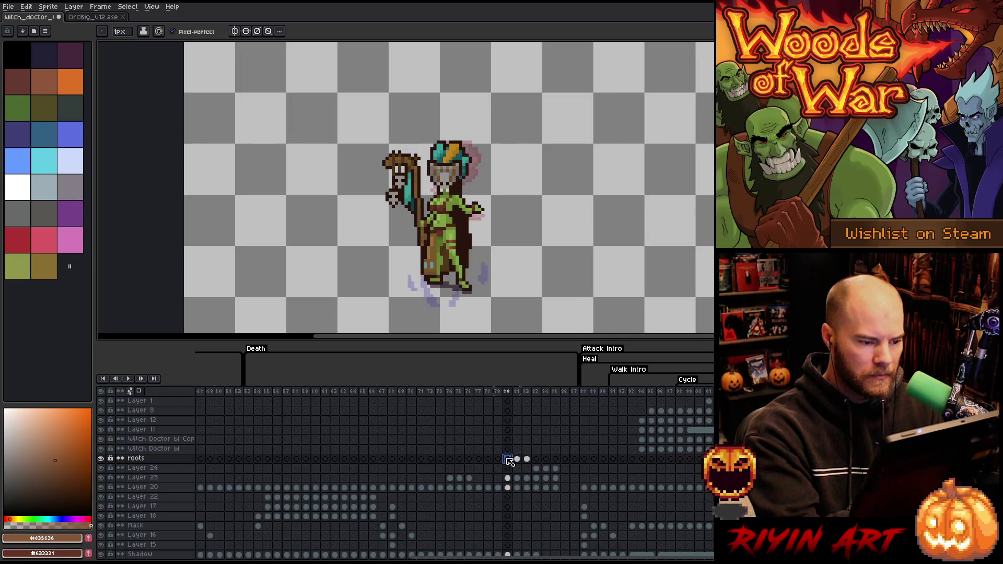
{"action": "left_click", "coordinate": [516, 459]}
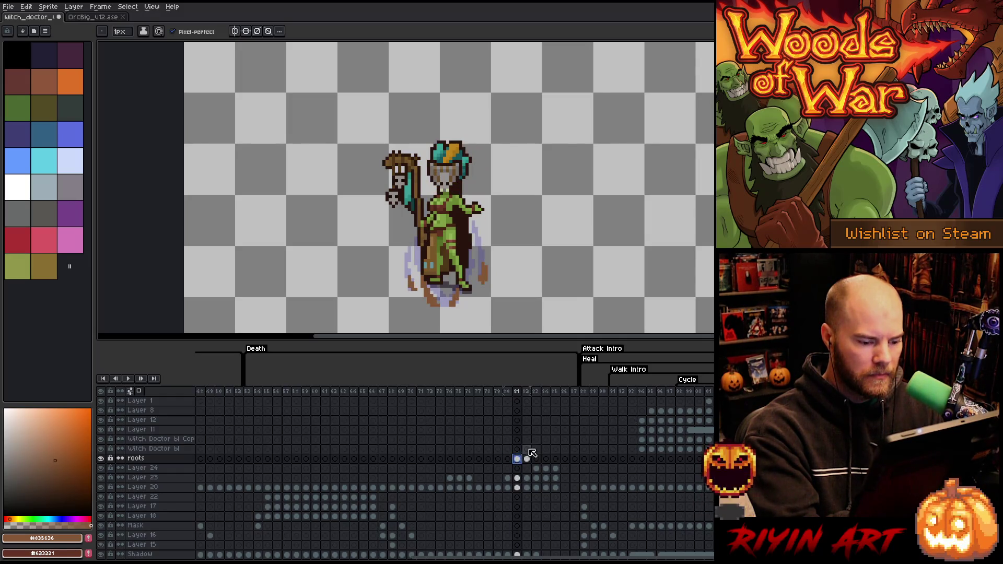
{"action": "left_click", "coordinate": [528, 459]}
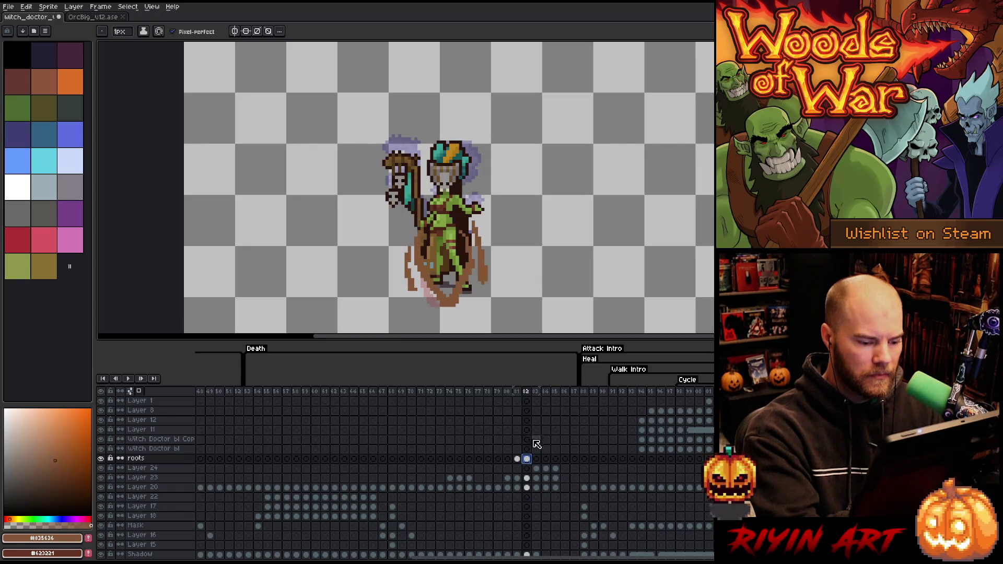
{"action": "left_click", "coordinate": [537, 459]}
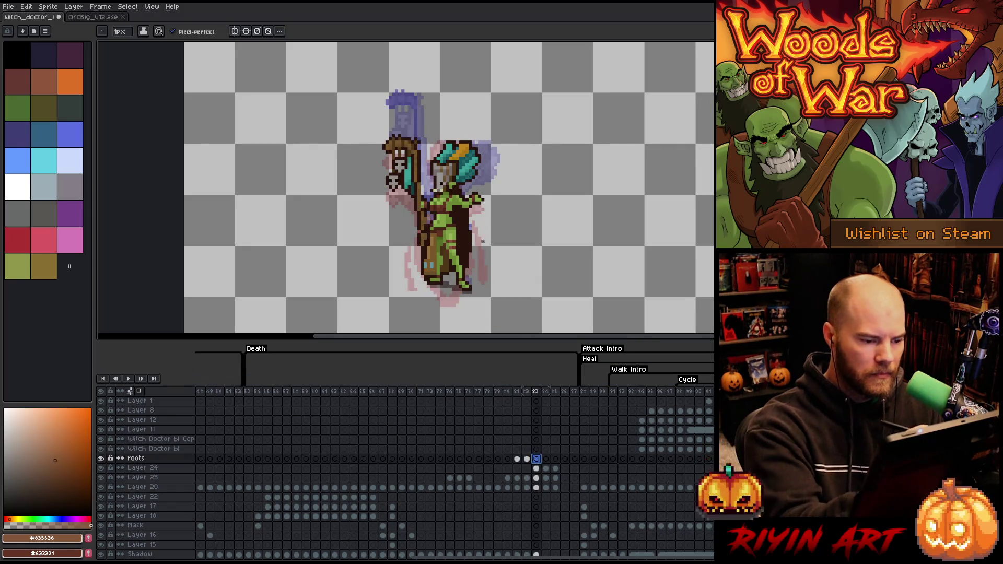
{"action": "left_click_drag", "start_coordinate": [486, 239], "coordinate": [490, 251]}
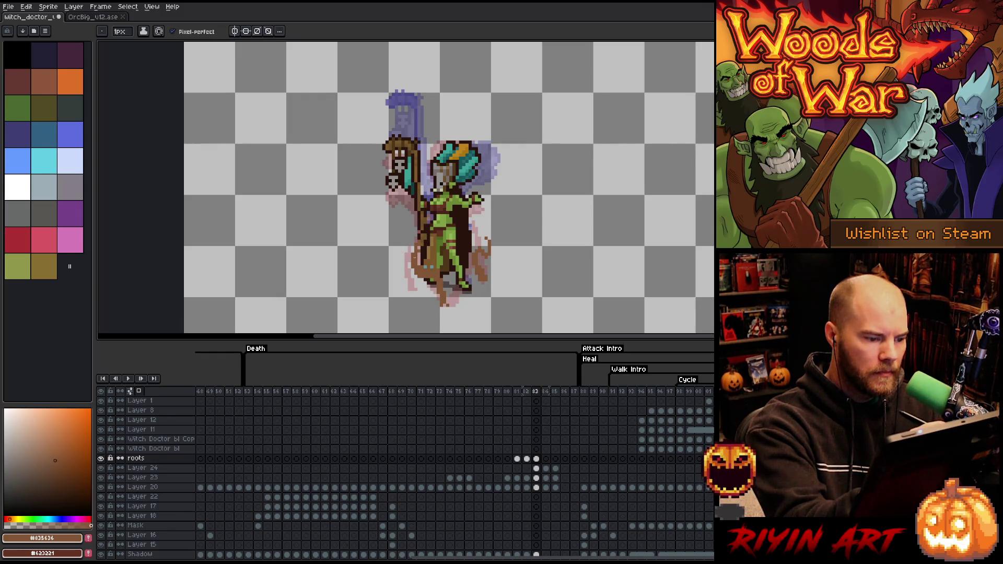
Draw a dark brown root curling up-left on frame 83 and review frames 82–84.
{"action": "left_click_drag", "start_coordinate": [412, 289], "coordinate": [399, 267]}
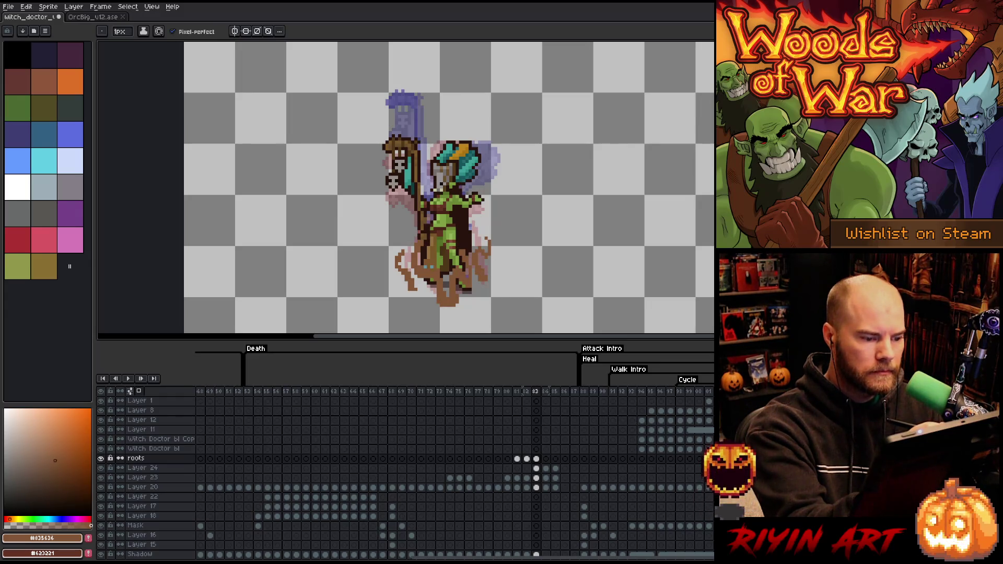
{"action": "left_click", "coordinate": [527, 392]}
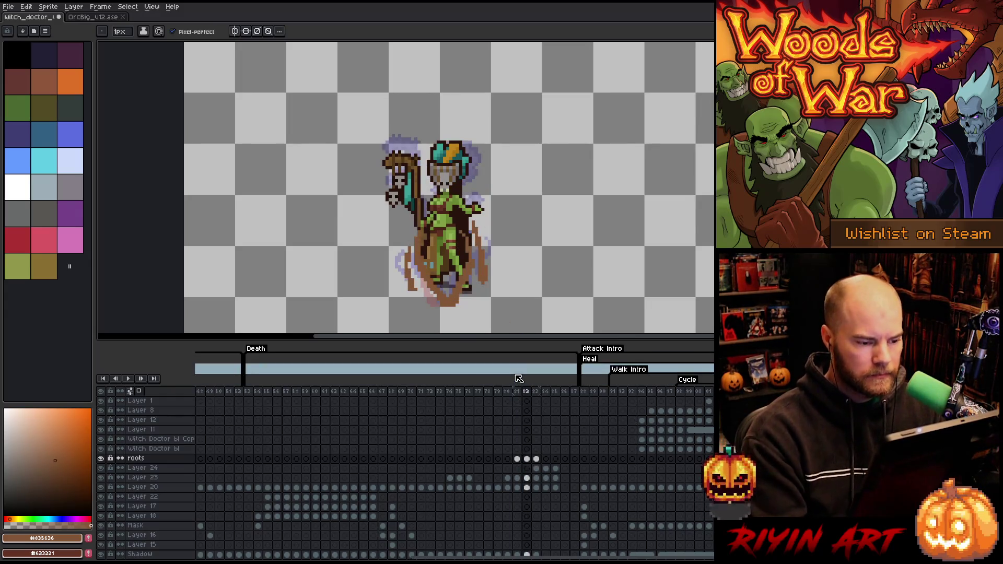
{"action": "key", "text": "Right"}
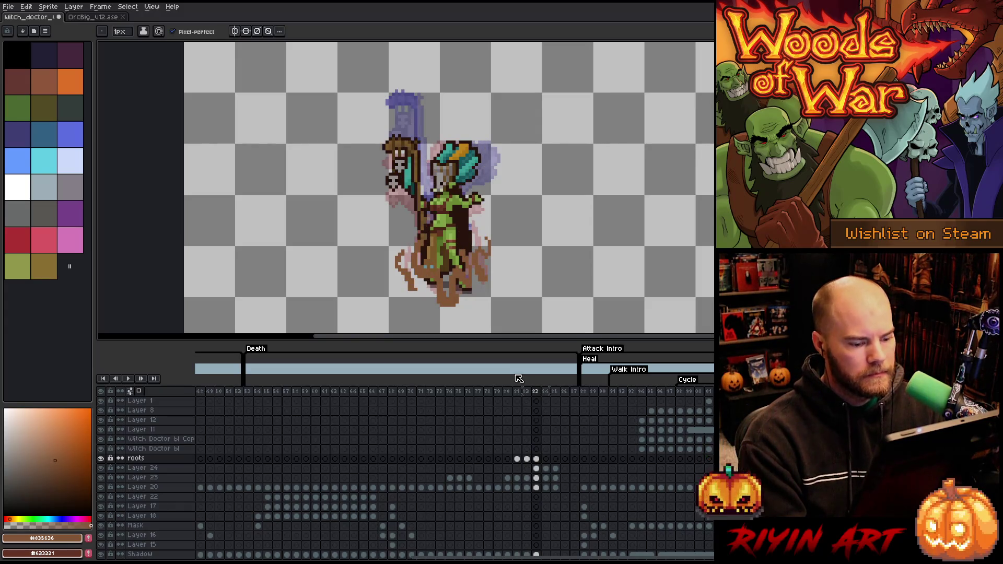
{"action": "key", "text": "Right"}
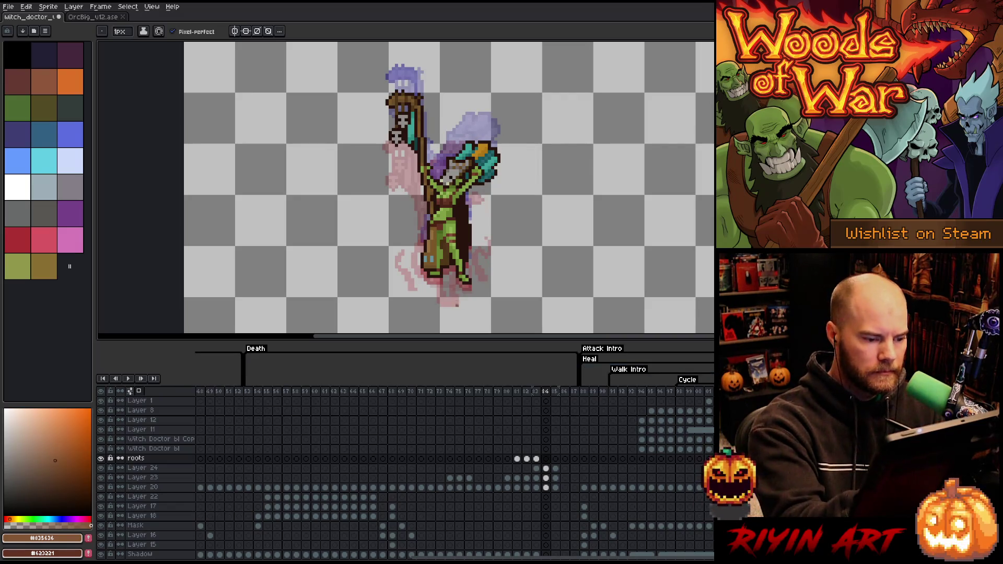
On frame 84, draw dark roots down the right side and along the staff, erasing stray pixels.
{"action": "left_click", "coordinate": [485, 279]}
{"action": "left_click_drag", "start_coordinate": [475, 210], "coordinate": [485, 267]}
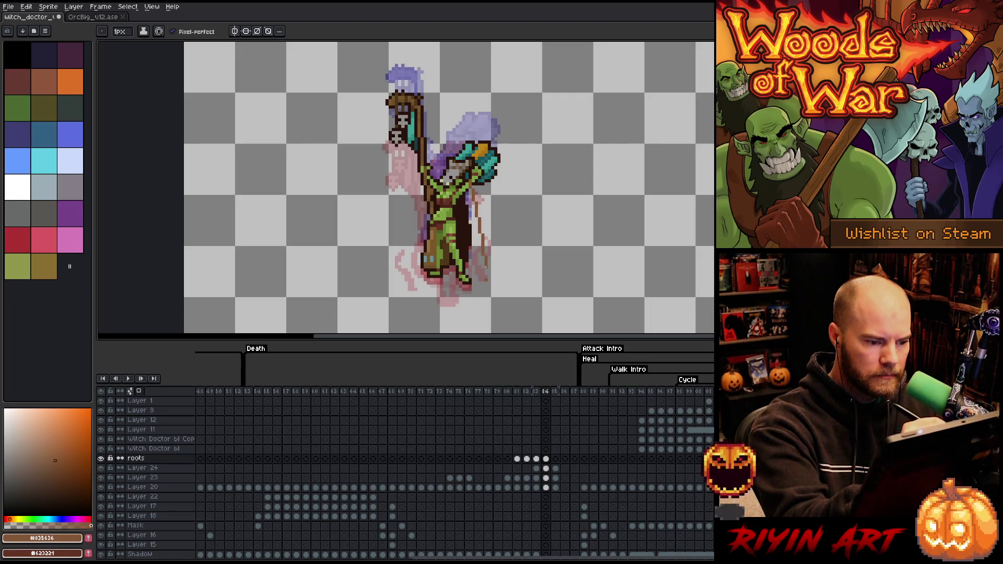
{"action": "mouse_move", "coordinate": [472, 201]}
{"action": "left_mouse_down"}
{"action": "mouse_move", "coordinate": [480, 281]}
{"action": "mouse_move", "coordinate": [480, 264]}
{"action": "left_mouse_up"}
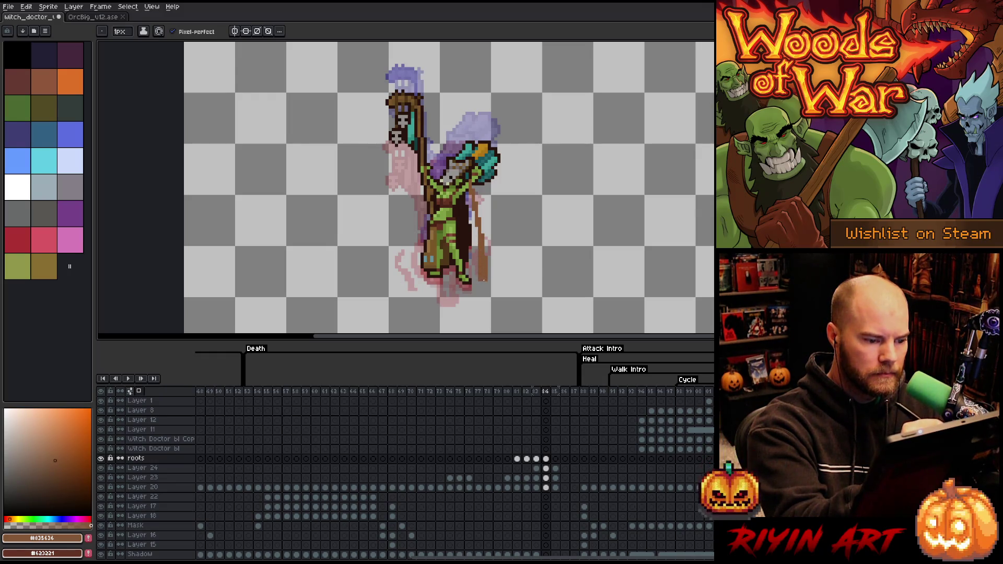
{"action": "left_click_drag", "start_coordinate": [476, 271], "coordinate": [476, 258]}
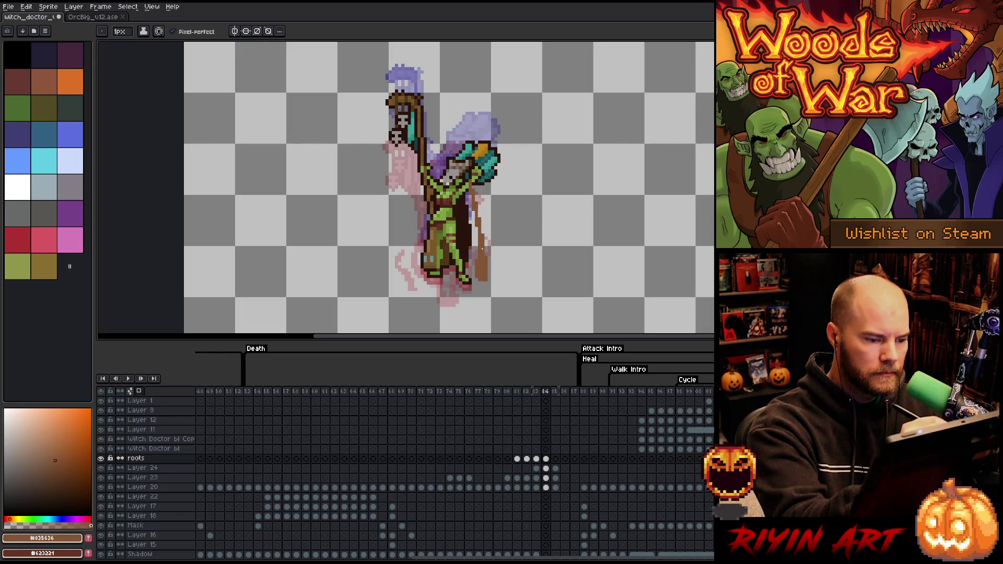
{"action": "key", "text": "e"}
{"action": "left_click_drag", "start_coordinate": [476, 259], "coordinate": [478, 279]}
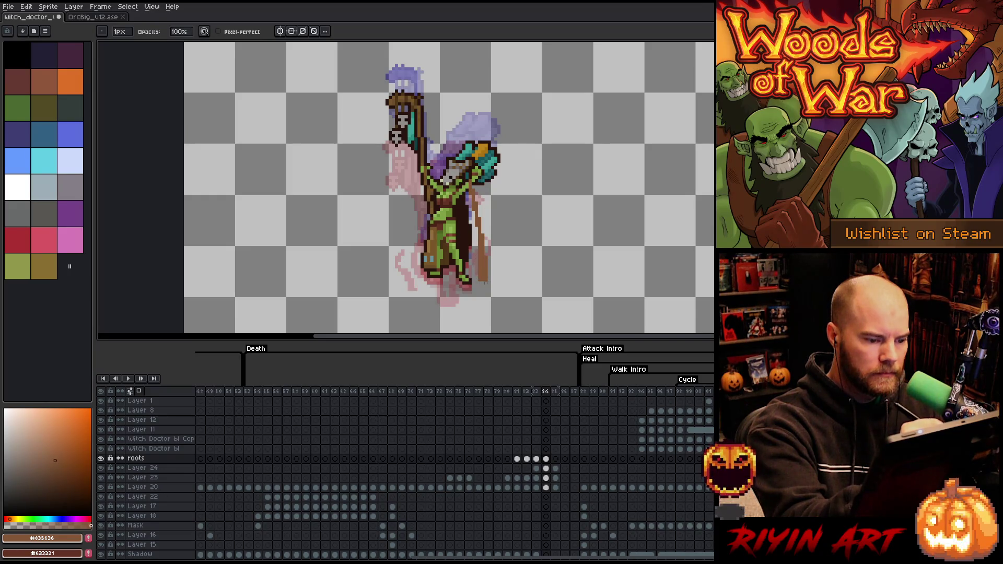
{"action": "key", "text": "b"}
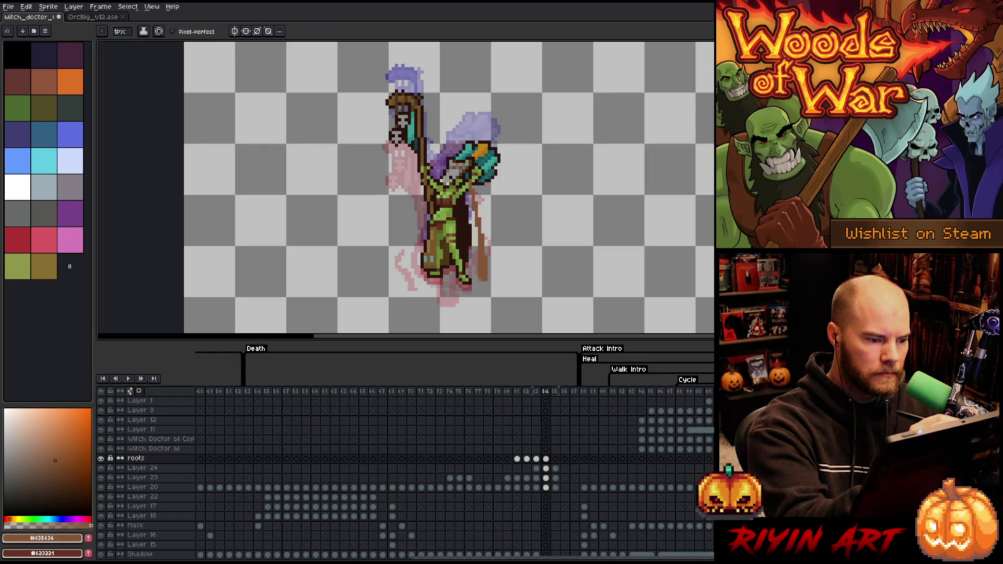
Add a brown root rising on the left of the character in frame 84.
{"action": "mouse_move", "coordinate": [429, 170]}
{"action": "left_mouse_down"}
{"action": "mouse_move", "coordinate": [413, 288]}
{"action": "mouse_move", "coordinate": [420, 179]}
{"action": "left_mouse_up"}
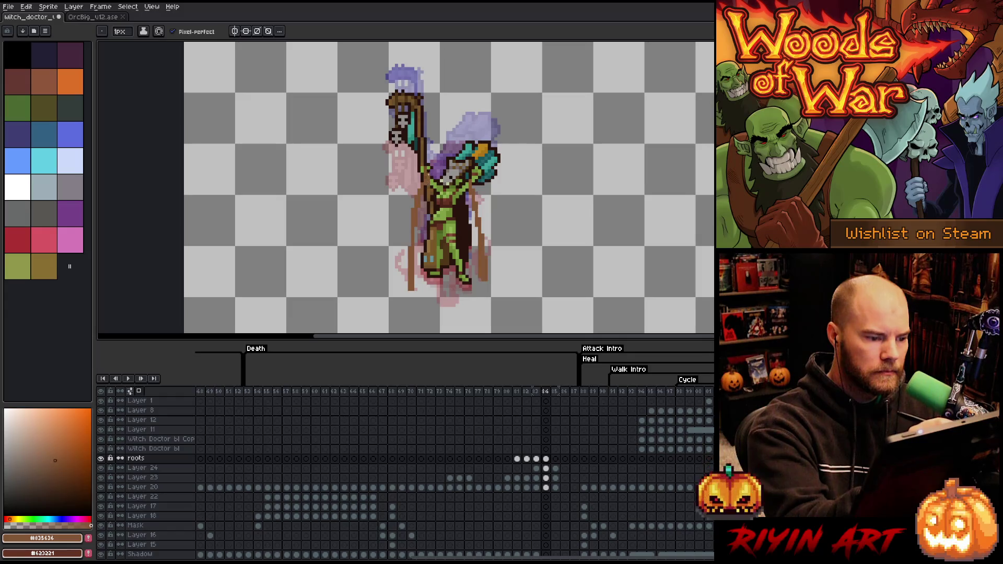
{"action": "key", "text": "e"}
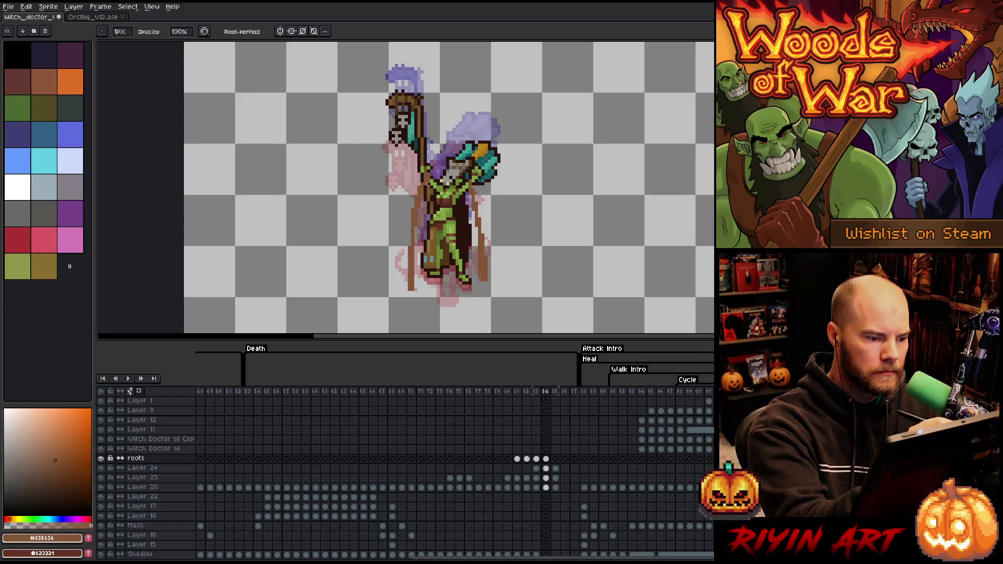
{"action": "key", "text": "b"}
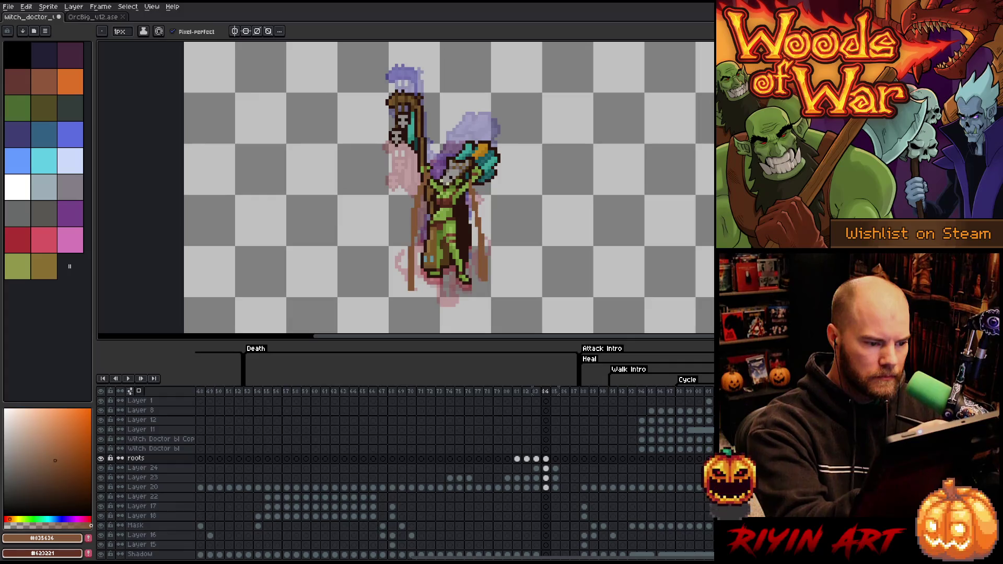
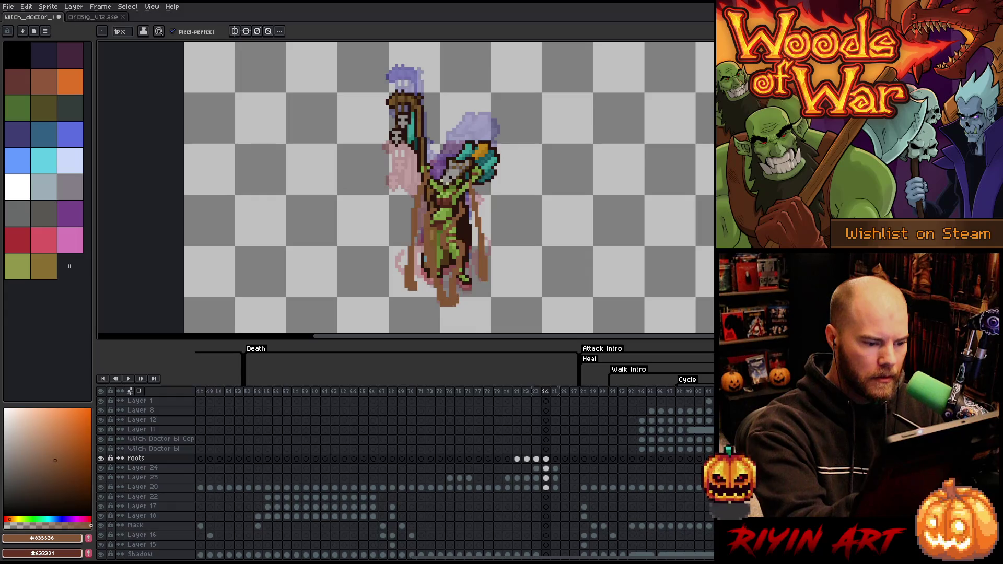
On frame 85 of the roots layer, draw dark root lines down the witch doctor's right side.
{"action": "left_click", "coordinate": [556, 458]}
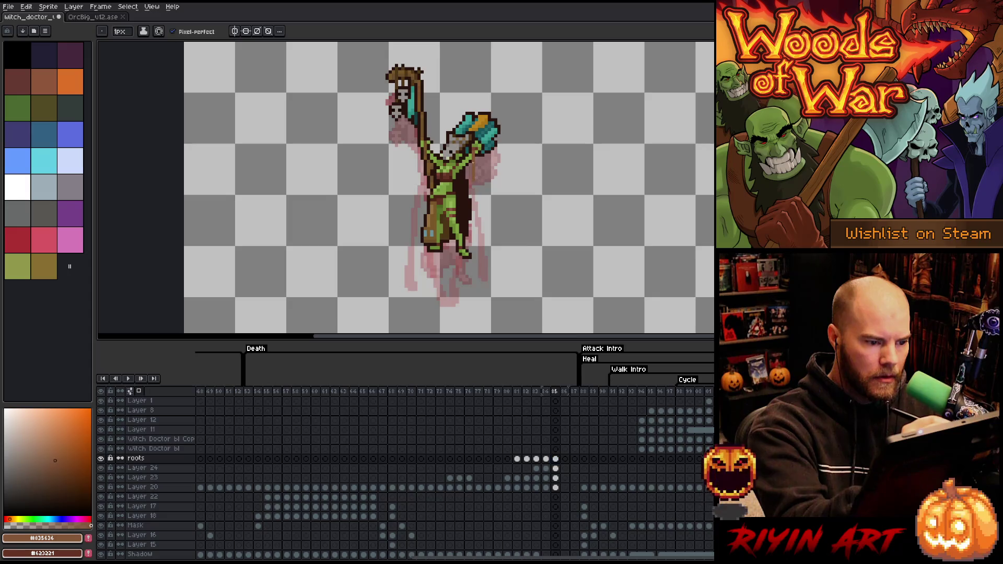
{"action": "left_click_drag", "start_coordinate": [470, 155], "coordinate": [482, 268]}
{"action": "left_click_drag", "start_coordinate": [480, 223], "coordinate": [483, 278]}
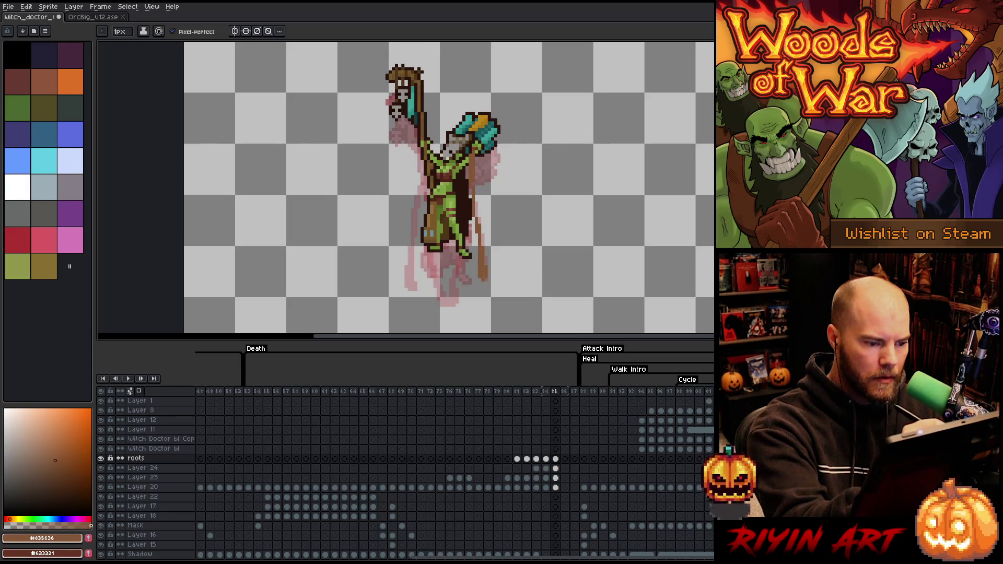
{"action": "left_click_drag", "start_coordinate": [482, 243], "coordinate": [476, 181]}
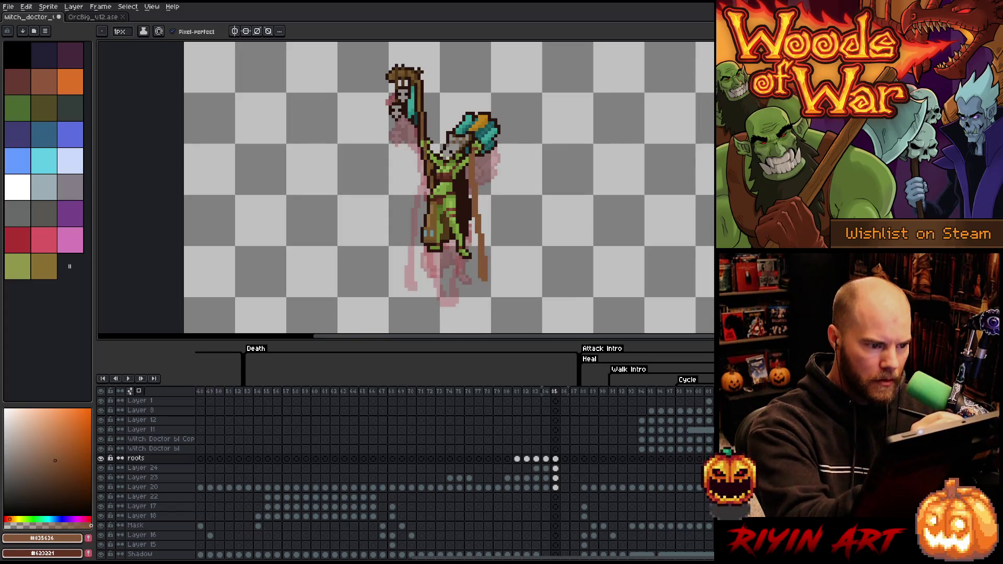
Draw a long brown root down the left side, touching it up with the eraser.
{"action": "mouse_move", "coordinate": [421, 159]}
{"action": "left_mouse_down"}
{"action": "mouse_move", "coordinate": [415, 290]}
{"action": "mouse_move", "coordinate": [410, 255]}
{"action": "left_mouse_up"}
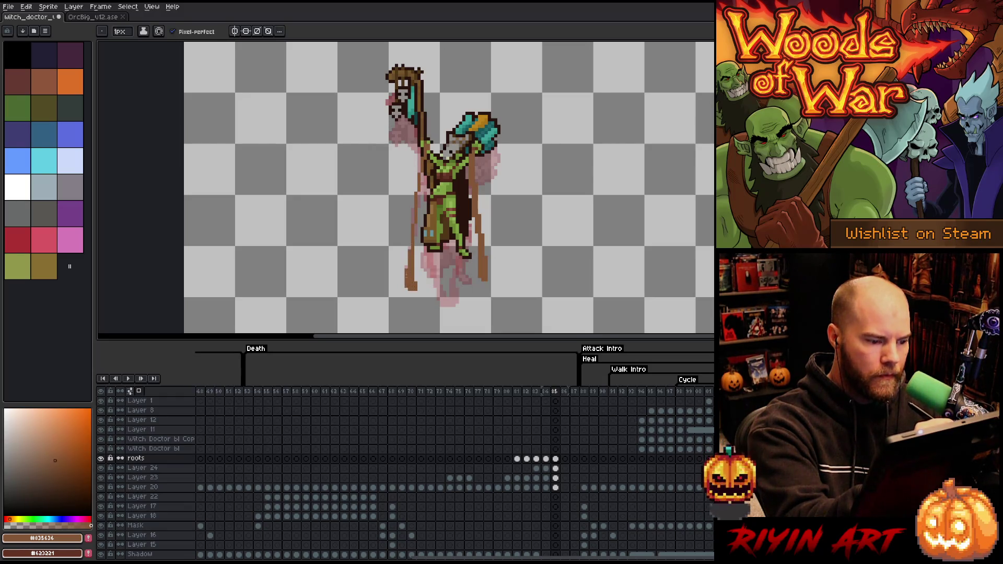
{"action": "left_click_drag", "start_coordinate": [413, 224], "coordinate": [422, 176]}
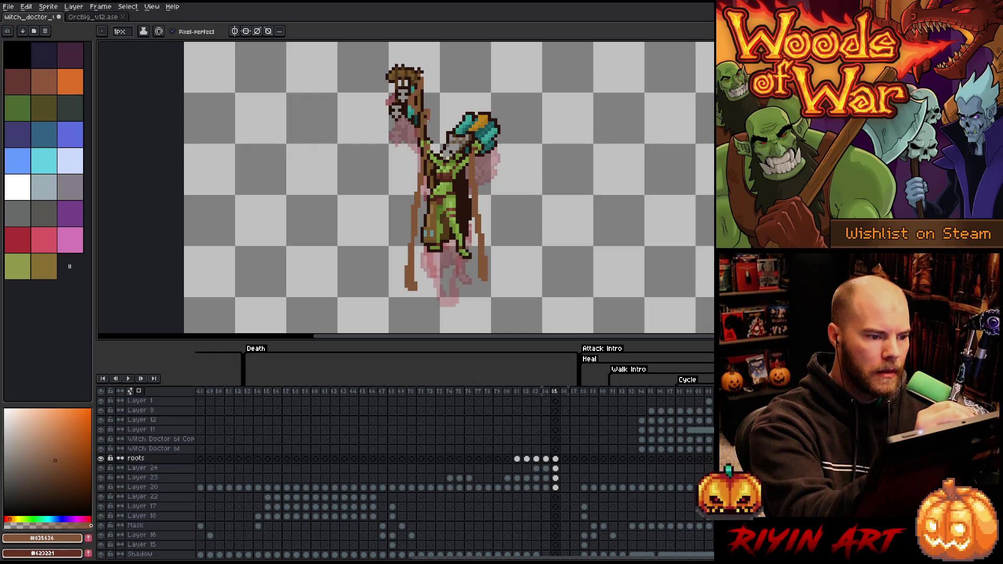
{"action": "key", "text": "e"}
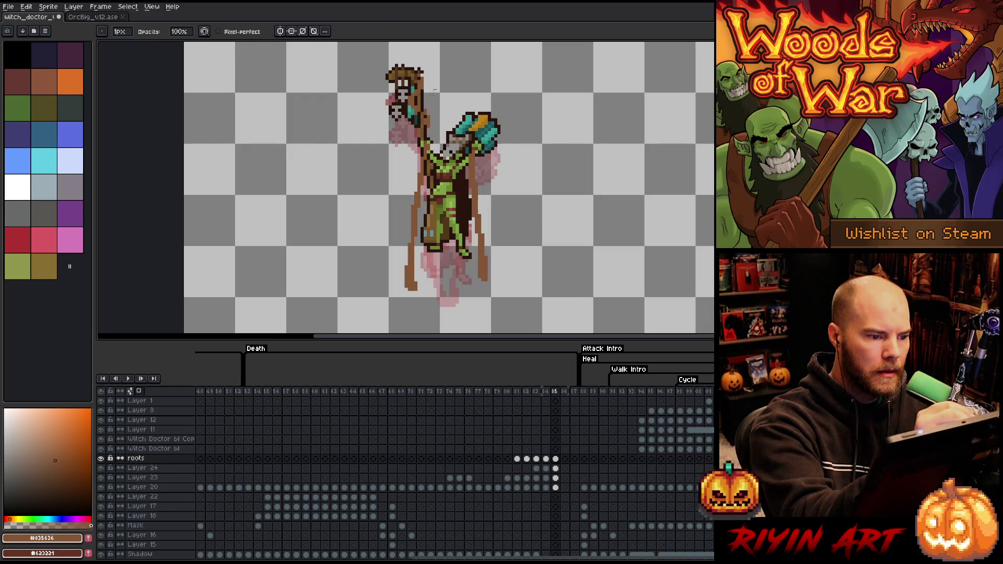
{"action": "key", "text": "b"}
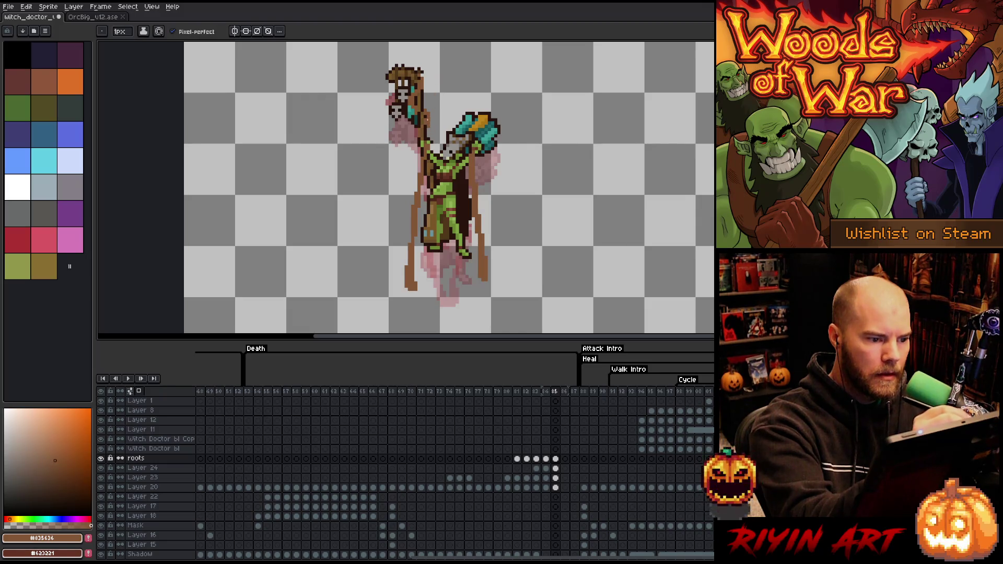
{"action": "key", "text": "e"}
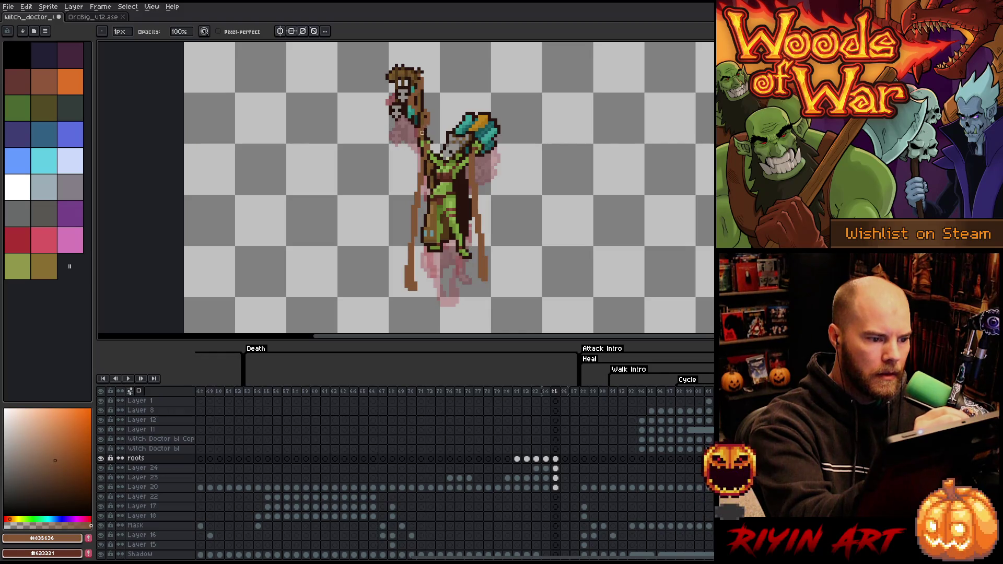
{"action": "key", "text": "b"}
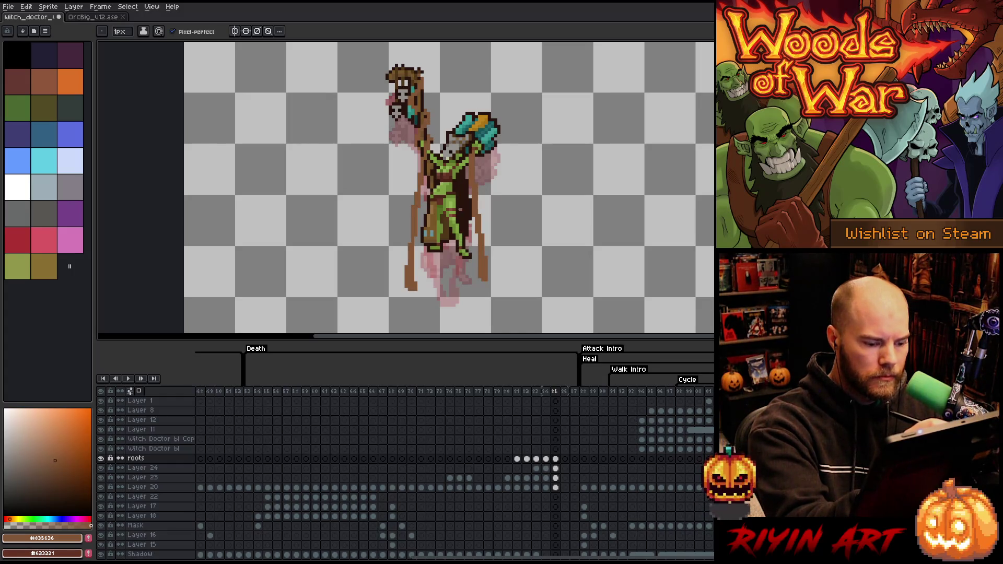
{"action": "left_click", "coordinate": [545, 458]}
Select the frame 84 roots, paste them into frame 85, and raise them 4 pixels.
{"action": "key", "text": "m"}
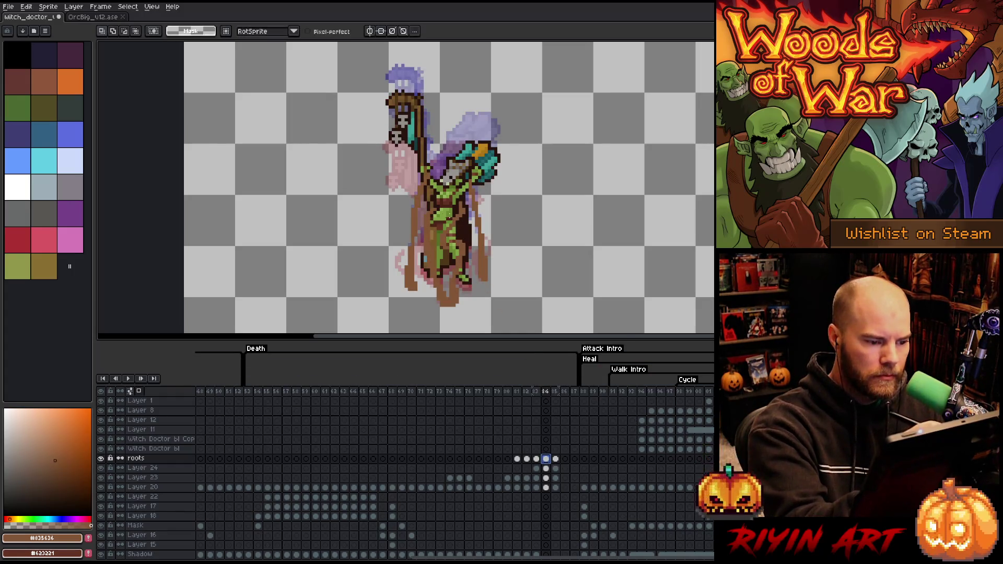
{"action": "mouse_move", "coordinate": [450, 216]}
{"action": "left_mouse_down"}
{"action": "mouse_move", "coordinate": [465, 261]}
{"action": "mouse_move", "coordinate": [426, 265]}
{"action": "mouse_move", "coordinate": [418, 220]}
{"action": "mouse_move", "coordinate": [450, 216]}
{"action": "left_mouse_up"}
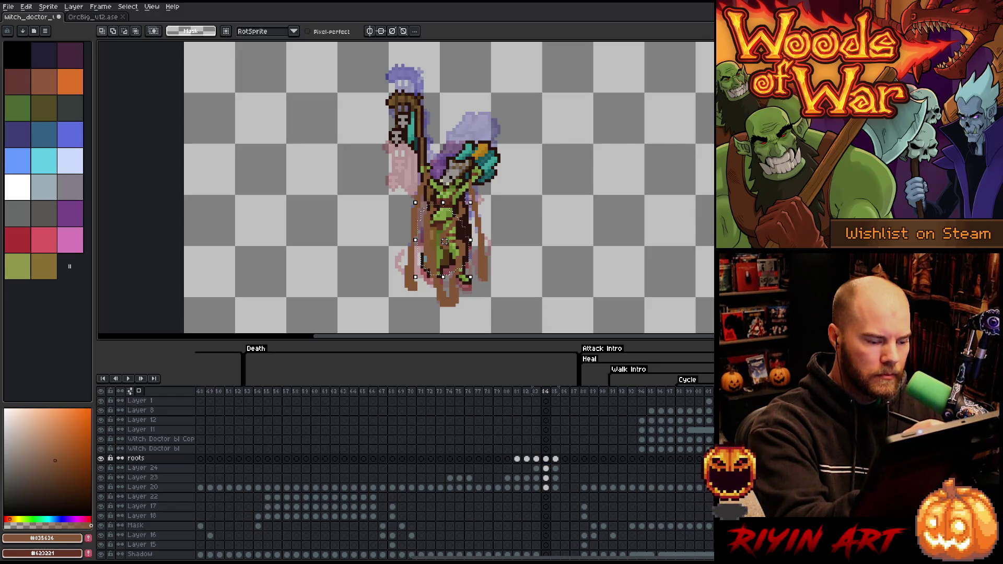
{"action": "left_click", "coordinate": [554, 458]}
{"action": "key", "text": "ctrl+v"}
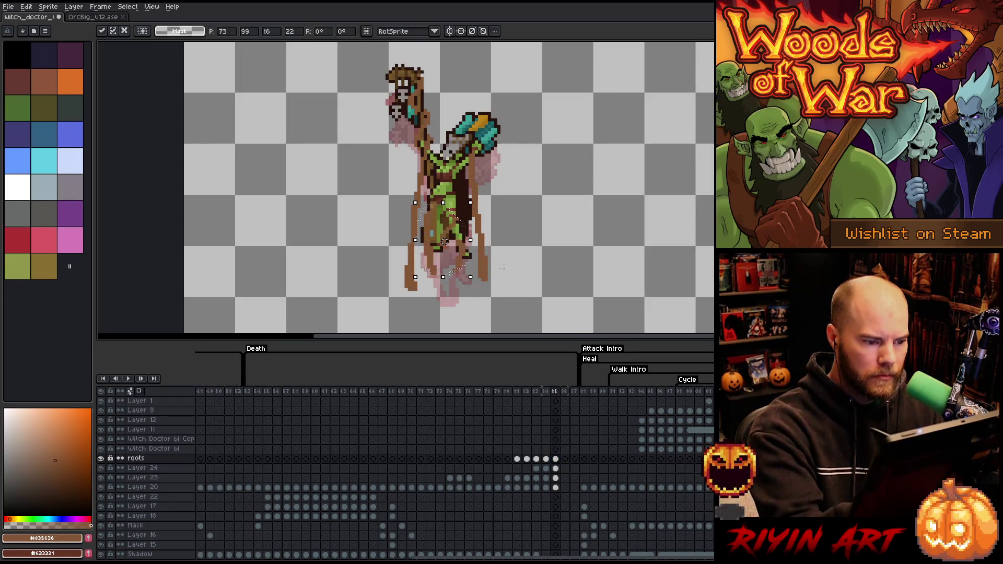
{"action": "left_click_drag", "start_coordinate": [444, 242], "coordinate": [445, 216]}
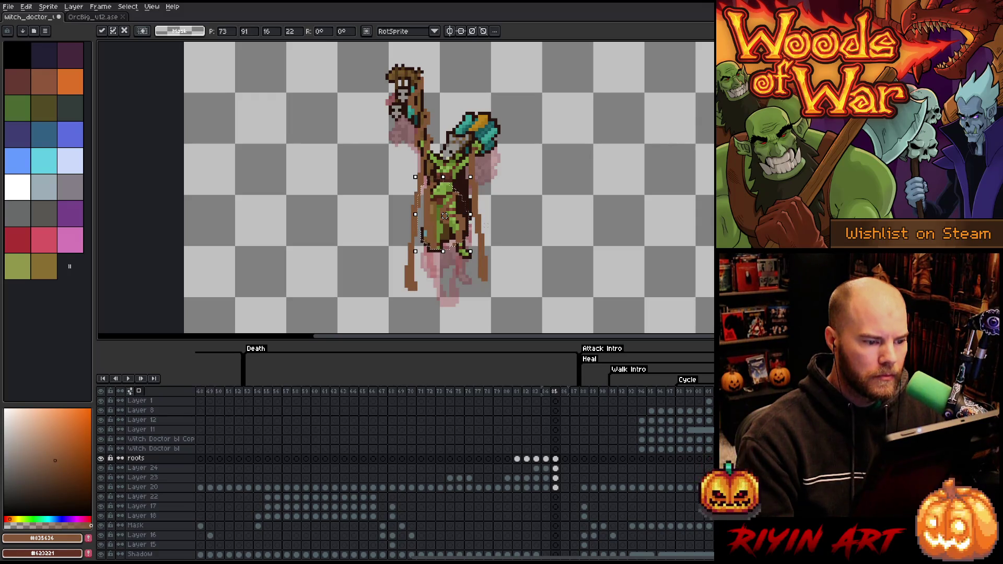
{"action": "key", "text": "Return"}
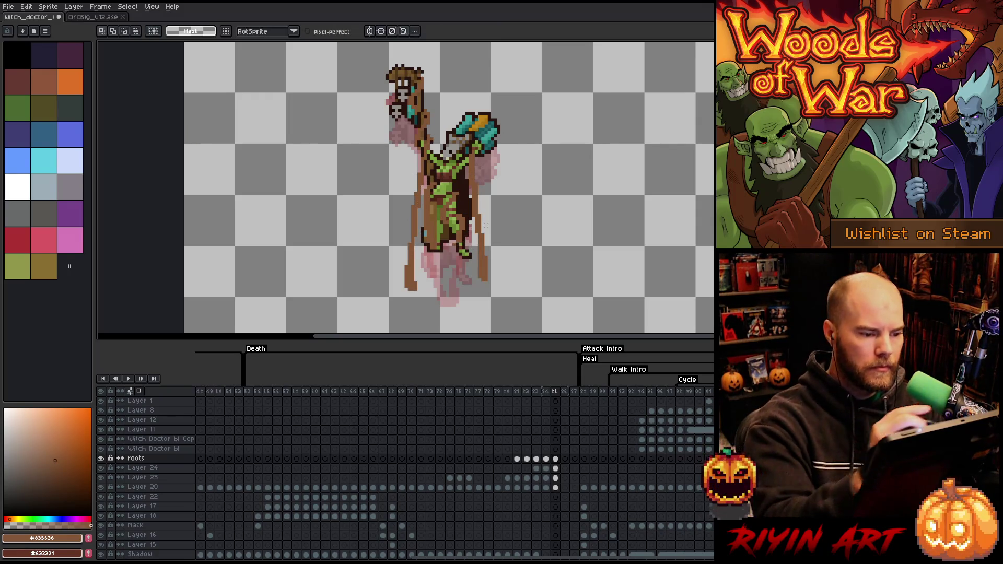
Add brown root strokes trailing down below the witch doctor on frame 85.
{"action": "key", "text": "b"}
{"action": "left_click_drag", "start_coordinate": [426, 230], "coordinate": [445, 306]}
{"action": "mouse_move", "coordinate": [428, 258]}
{"action": "left_mouse_down"}
{"action": "mouse_move", "coordinate": [442, 297]}
{"action": "mouse_move", "coordinate": [433, 262]}
{"action": "left_mouse_up"}
{"action": "mouse_move", "coordinate": [443, 295]}
{"action": "left_mouse_down"}
{"action": "mouse_move", "coordinate": [447, 306]}
{"action": "mouse_move", "coordinate": [436, 301]}
{"action": "left_mouse_up"}
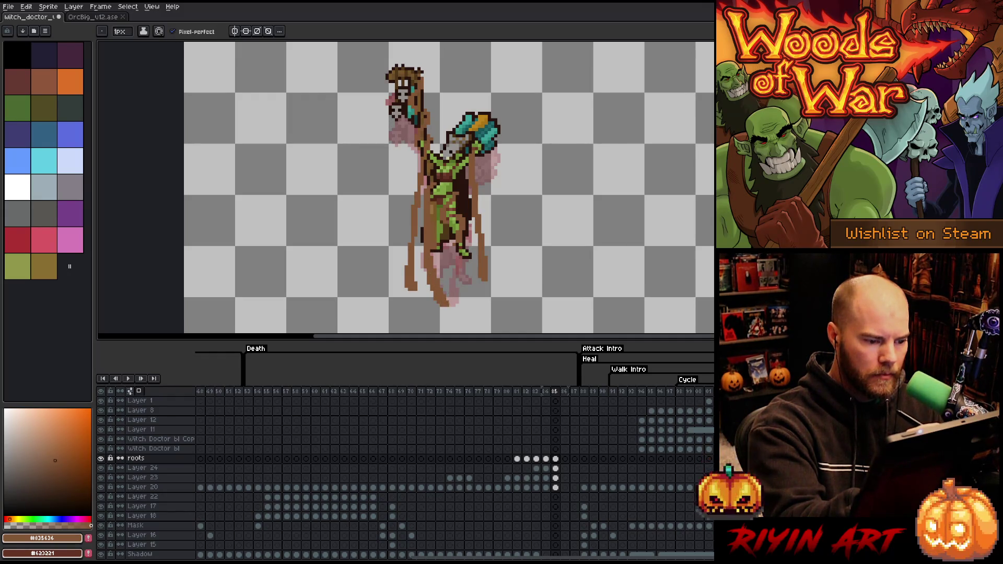
Repaint the pink parts of the lower roots dark brown.
{"action": "left_click_drag", "start_coordinate": [434, 263], "coordinate": [438, 278]}
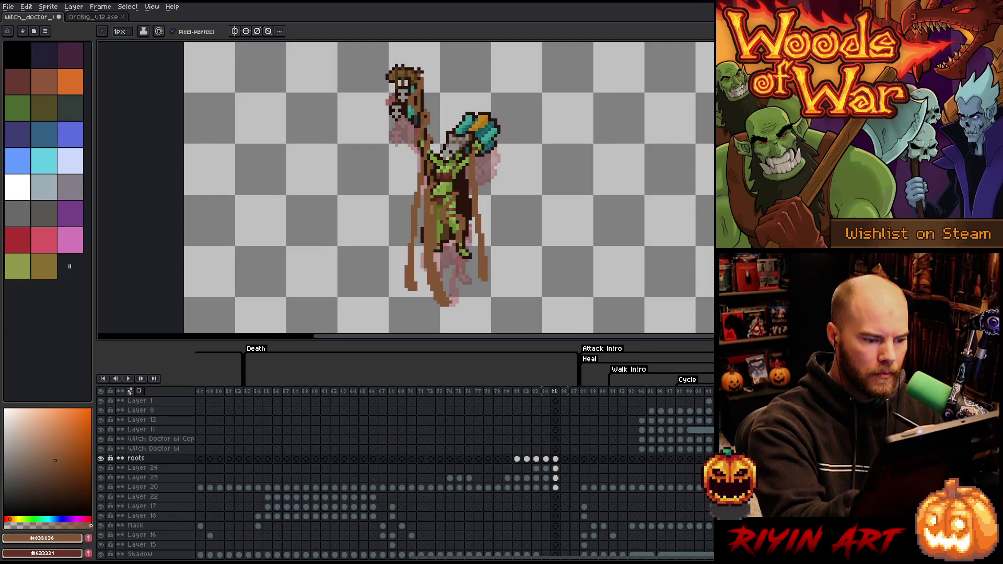
{"action": "left_click_drag", "start_coordinate": [452, 285], "coordinate": [452, 296]}
{"action": "left_click_drag", "start_coordinate": [457, 248], "coordinate": [455, 300]}
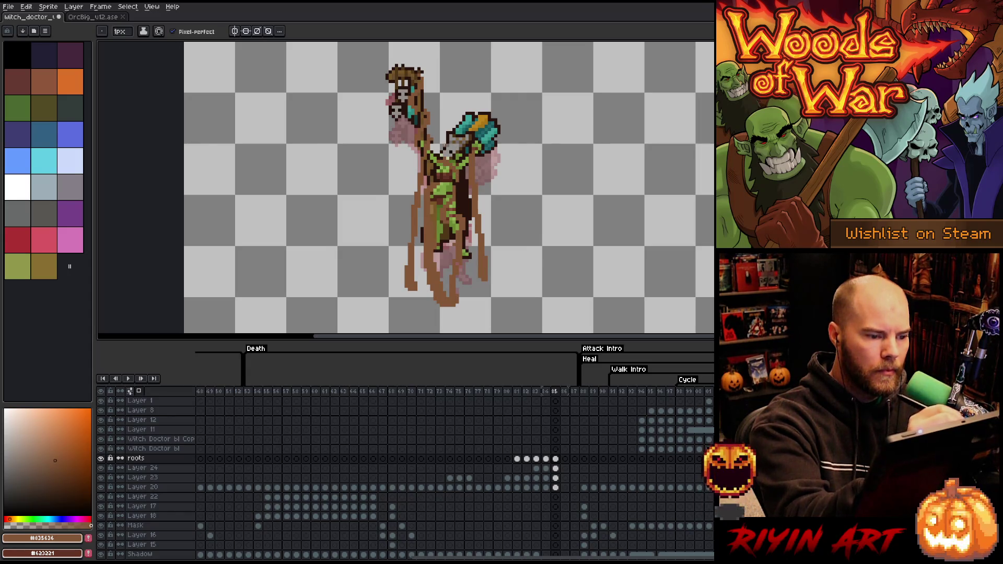
{"action": "key", "text": "e"}
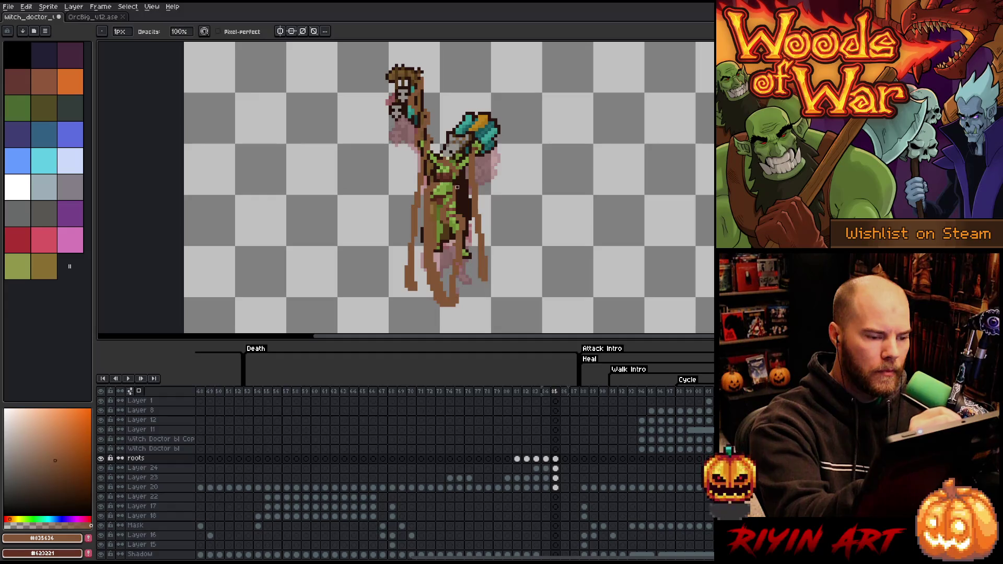
{"action": "key", "text": "b"}
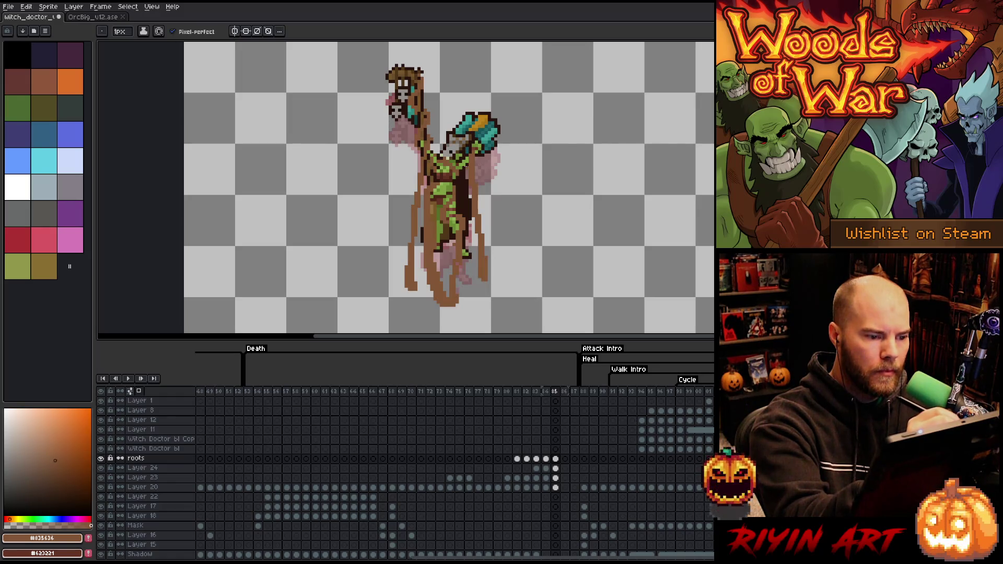
{"action": "key", "text": "e"}
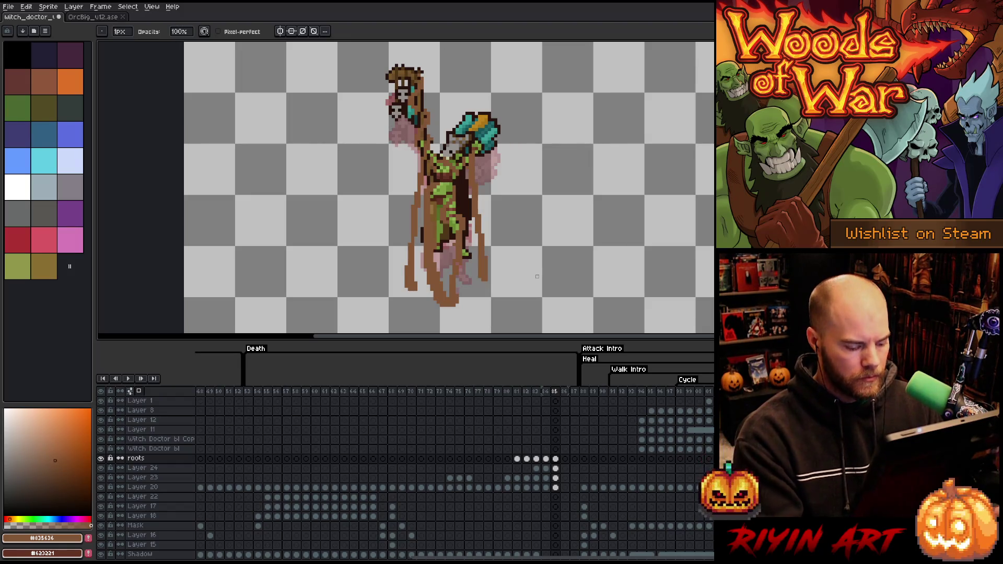
Add a new frame 86 after frame 85 and preview the animation playback.
{"action": "key", "text": "alt+n"}
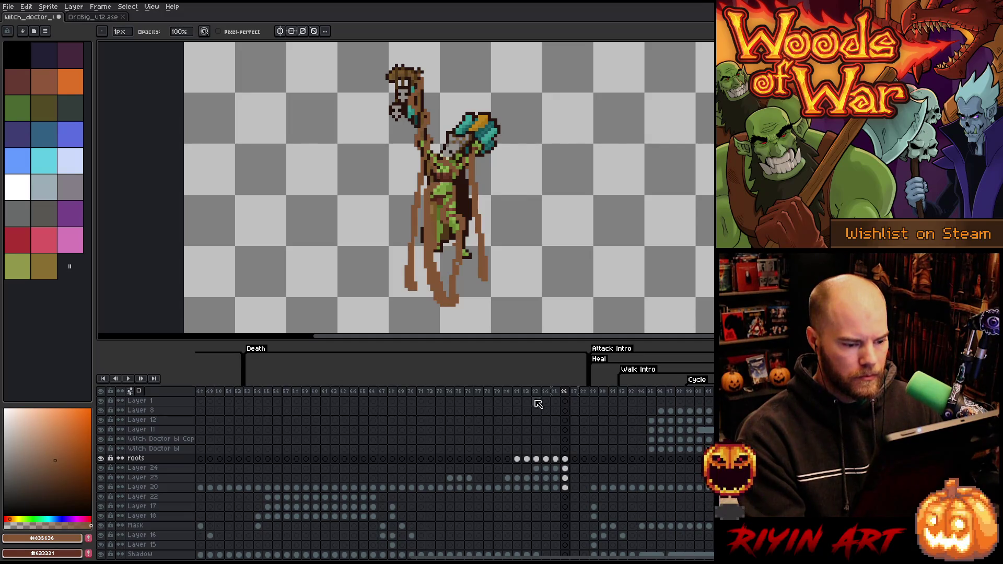
{"action": "left_click", "coordinate": [517, 392]}
{"action": "key", "text": "Return"}
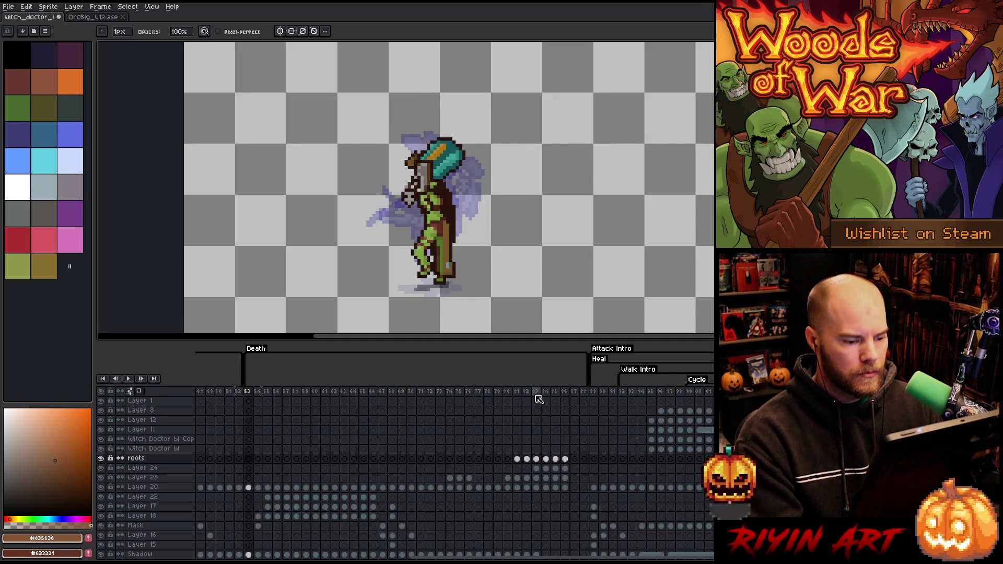
{"action": "left_click", "coordinate": [566, 396]}
{"action": "key", "text": "Return"}
{"action": "key", "text": "Return"}
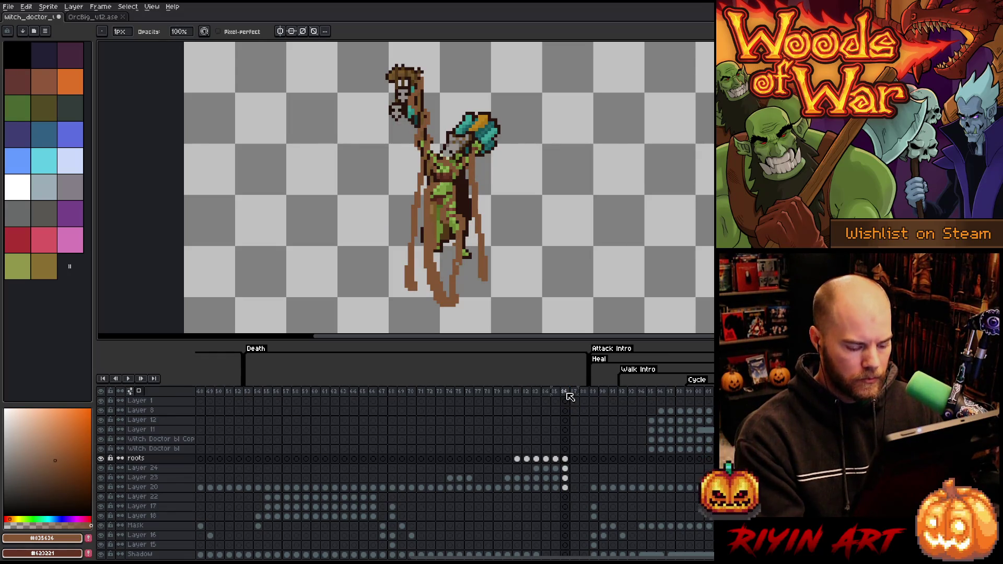
{"action": "left_click", "coordinate": [556, 459]}
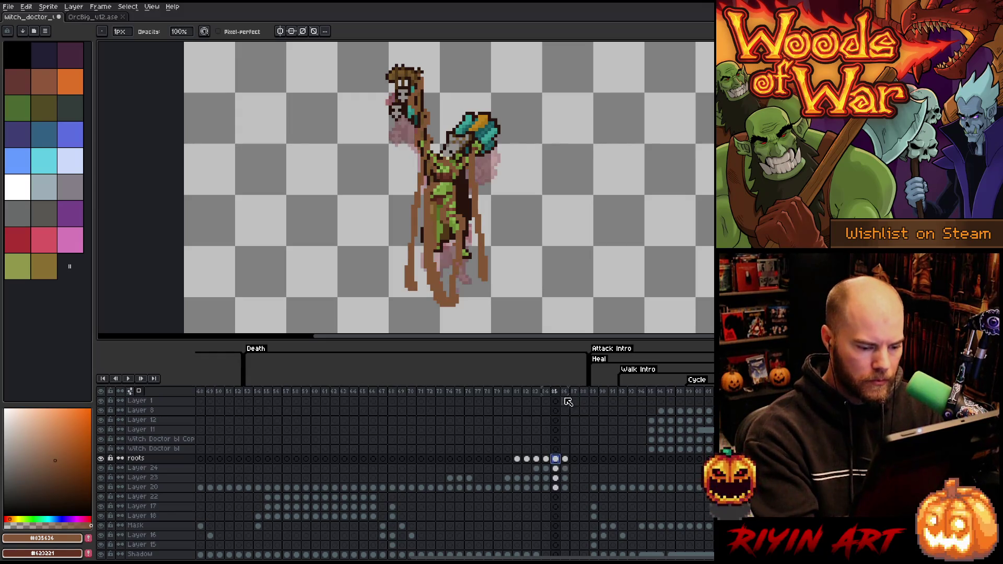
{"action": "left_click", "coordinate": [455, 258]}
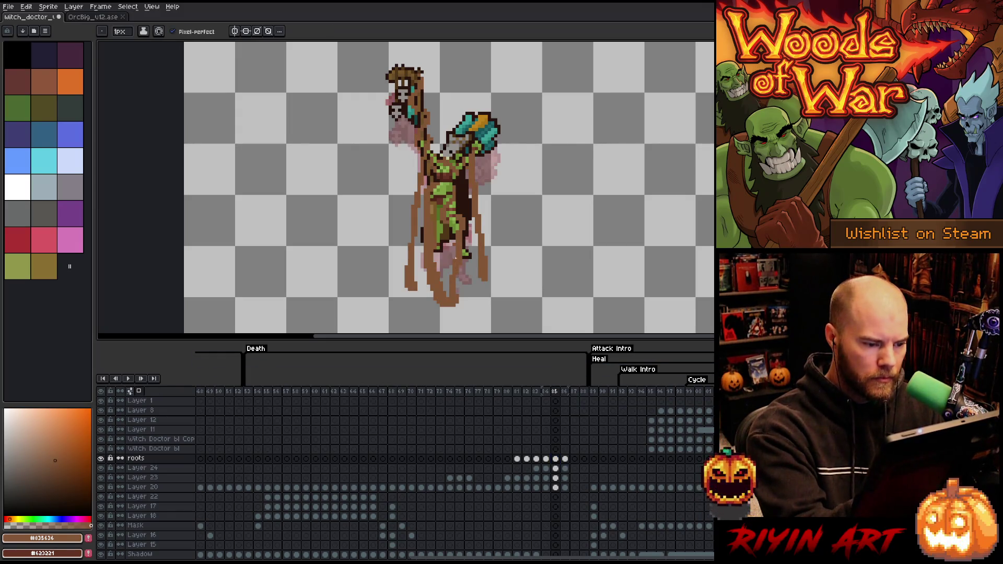
{"action": "left_click", "coordinate": [564, 459]}
{"action": "key", "text": "m"}
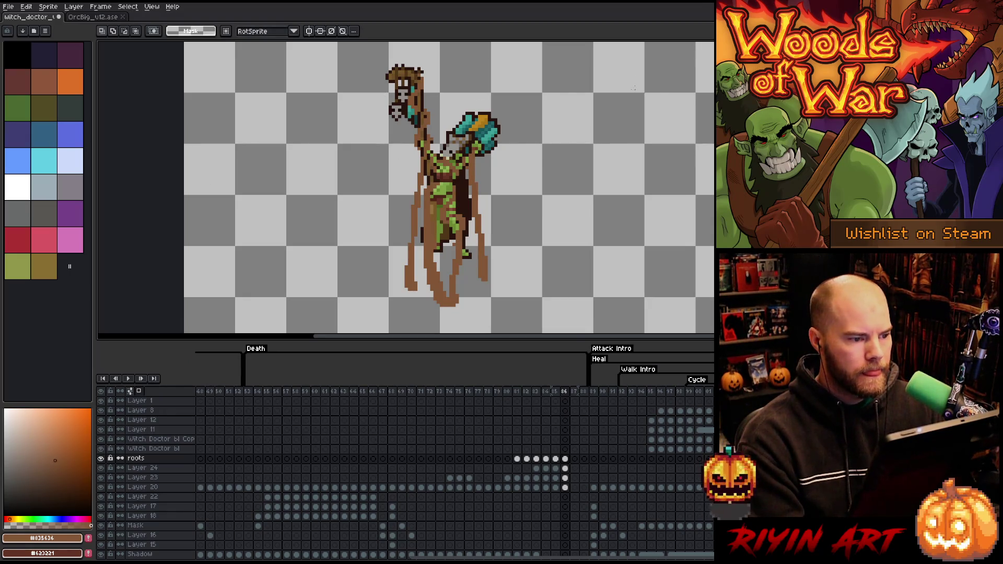
Marquee the whole sprite on frame 86 and compare it against frame 85.
{"action": "scroll", "coordinate": [634, 88], "scroll_direction": "down", "scroll_amount": 1}
{"action": "scroll", "coordinate": [634, 89], "scroll_direction": "up", "scroll_amount": 1}
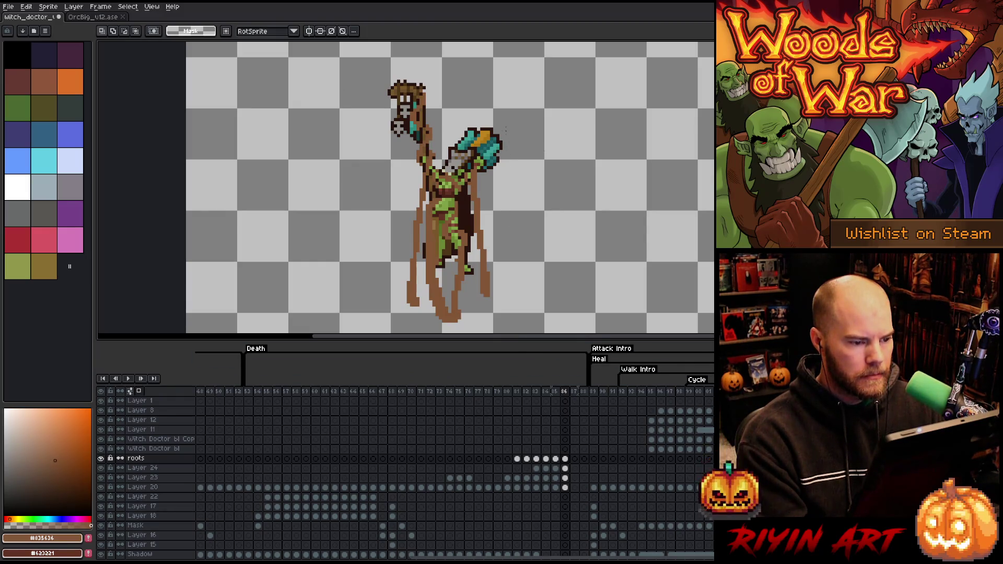
{"action": "mouse_move", "coordinate": [508, 65]}
{"action": "left_mouse_down"}
{"action": "mouse_move", "coordinate": [459, 116]}
{"action": "mouse_move", "coordinate": [358, 282]}
{"action": "mouse_move", "coordinate": [367, 277]}
{"action": "mouse_move", "coordinate": [365, 292]}
{"action": "left_mouse_up"}
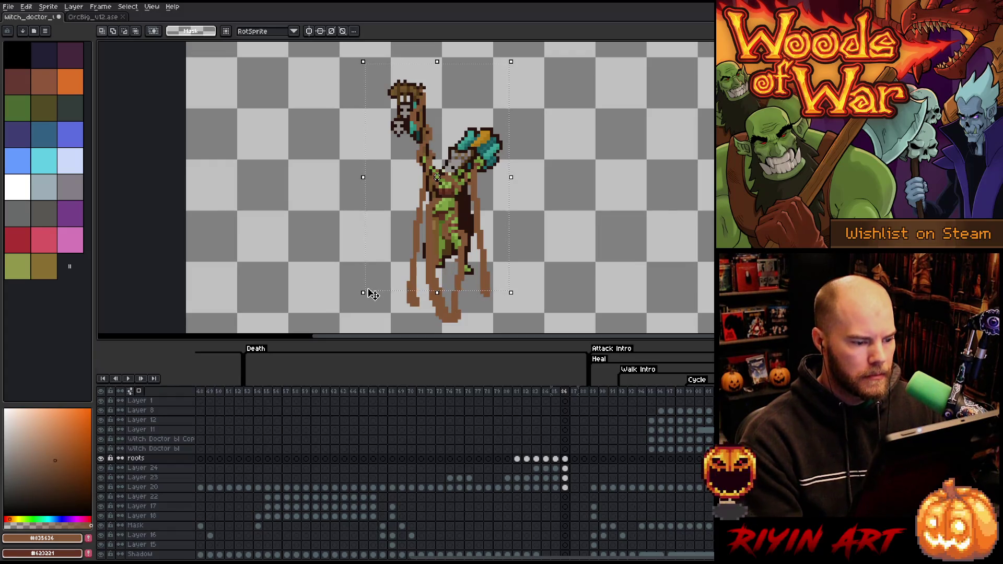
{"action": "left_click", "coordinate": [565, 459]}
{"action": "key", "text": "b"}
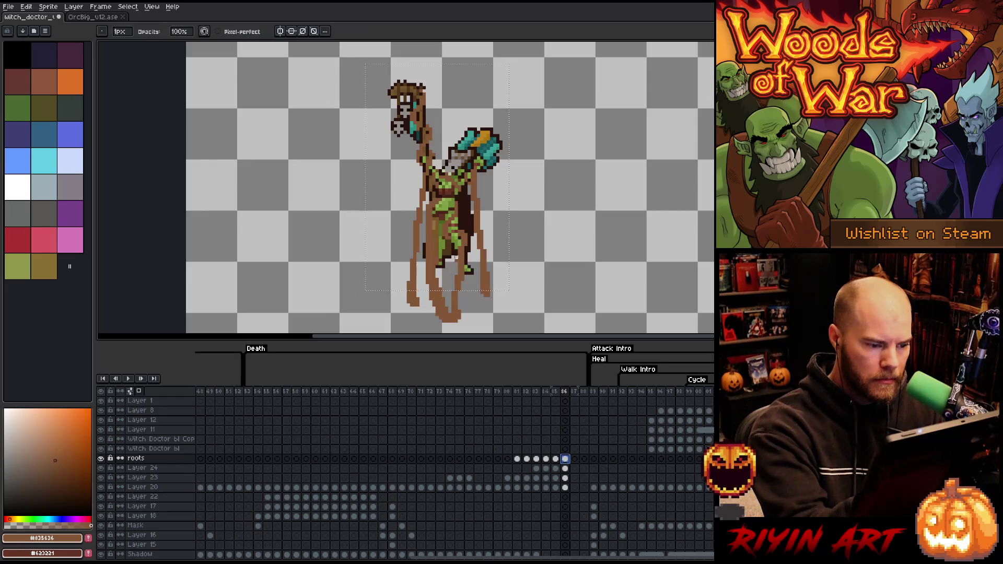
{"action": "key", "text": "Escape"}
{"action": "key", "text": "Left"}
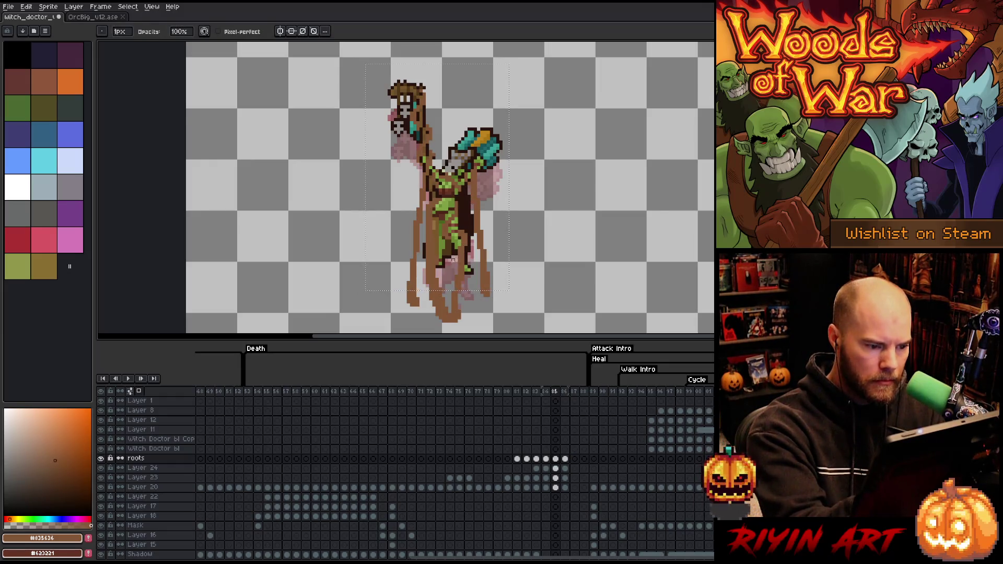
{"action": "key", "text": "Right"}
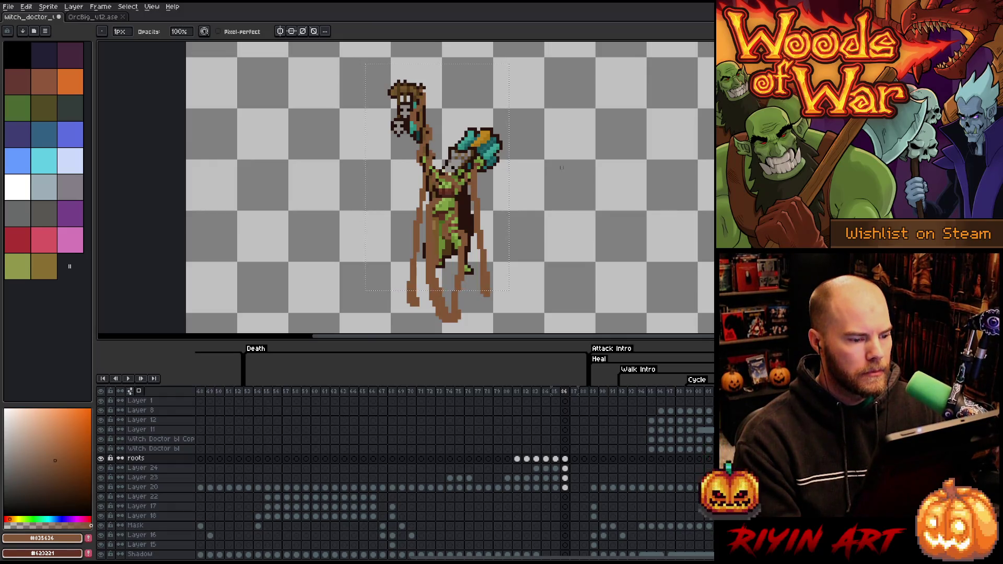
{"action": "key", "text": "v"}
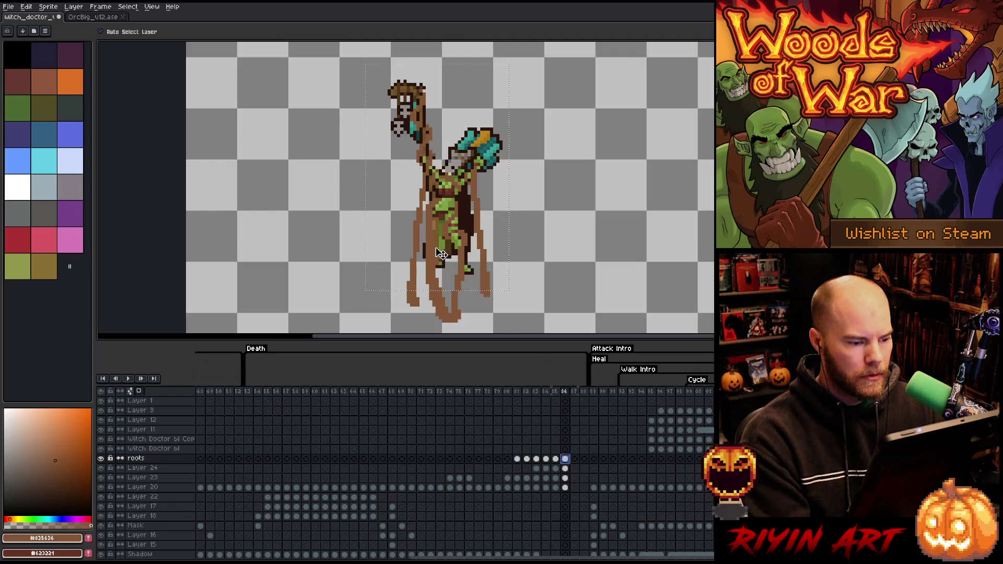
{"action": "key", "text": "ctrl+d"}
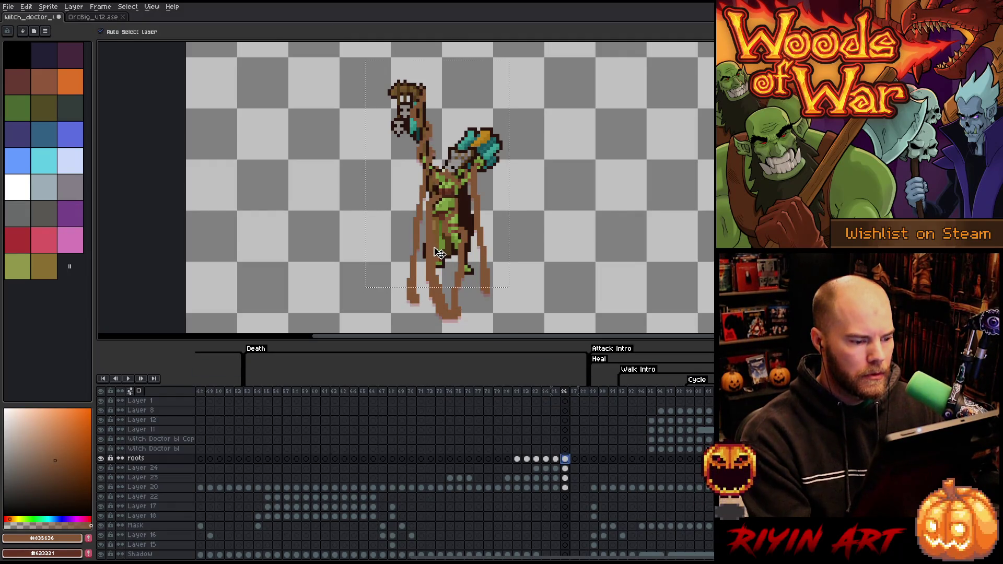
Raise the witch doctor's upper body one pixel across the roots, Layer 24, 23 and 20.
{"action": "key", "text": "ctrl+t"}
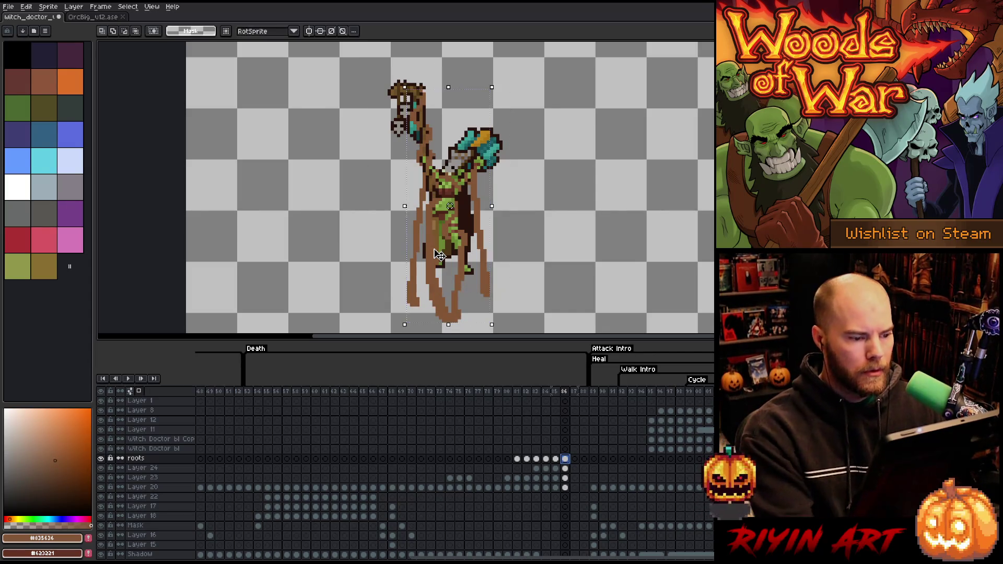
{"action": "key", "text": "Return"}
{"action": "mouse_move", "coordinate": [546, 74]}
{"action": "left_mouse_down"}
{"action": "mouse_move", "coordinate": [398, 184]}
{"action": "mouse_move", "coordinate": [318, 264]}
{"action": "mouse_move", "coordinate": [316, 283]}
{"action": "left_mouse_up"}
{"action": "left_click_drag", "start_coordinate": [434, 177], "coordinate": [433, 174]}
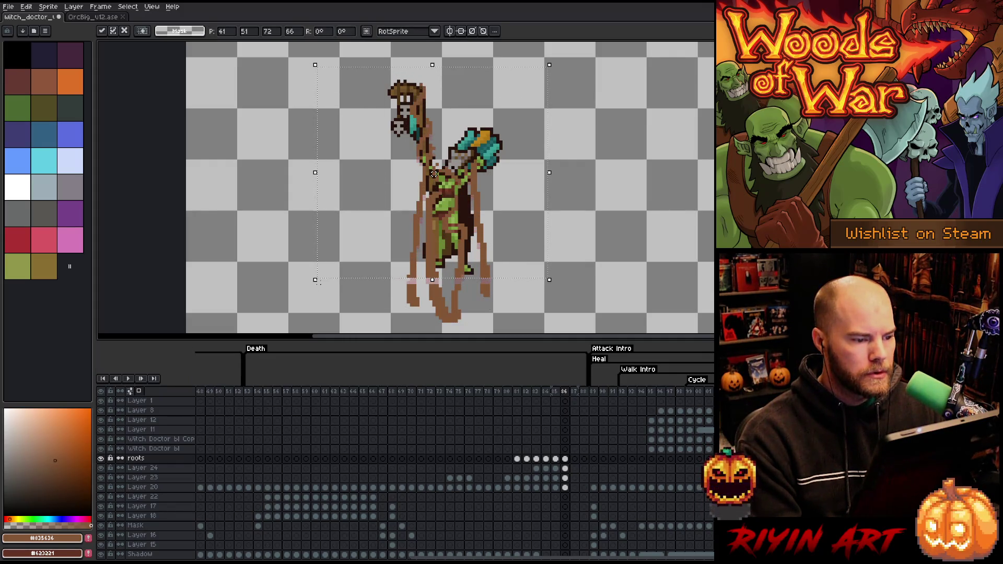
{"action": "left_click", "coordinate": [565, 468]}
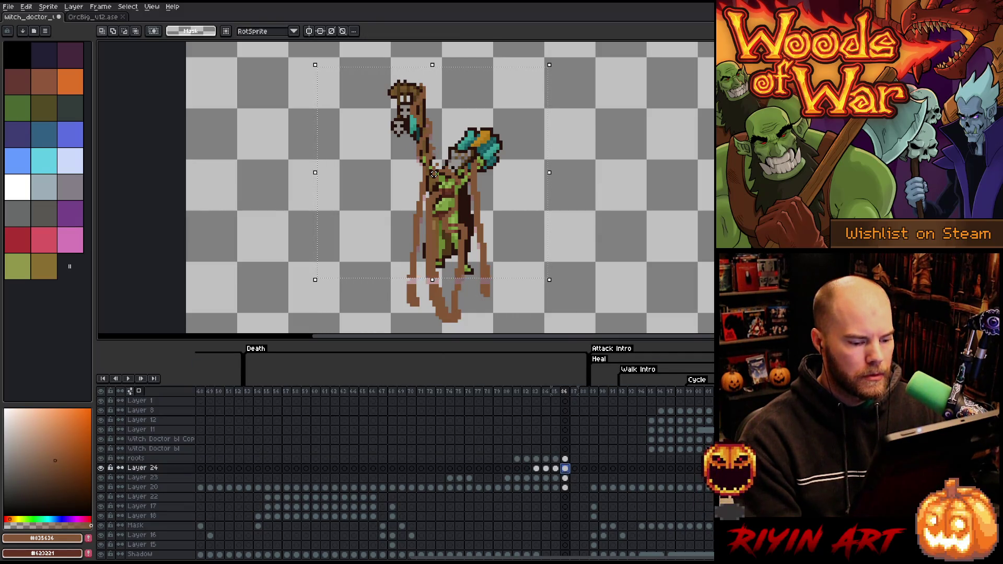
{"action": "key", "text": "ctrl+z"}
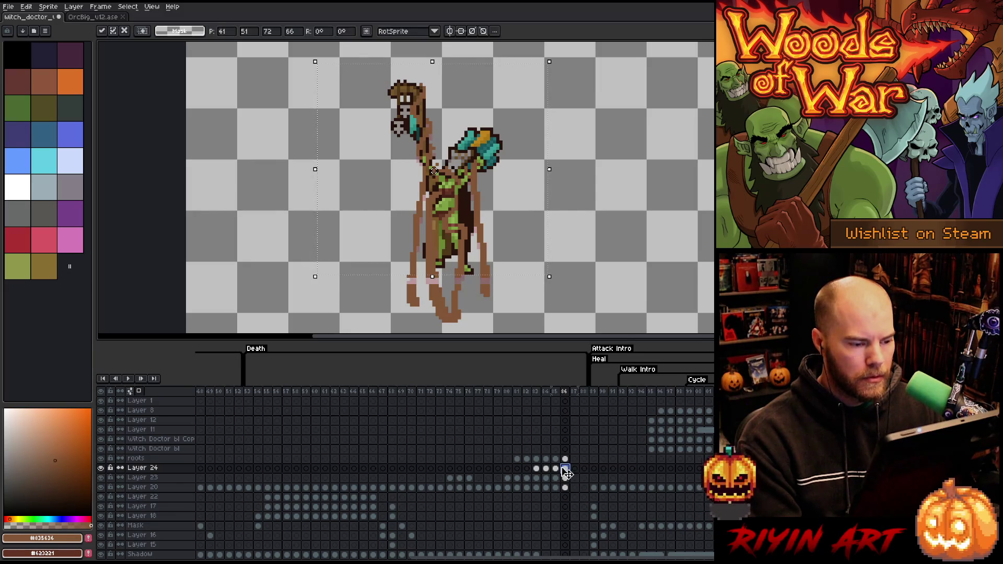
{"action": "key", "text": "ctrl+z"}
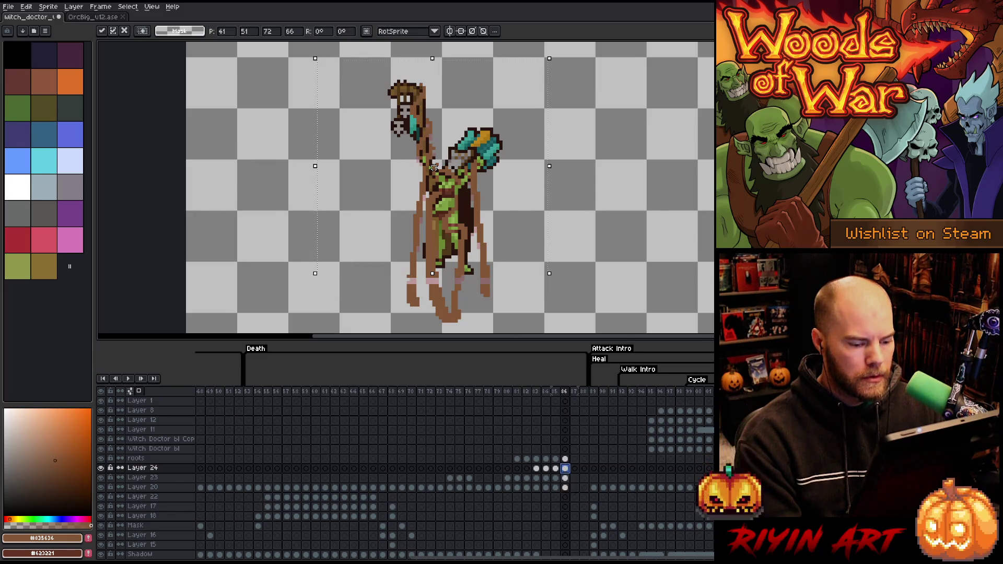
{"action": "key", "text": "ctrl+z"}
{"action": "key", "text": "ctrl+z"}
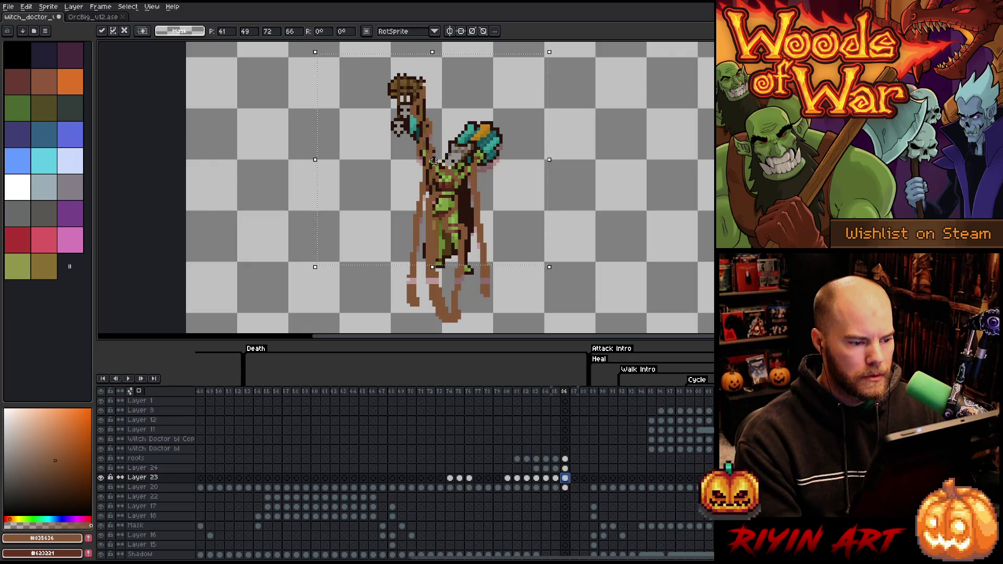
{"action": "key", "text": "ctrl+z"}
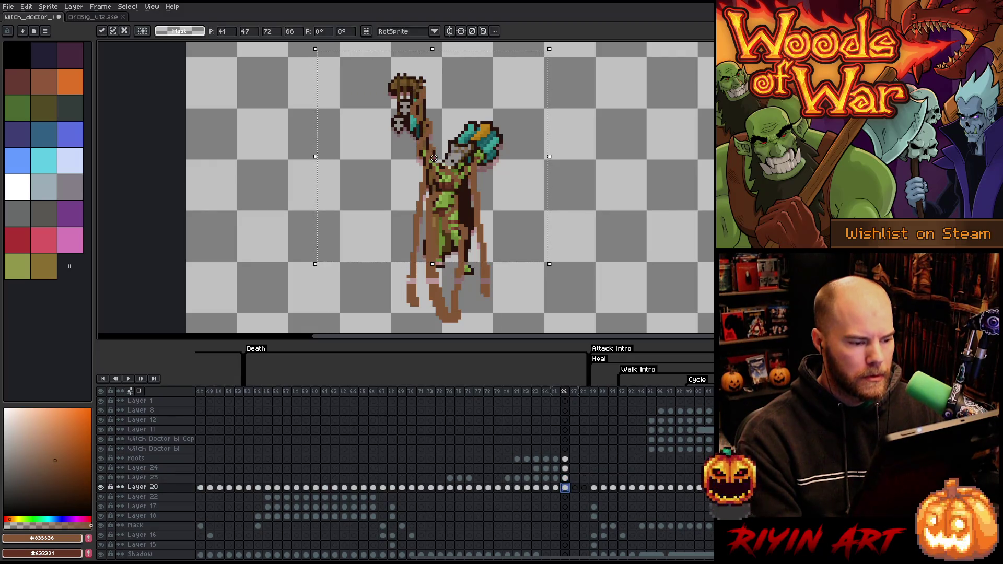
{"action": "key", "text": "ctrl+z"}
{"action": "key", "text": "ctrl+z"}
{"action": "key", "text": "ctrl+y"}
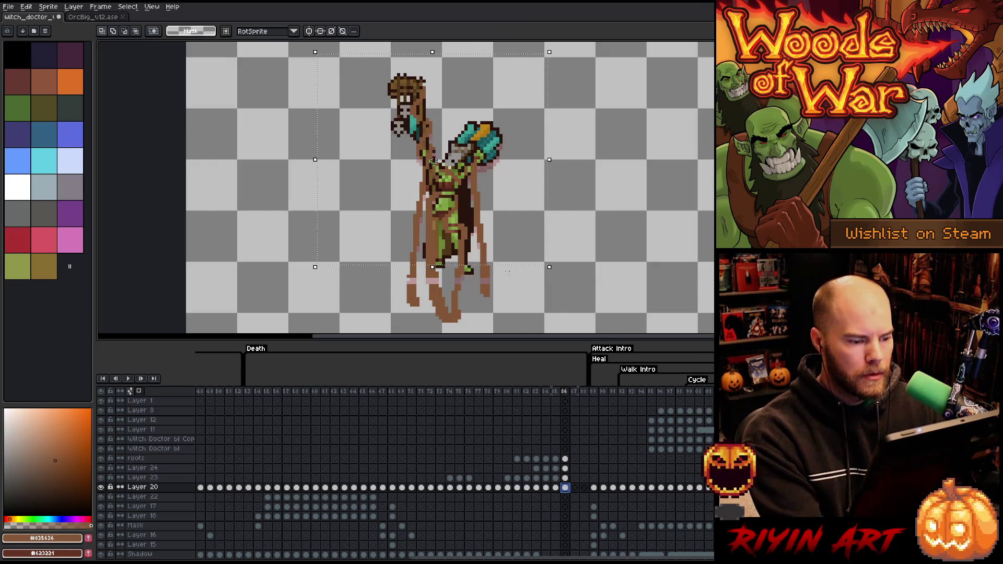
Extend the selection to the lower body and commit the moved pixels.
{"action": "left_click_drag", "start_coordinate": [517, 237], "coordinate": [385, 282]}
{"action": "key", "text": "ctrl+t"}
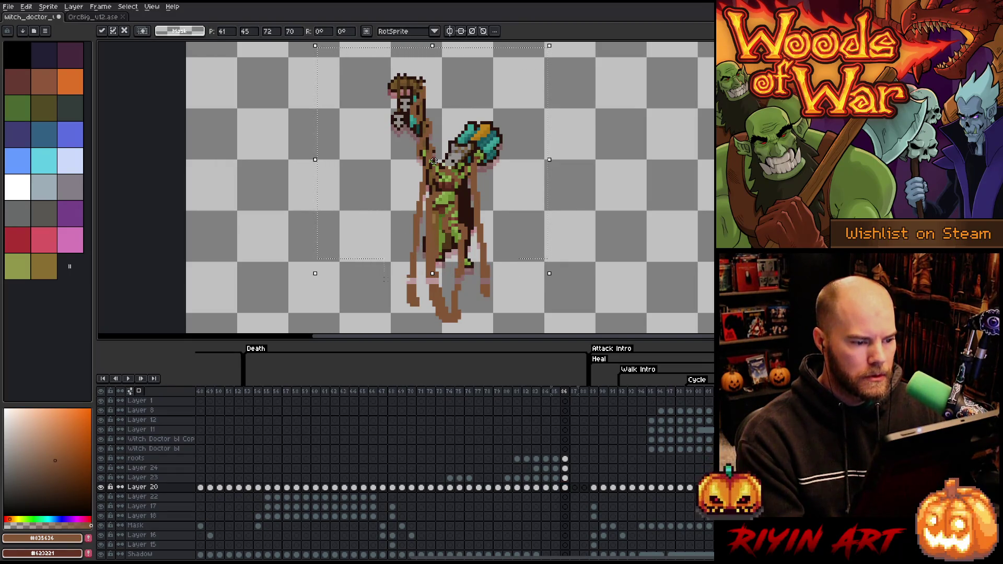
{"action": "left_click", "coordinate": [619, 195]}
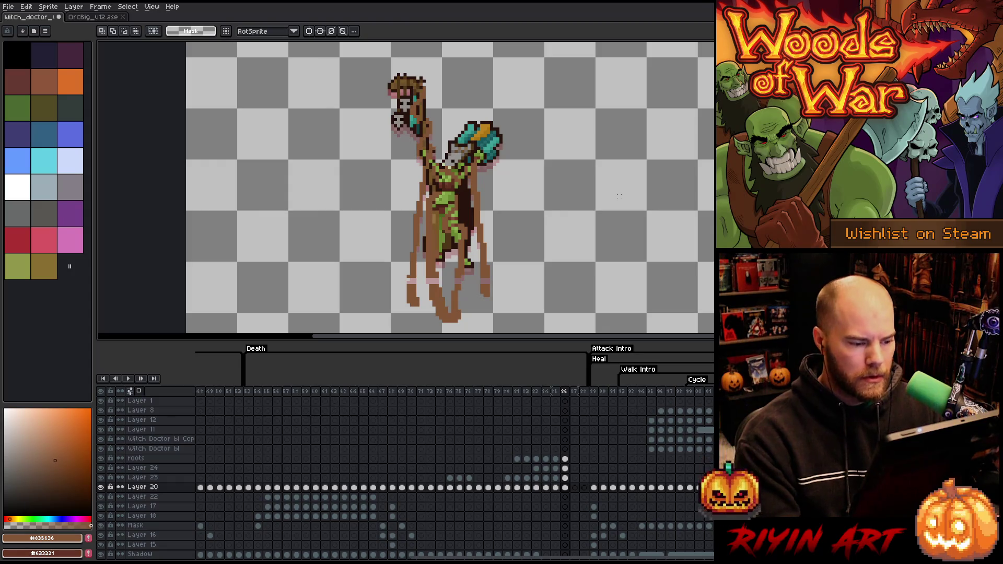
Add dark brown pixels to the left and right roots on frame 86.
{"action": "left_click", "coordinate": [565, 458]}
{"action": "key", "text": "b"}
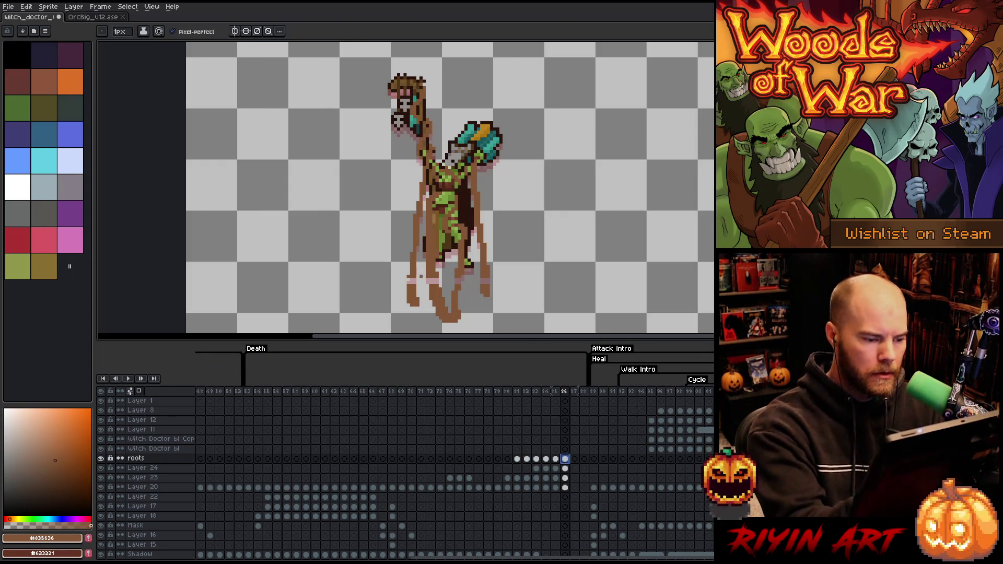
{"action": "left_click", "coordinate": [413, 281]}
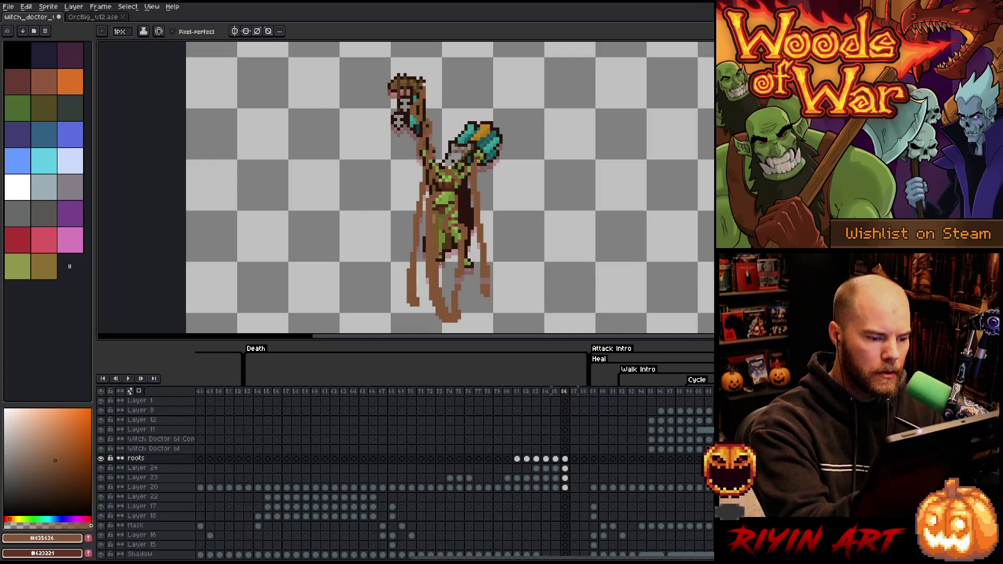
{"action": "left_click", "coordinate": [458, 280]}
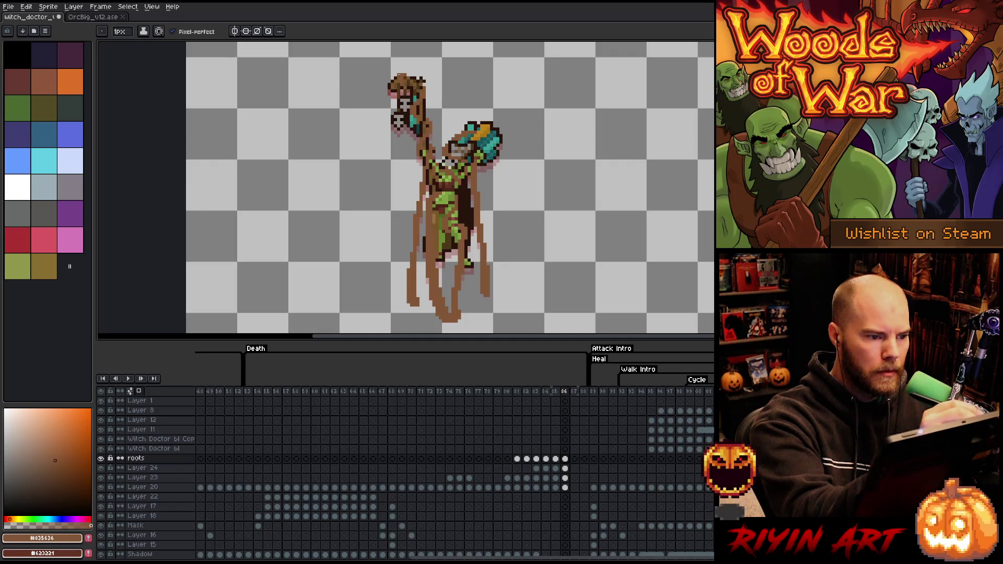
{"action": "key", "text": "b"}
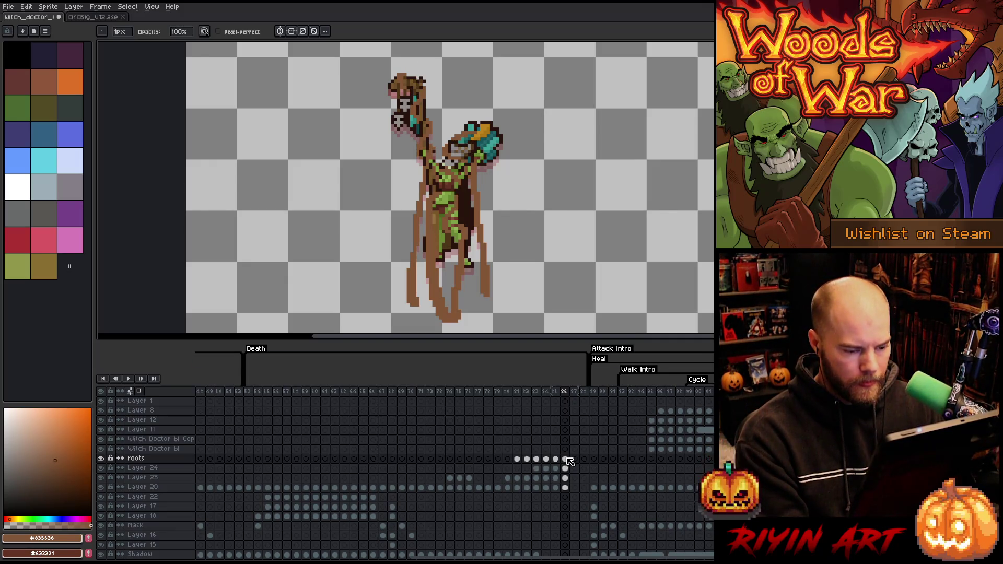
Insert a new frame 87 after frame 86 and select frames 80 to 86.
{"action": "key", "text": "alt+n"}
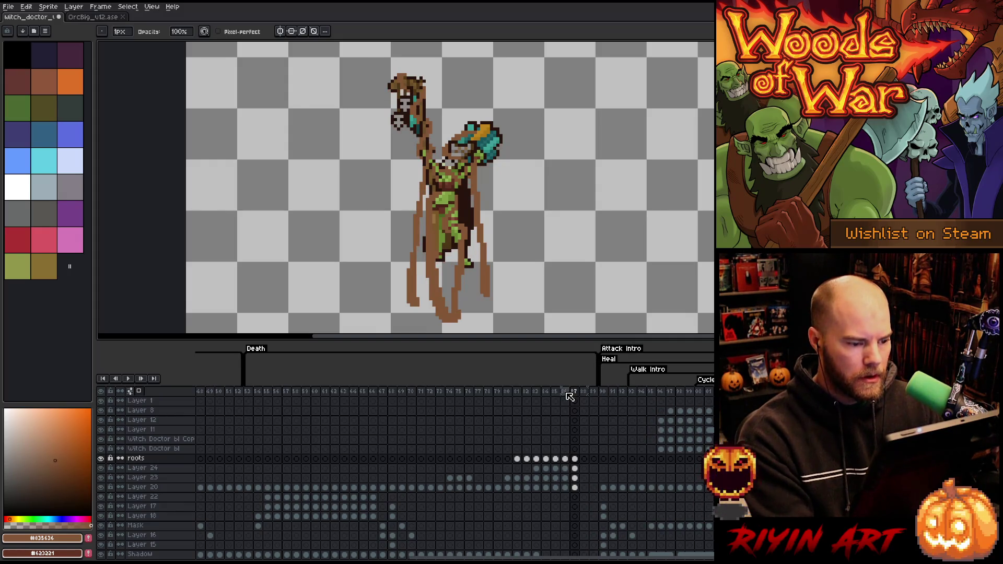
{"action": "scroll", "coordinate": [467, 286], "scroll_direction": "down", "scroll_amount": 2}
{"action": "scroll", "coordinate": [468, 286], "scroll_direction": "up", "scroll_amount": 1}
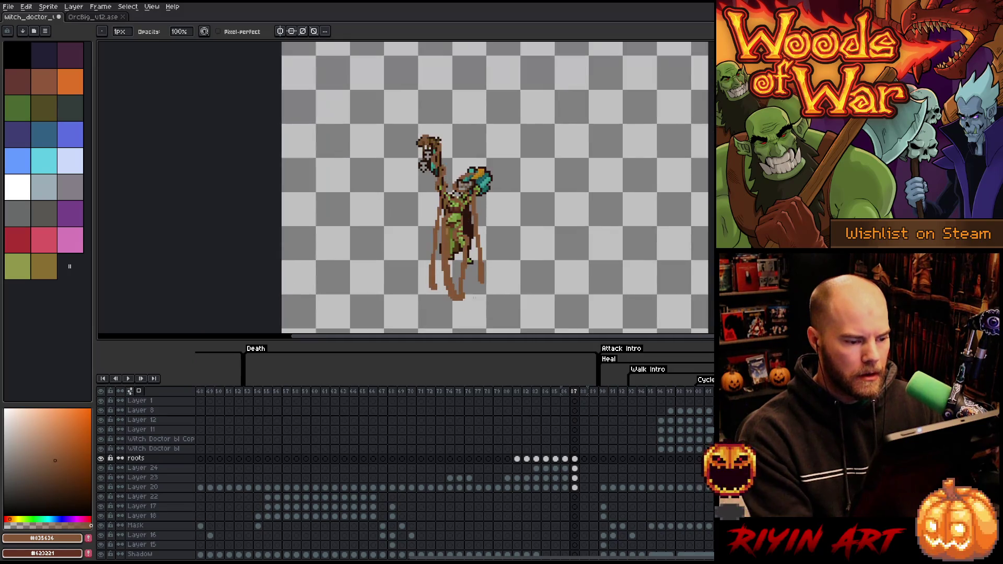
{"action": "left_click_drag", "start_coordinate": [467, 286], "coordinate": [444, 260]}
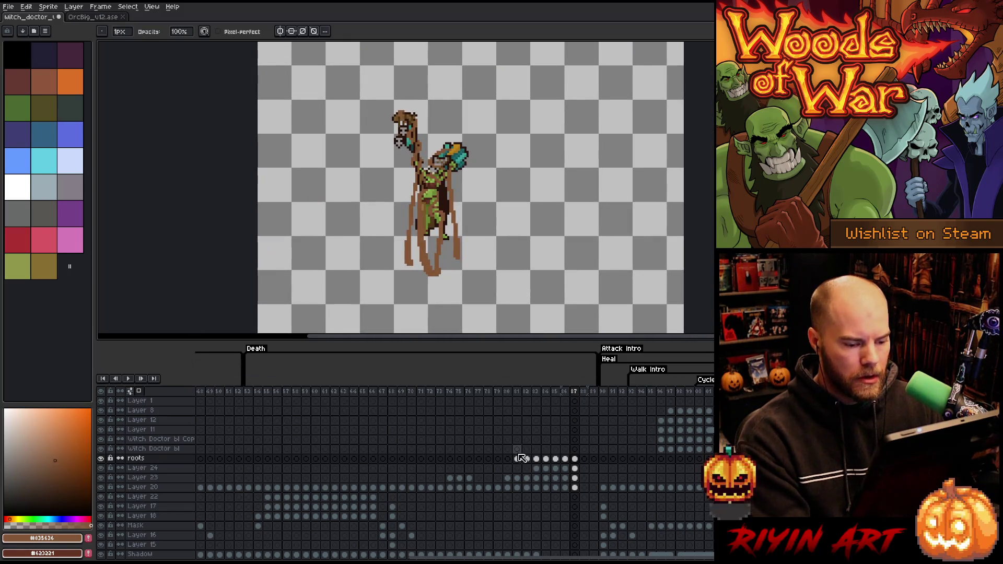
{"action": "scroll", "coordinate": [525, 444], "scroll_direction": "up", "scroll_amount": 3}
{"action": "scroll", "coordinate": [520, 442], "scroll_direction": "up", "scroll_amount": 1}
{"action": "scroll", "coordinate": [519, 439], "scroll_direction": "down", "scroll_amount": 4}
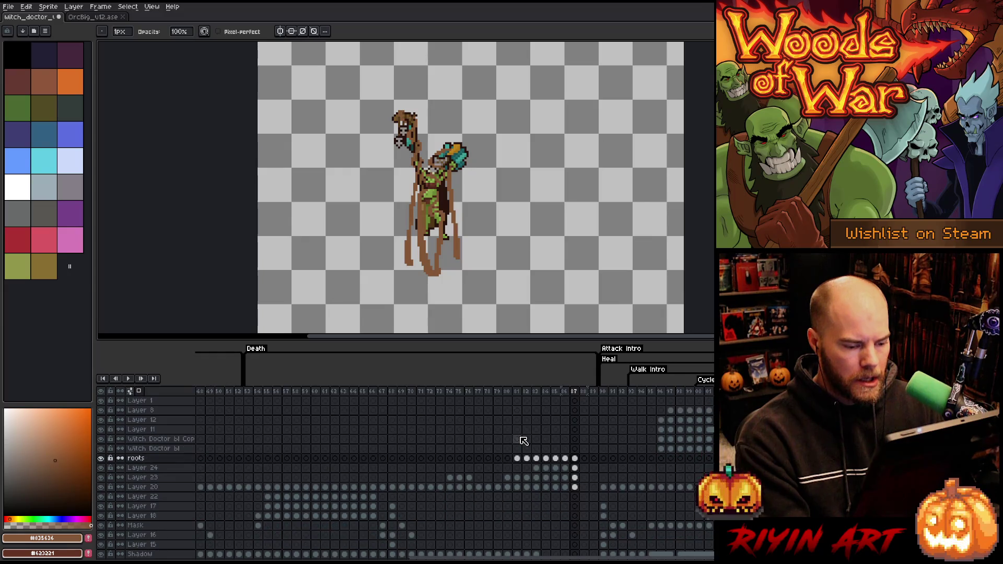
{"action": "mouse_move", "coordinate": [508, 395]}
{"action": "left_mouse_down"}
{"action": "mouse_move", "coordinate": [410, 392]}
{"action": "mouse_move", "coordinate": [584, 396]}
{"action": "mouse_move", "coordinate": [557, 394]}
{"action": "mouse_move", "coordinate": [574, 393]}
{"action": "left_mouse_up"}
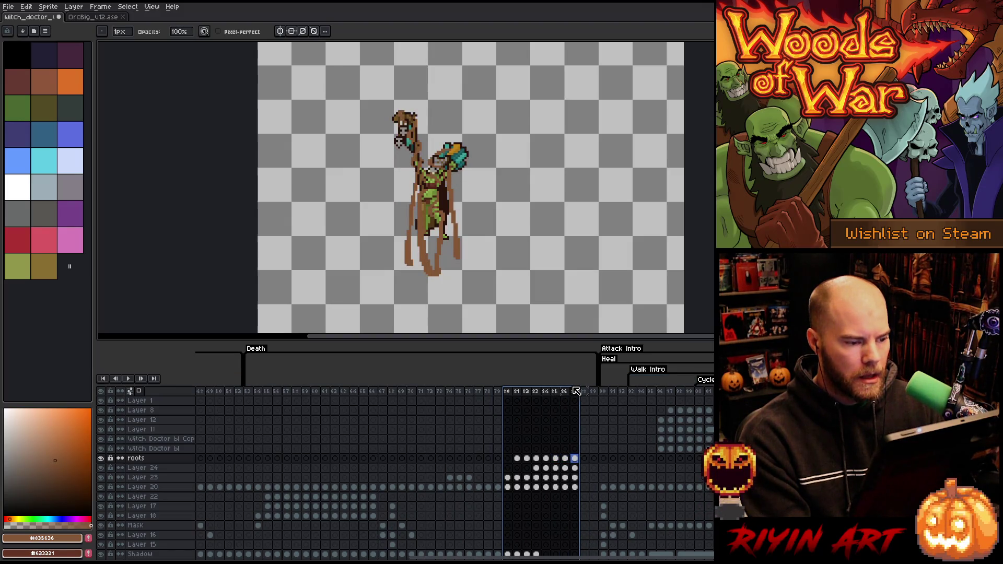
Flip between frames 85, 86 and 87 on the roots layer to compare poses.
{"action": "left_click", "coordinate": [575, 459]}
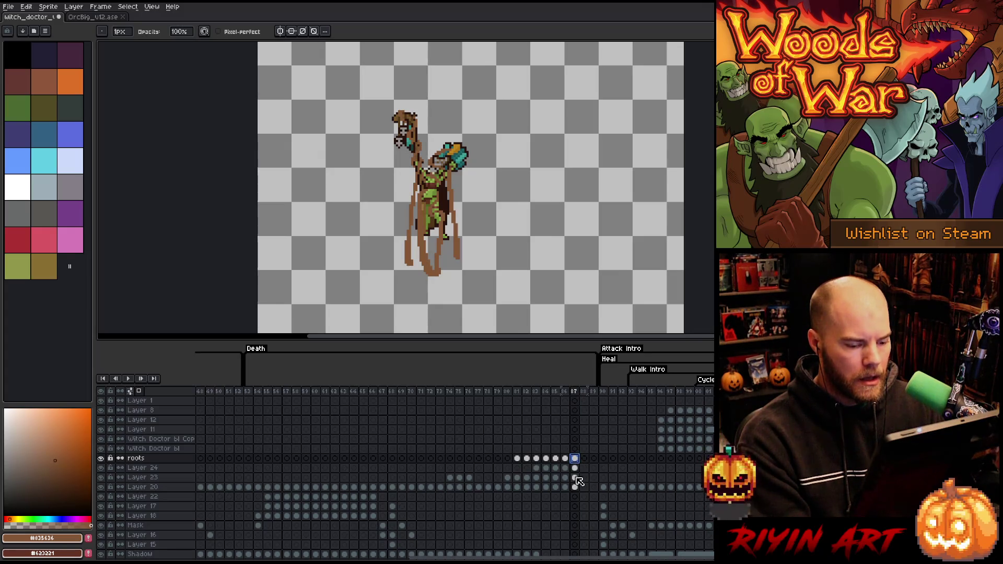
{"action": "scroll", "coordinate": [368, 126], "scroll_direction": "up", "scroll_amount": 1}
{"action": "scroll", "coordinate": [441, 126], "scroll_direction": "down", "scroll_amount": 1}
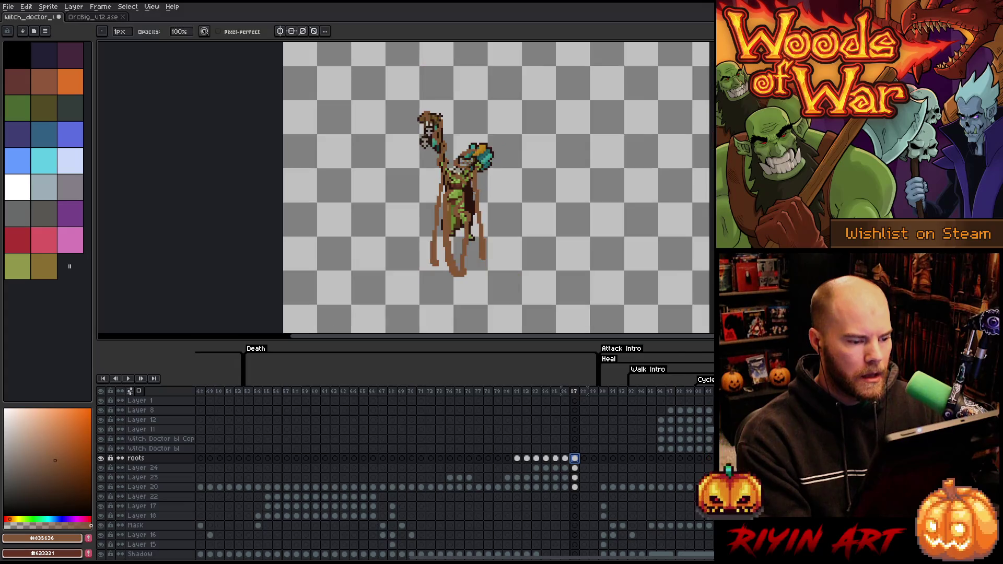
{"action": "scroll", "coordinate": [473, 193], "scroll_direction": "up", "scroll_amount": 1}
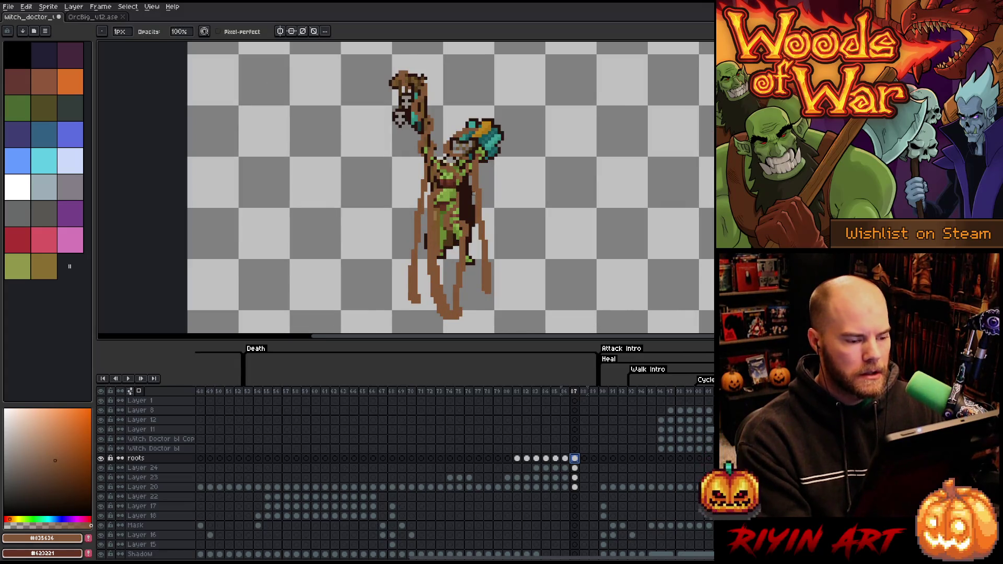
{"action": "left_click", "coordinate": [564, 458]}
{"action": "left_click", "coordinate": [556, 458]}
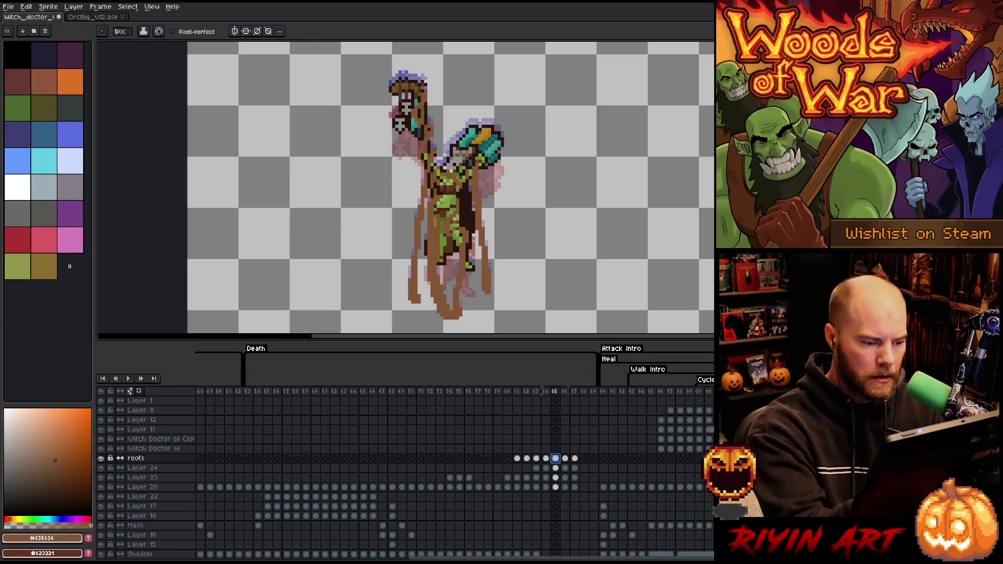
{"action": "key", "text": "Right"}
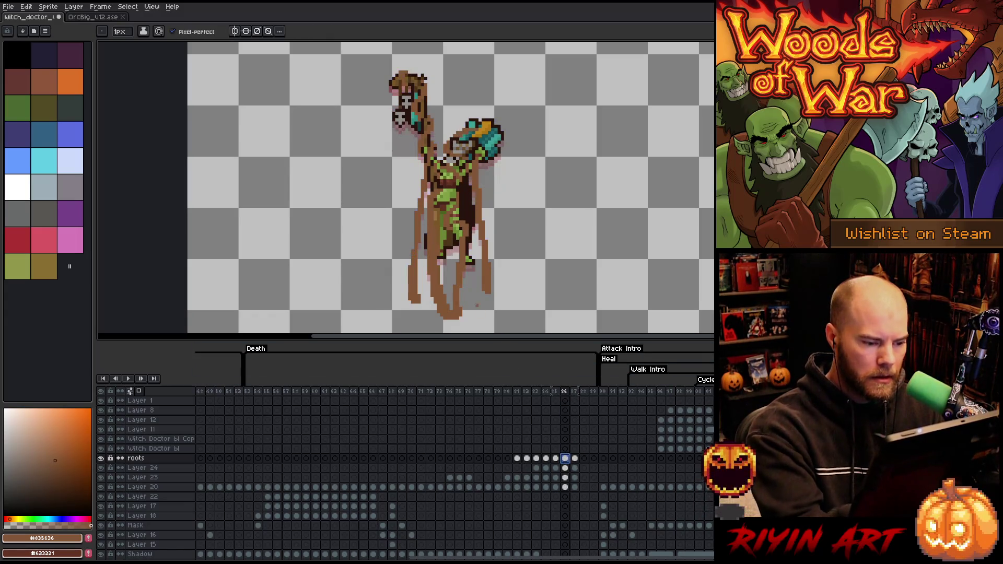
{"action": "key", "text": "Left"}
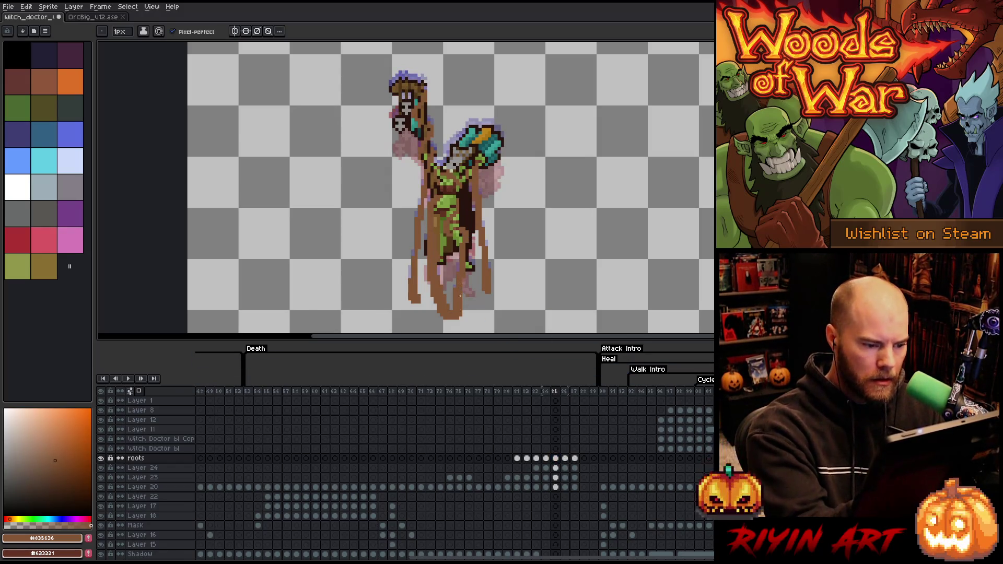
Touch up the root pixels on frame 87, checking against frame 86.
{"action": "left_click", "coordinate": [575, 458]}
{"action": "left_click_drag", "start_coordinate": [461, 289], "coordinate": [461, 307]}
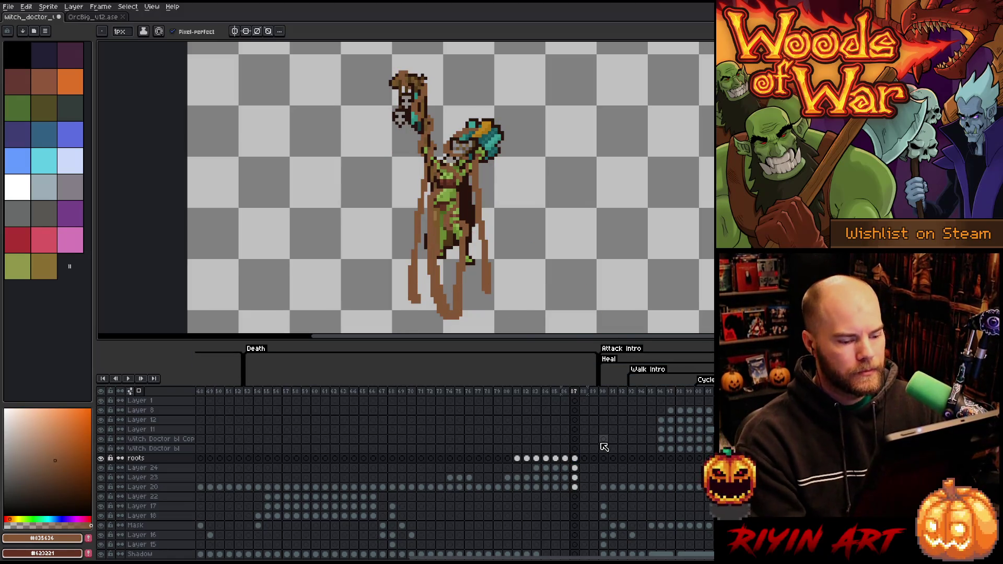
{"action": "key", "text": "Left"}
{"action": "key", "text": "Right"}
{"action": "key", "text": "Left"}
{"action": "key", "text": "Left"}
{"action": "key", "text": "Right"}
{"action": "key", "text": "Right"}
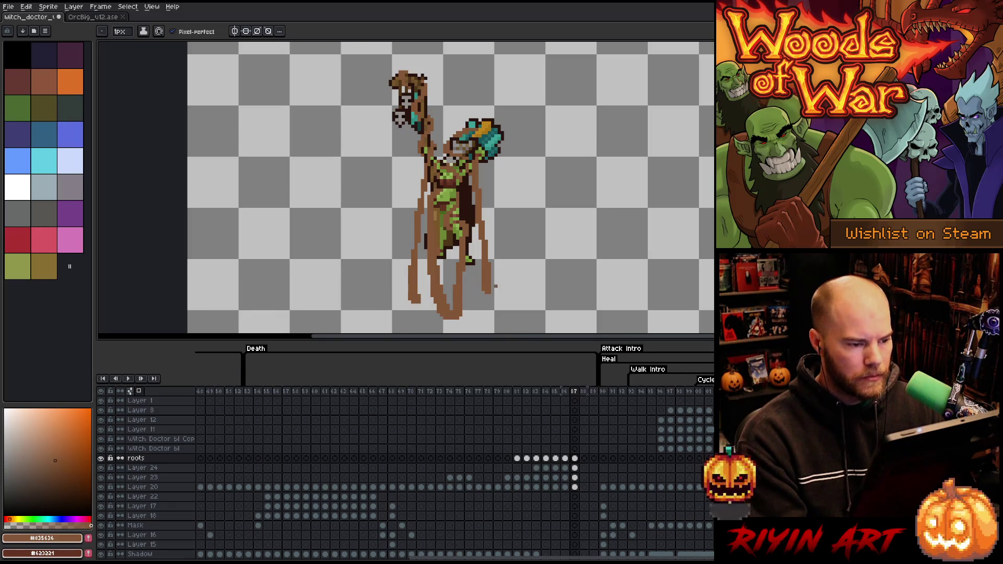
Marquee the whole sprite and select frame 87 cels from roots down to Layer 20.
{"action": "key", "text": "m"}
{"action": "scroll", "coordinate": [495, 286], "scroll_direction": "down", "scroll_amount": 1}
{"action": "left_click_drag", "start_coordinate": [558, 69], "coordinate": [342, 283]}
{"action": "left_click", "coordinate": [574, 487], "text": "shift"}
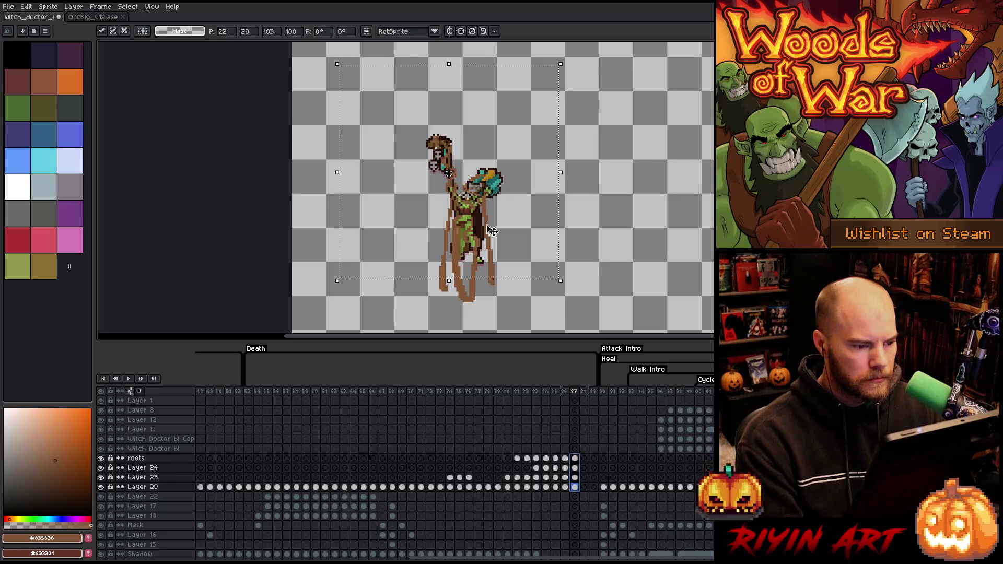
{"action": "left_click", "coordinate": [575, 468]}
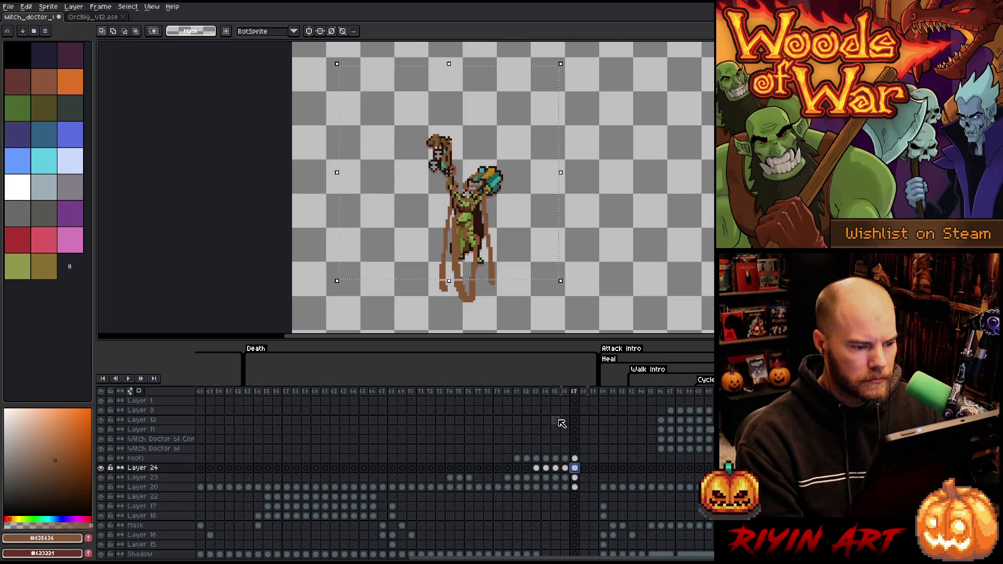
{"action": "left_click", "coordinate": [574, 459]}
{"action": "scroll", "coordinate": [510, 250], "scroll_direction": "up", "scroll_amount": 2}
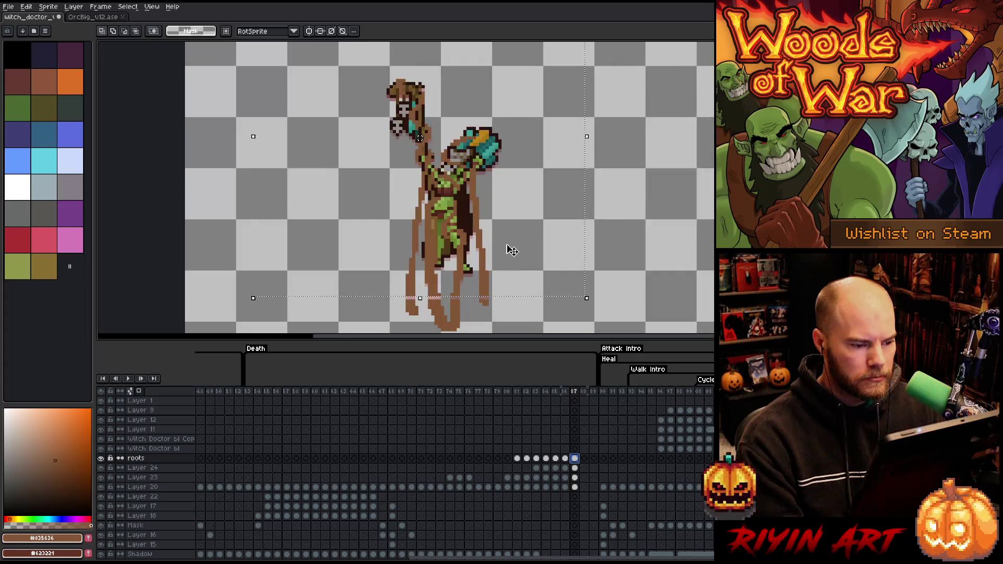
{"action": "scroll", "coordinate": [511, 250], "scroll_direction": "up", "scroll_amount": 2}
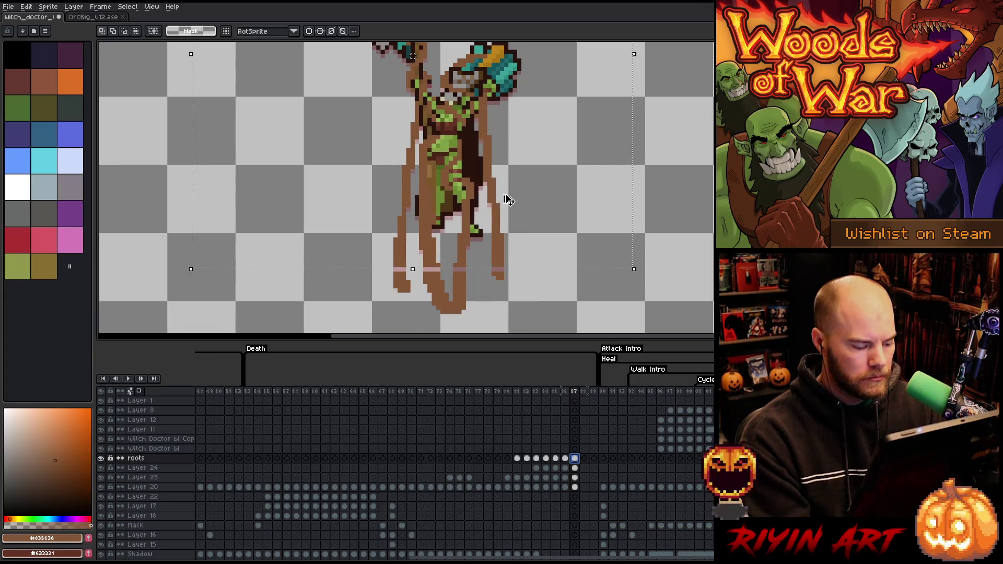
{"action": "key", "text": "b"}
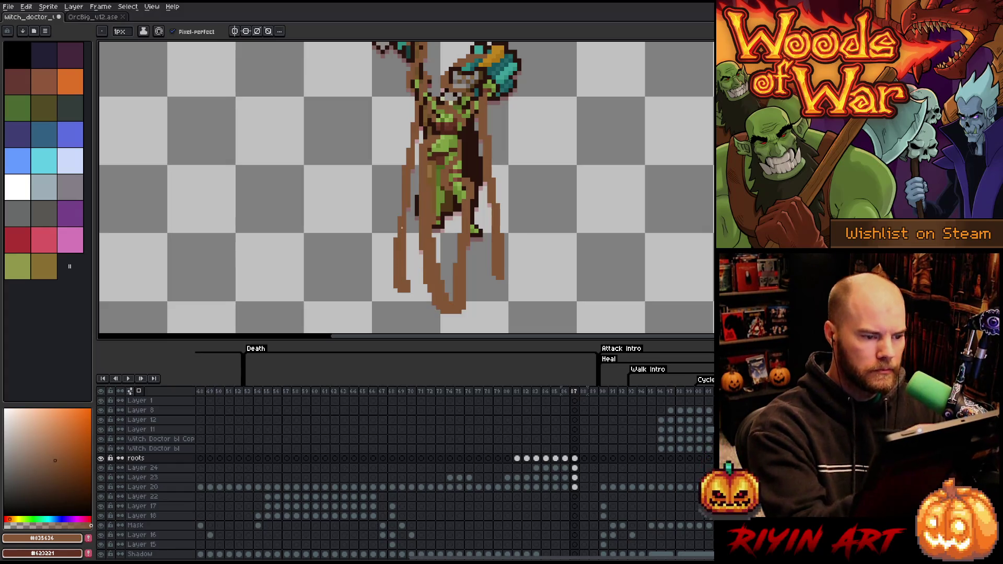
{"action": "scroll", "coordinate": [449, 209], "scroll_direction": "down", "scroll_amount": 2}
{"action": "mouse_move", "coordinate": [475, 234]}
{"action": "left_mouse_down"}
{"action": "mouse_move", "coordinate": [494, 214]}
{"action": "mouse_move", "coordinate": [477, 225]}
{"action": "left_mouse_up"}
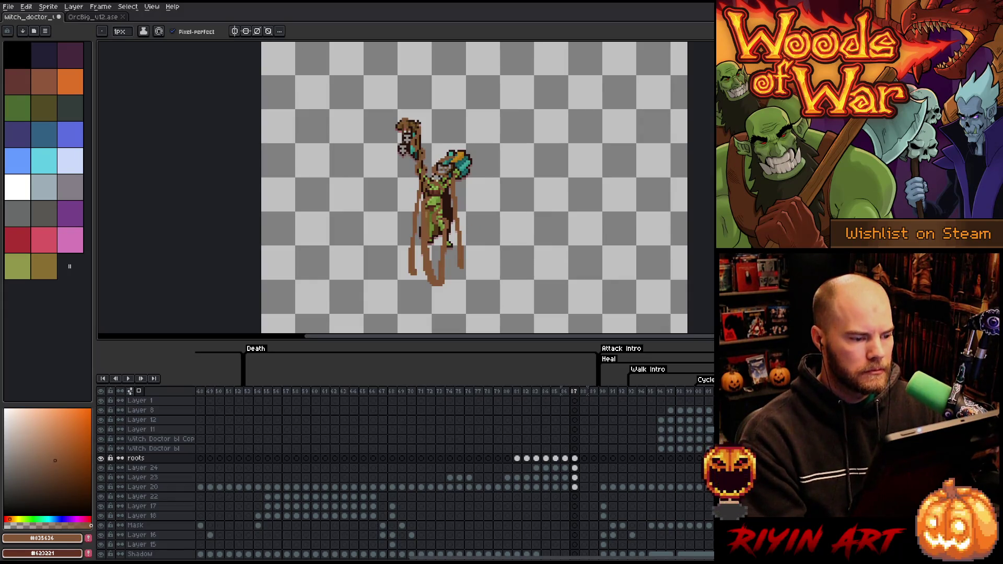
{"action": "scroll", "coordinate": [437, 239], "scroll_direction": "up", "scroll_amount": 1}
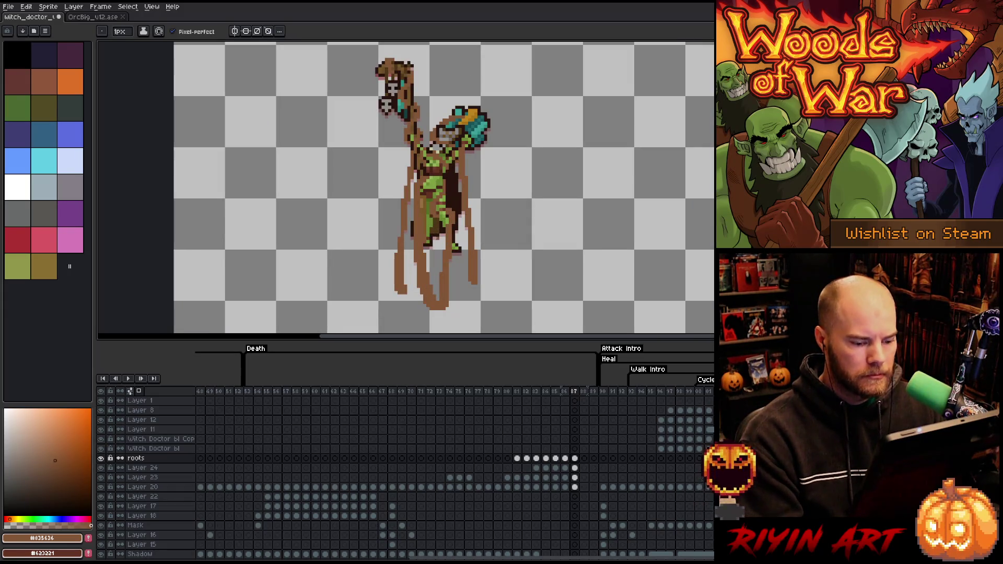
{"action": "key", "text": "m"}
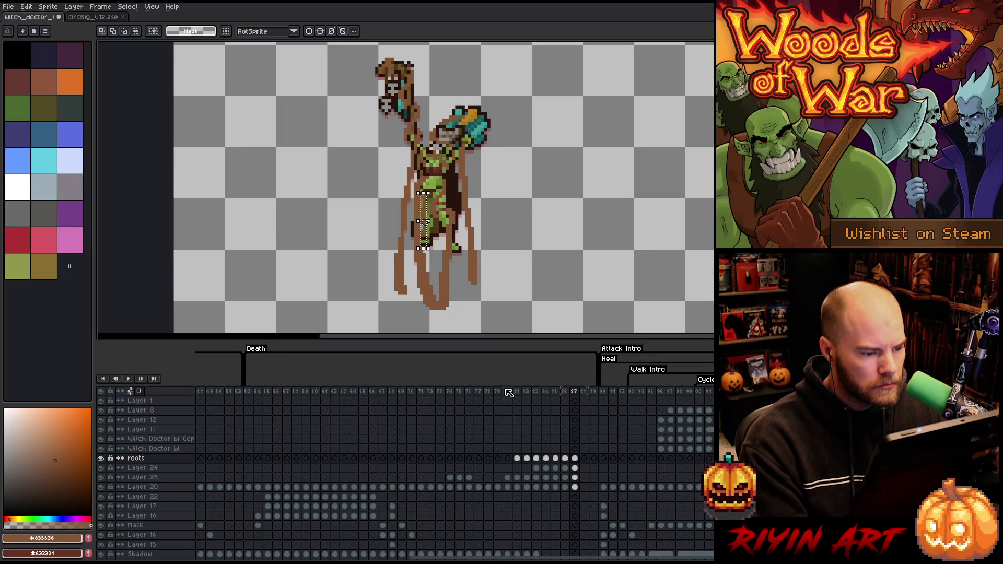
{"action": "left_click", "coordinate": [566, 458]}
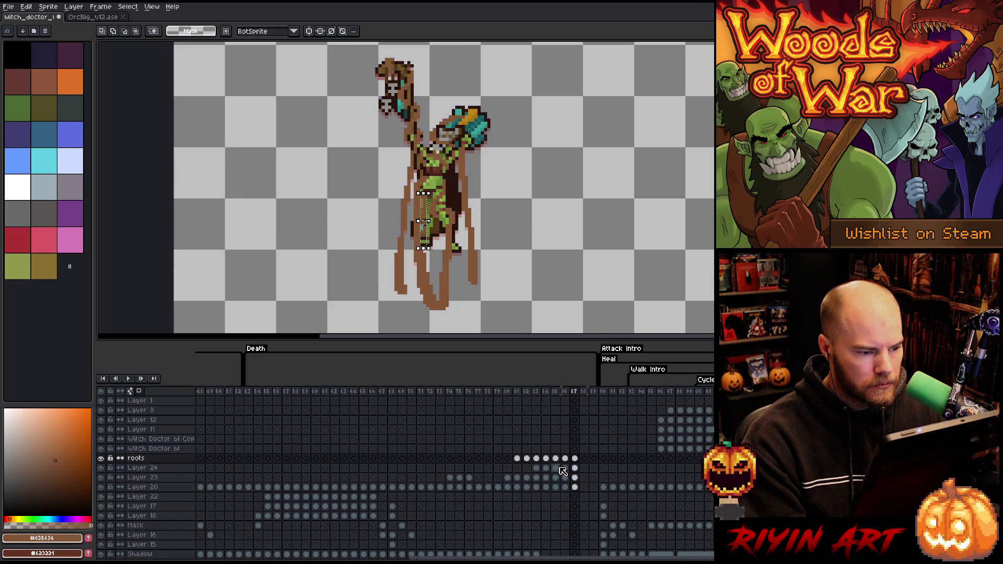
{"action": "key", "text": "Right"}
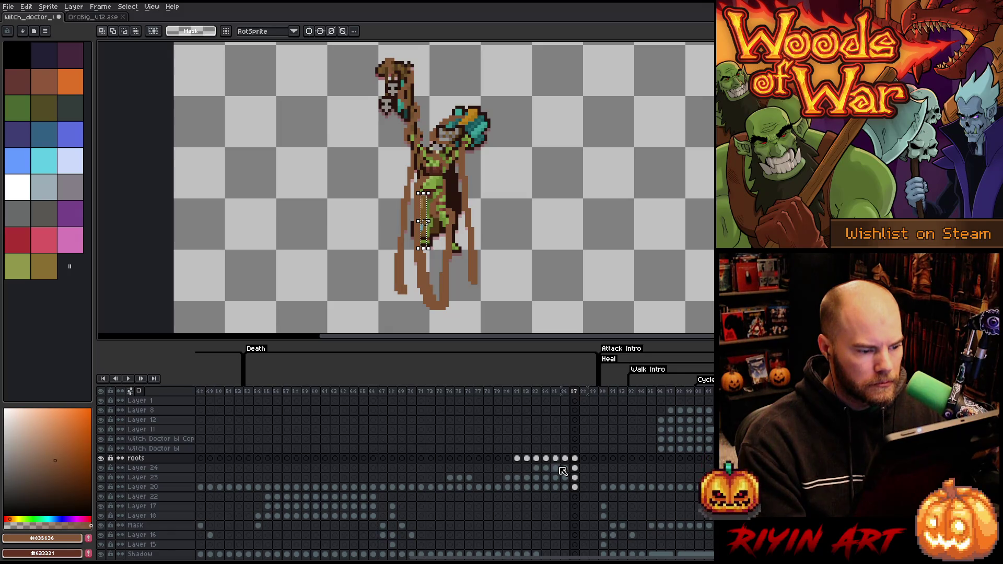
{"action": "key", "text": "Left"}
{"action": "key", "text": "Left"}
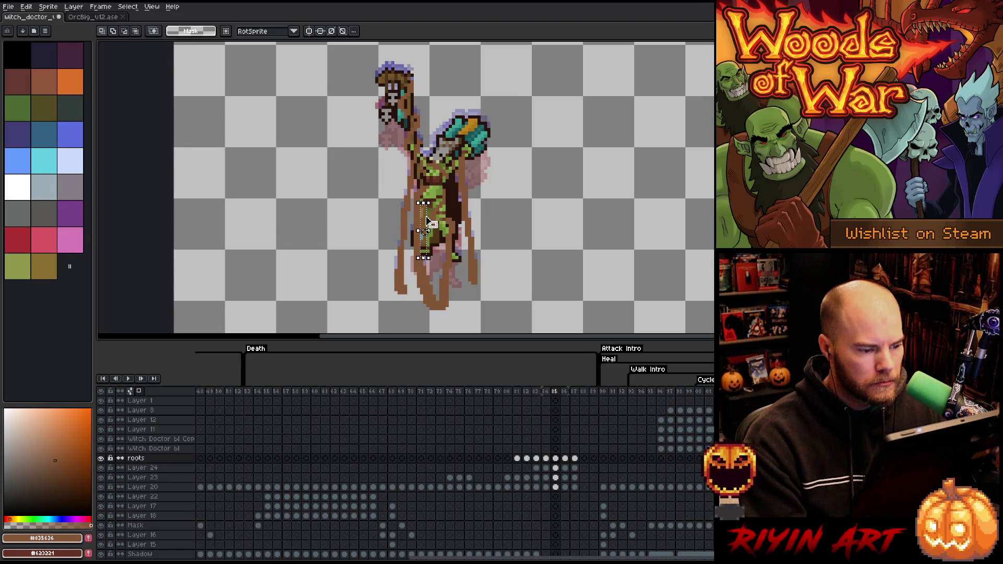
Step through frames 83–86 and preview the Death animation playback.
{"action": "key", "text": "Left"}
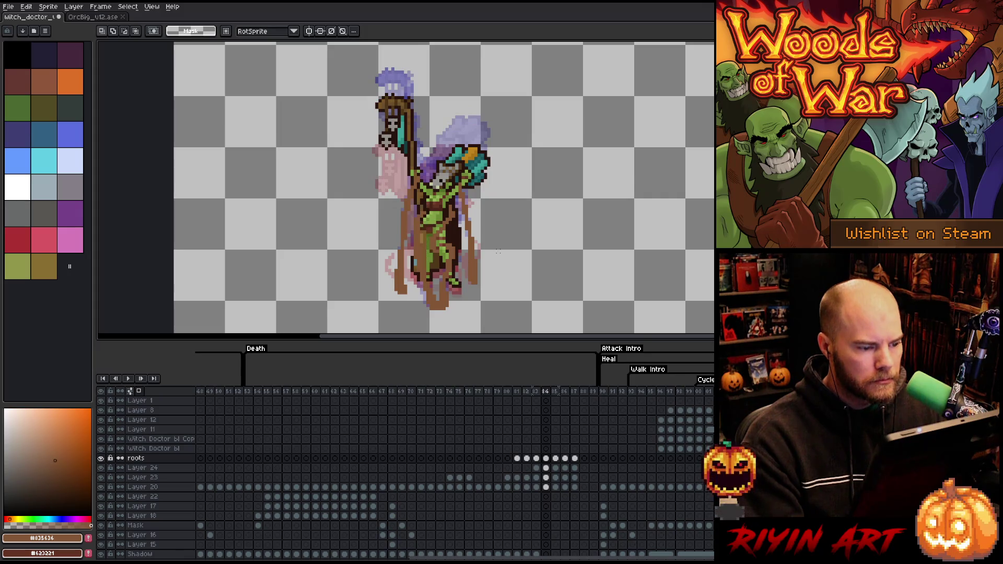
{"action": "key", "text": "b"}
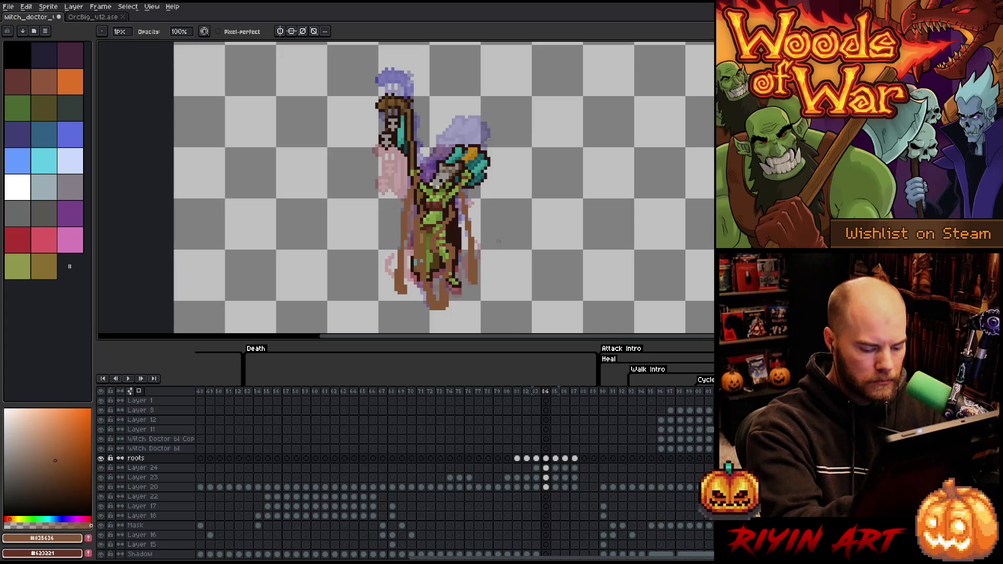
{"action": "key", "text": "Left"}
{"action": "key", "text": "Right"}
{"action": "key", "text": "Right"}
{"action": "key", "text": "Right"}
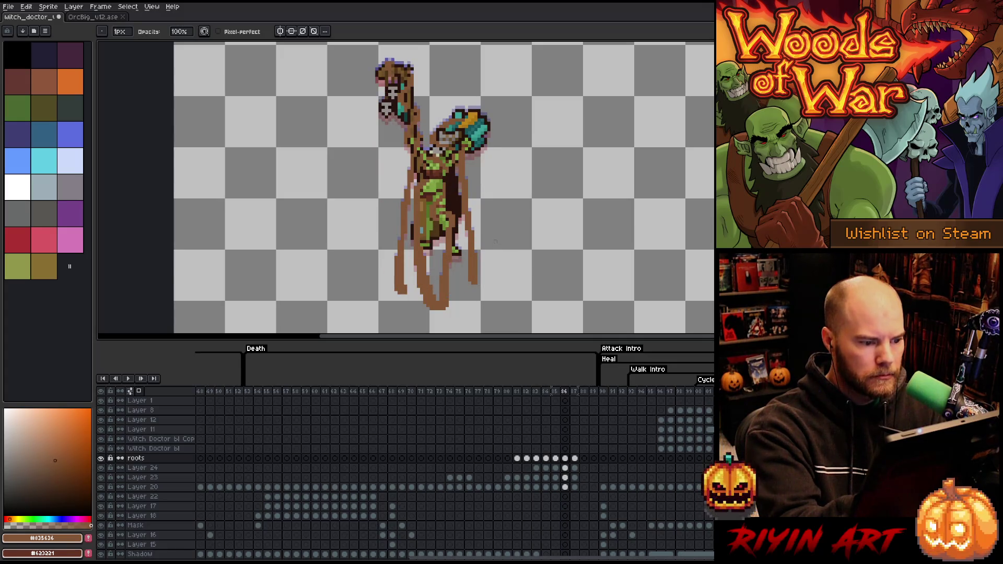
{"action": "key", "text": "Return"}
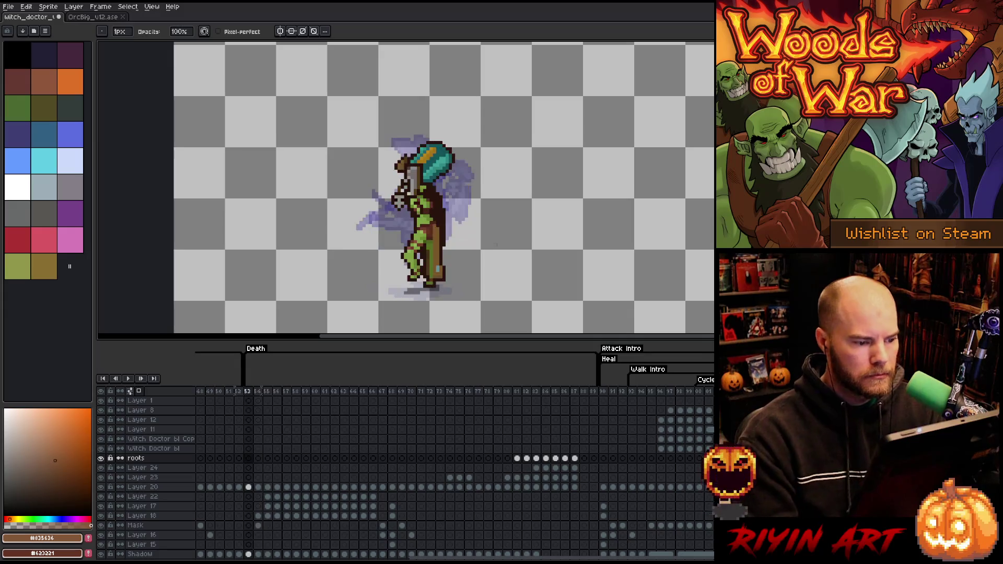
{"action": "key", "text": "Return"}
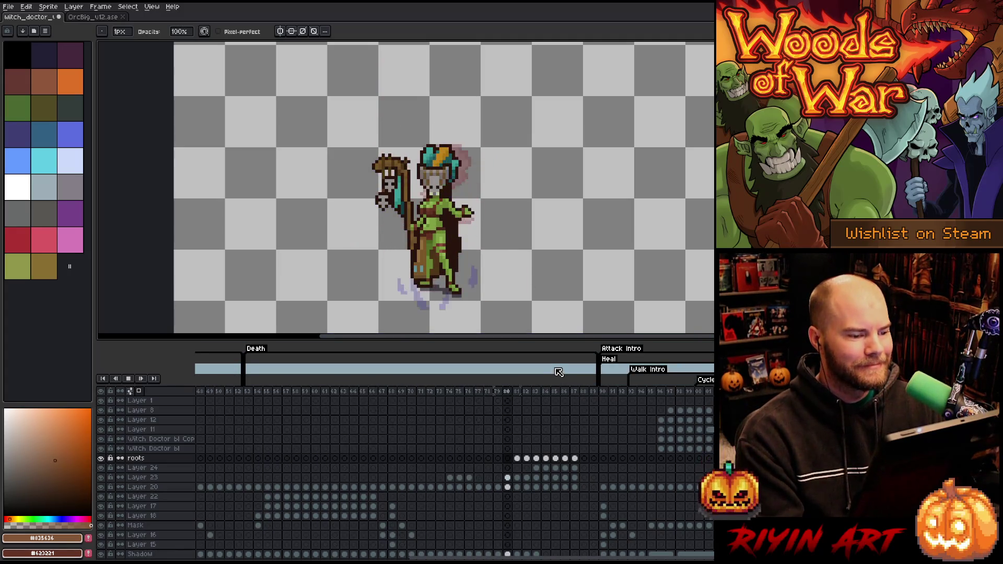
Stop on frame 88, step back to 87, and switch to OrcBig_v12.ase.
{"action": "left_click", "coordinate": [584, 391]}
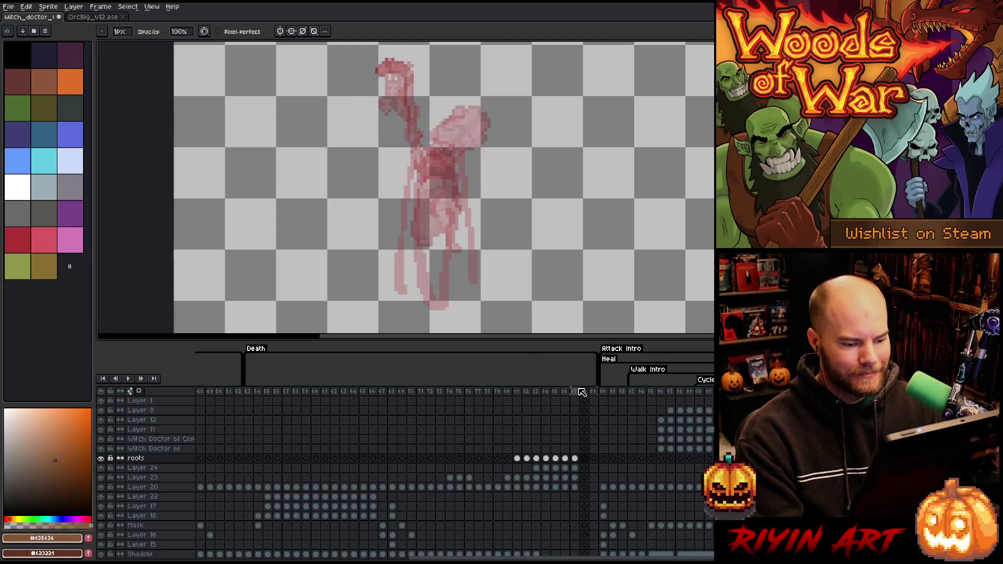
{"action": "key", "text": "Left"}
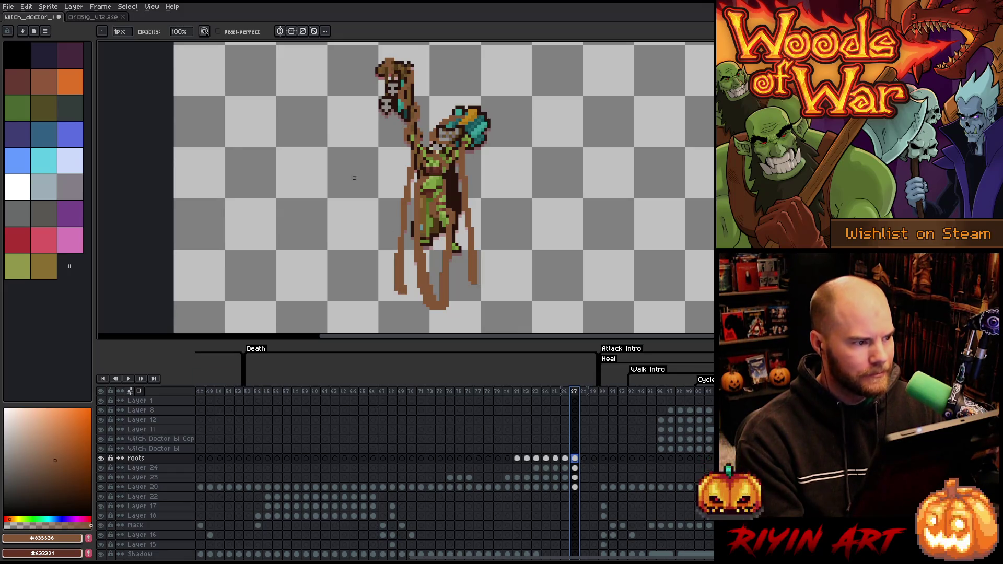
{"action": "left_click", "coordinate": [97, 17]}
Eyedrop the orc's green #a3fa46 outline and return to the witch doctor document.
{"action": "key", "text": "i"}
{"action": "left_click", "coordinate": [463, 277]}
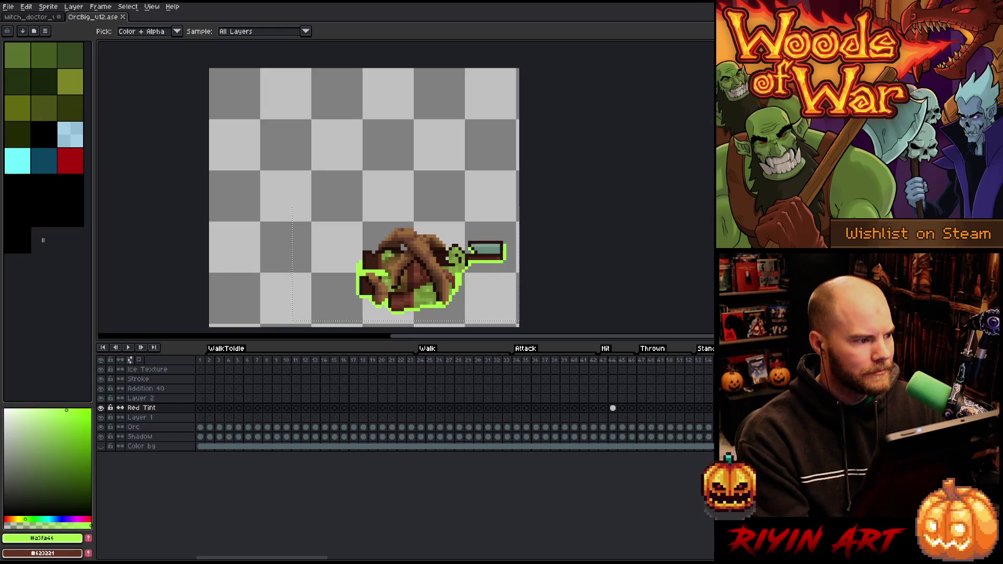
{"action": "left_click", "coordinate": [32, 17]}
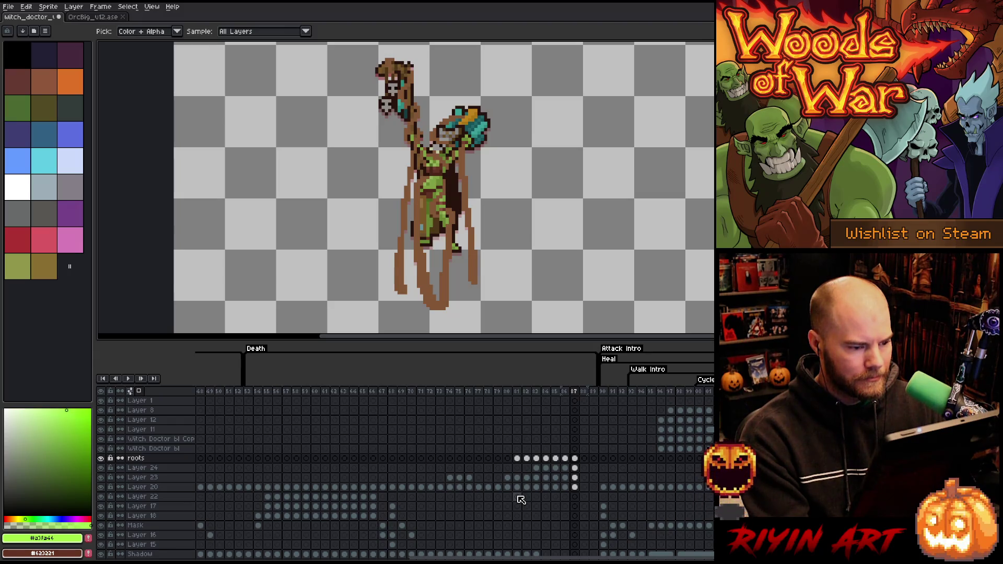
On Layer 4 Copy at frame 81, draw green pixels near the witch doctor's feet.
{"action": "left_click", "coordinate": [518, 497]}
{"action": "scroll", "coordinate": [520, 499], "scroll_direction": "down", "scroll_amount": 2}
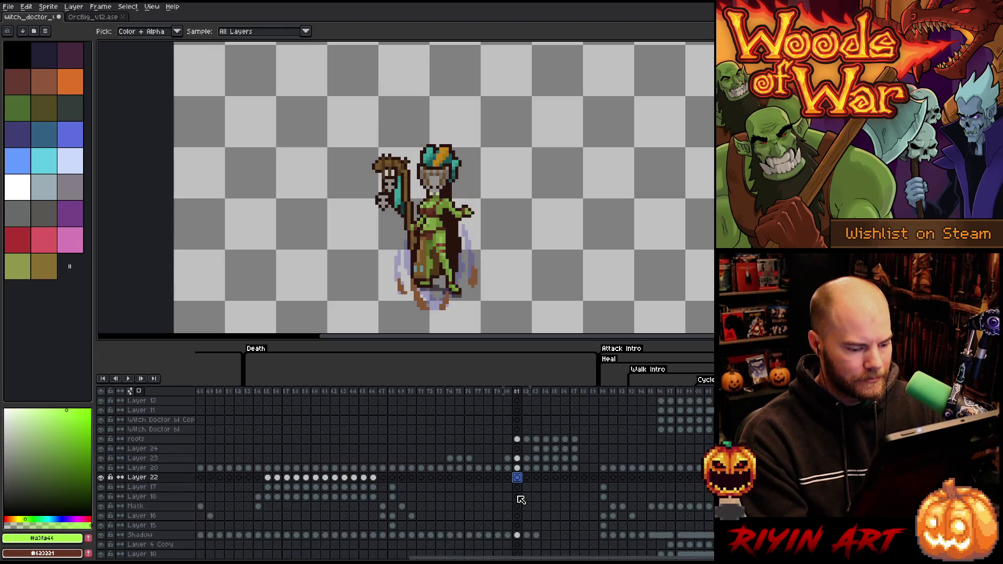
{"action": "scroll", "coordinate": [521, 500], "scroll_direction": "down", "scroll_amount": 1}
{"action": "left_click", "coordinate": [519, 535]}
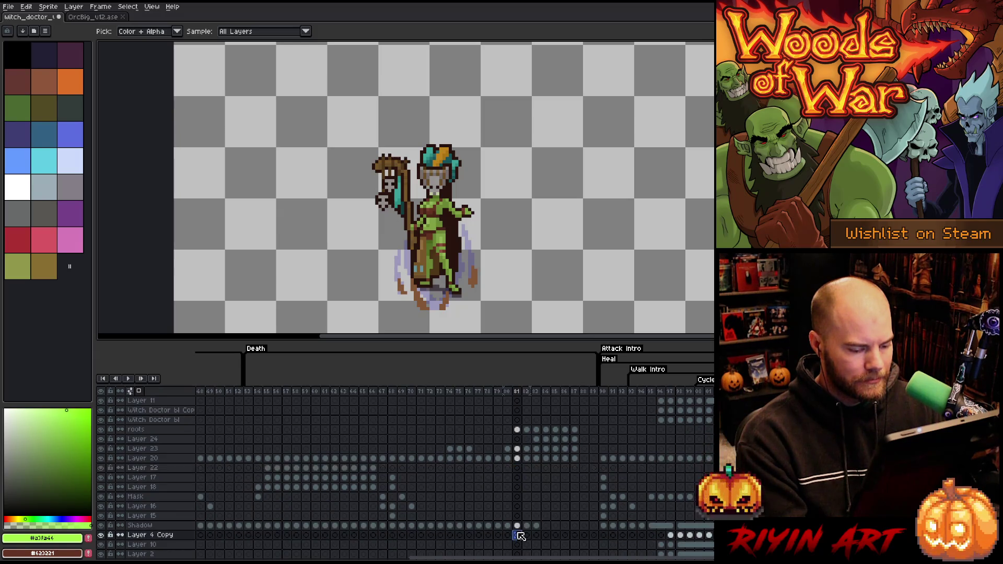
{"action": "scroll", "coordinate": [518, 526], "scroll_direction": "down", "scroll_amount": 1}
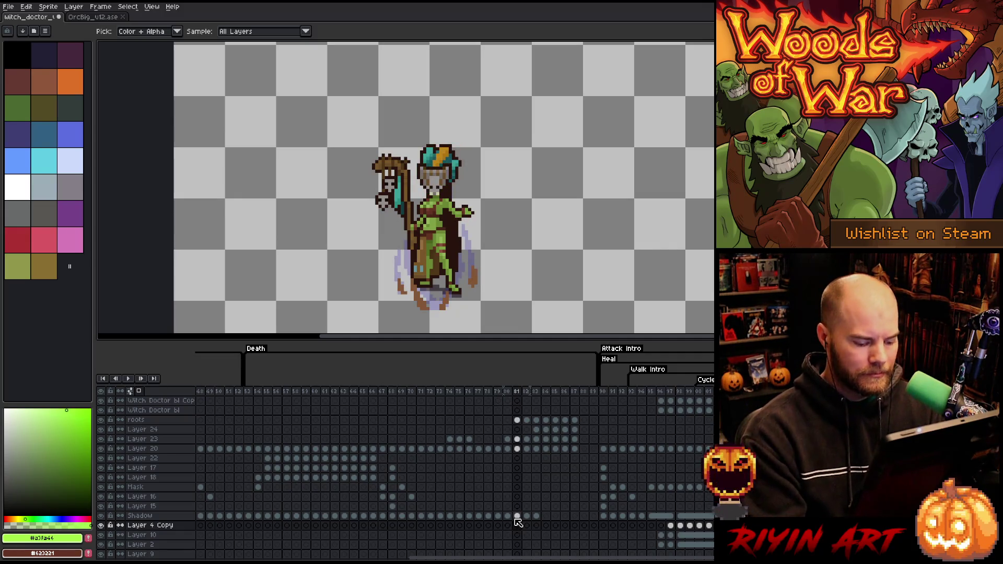
{"action": "left_click", "coordinate": [517, 525]}
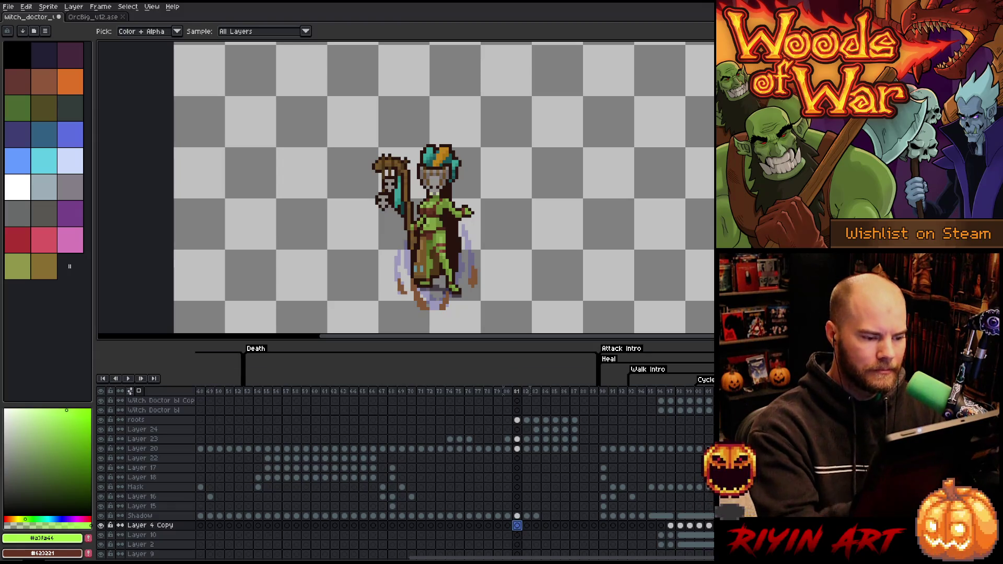
{"action": "key", "text": "b"}
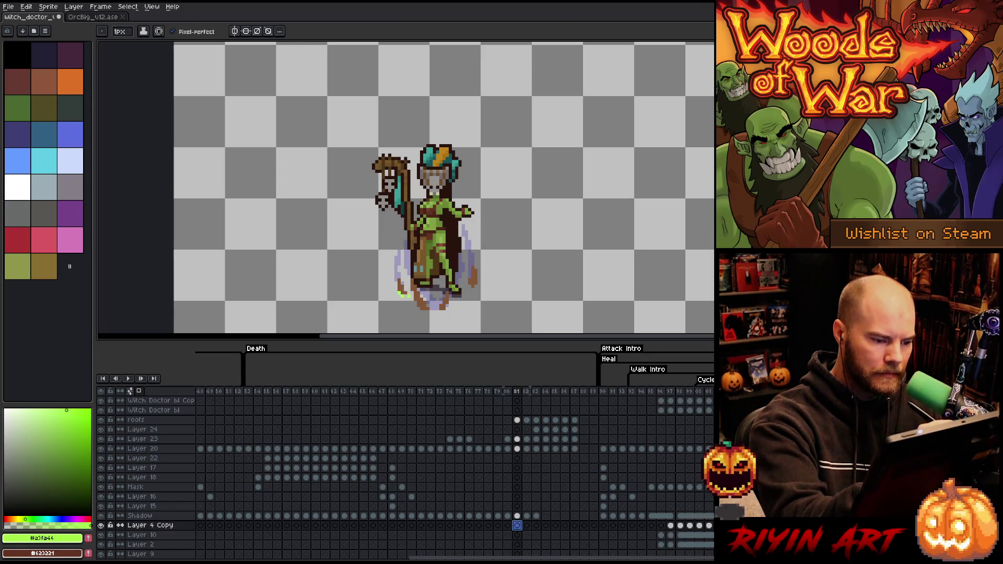
{"action": "left_click", "coordinate": [404, 291]}
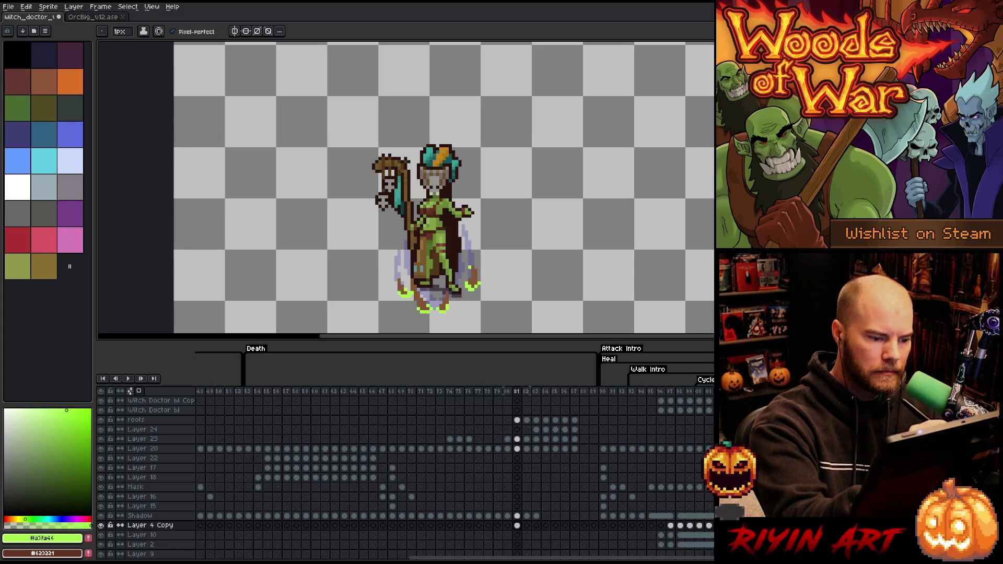
Check frame 82, then outline a green pool around the roots on frame 83 of Layer 4 Copy.
{"action": "key", "text": "e"}
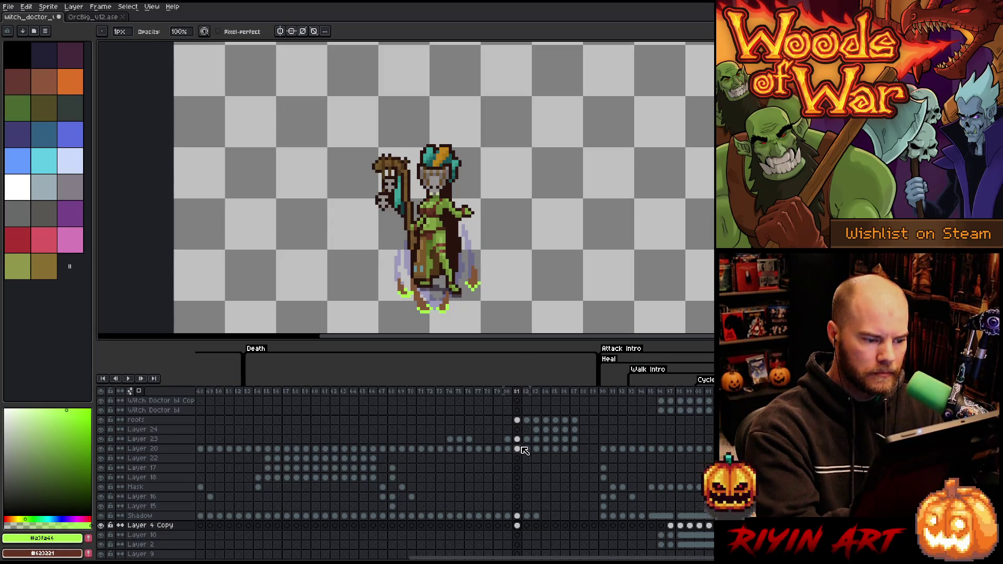
{"action": "left_click", "coordinate": [526, 524]}
{"action": "key", "text": "b"}
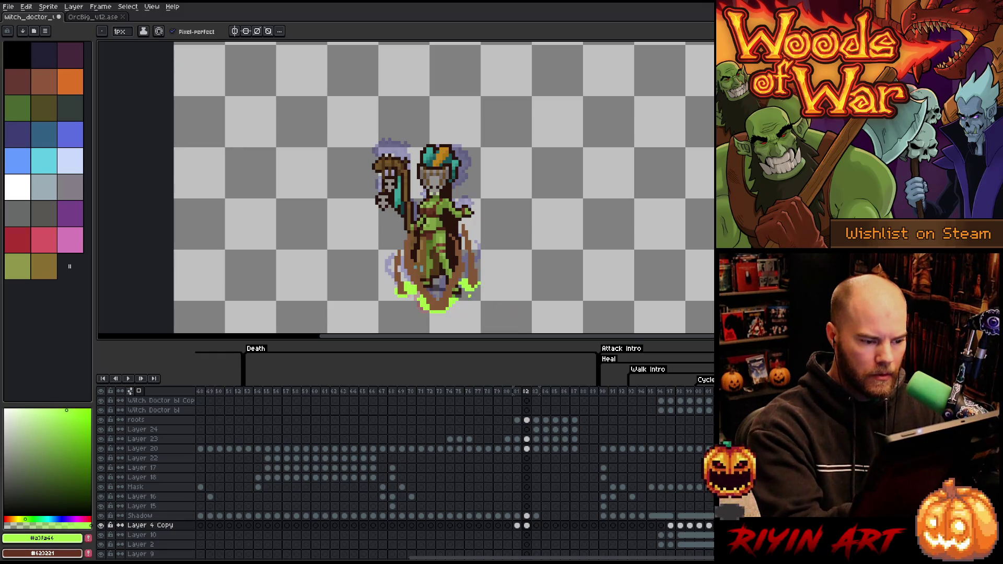
{"action": "key", "text": "b"}
{"action": "left_click", "coordinate": [536, 525]}
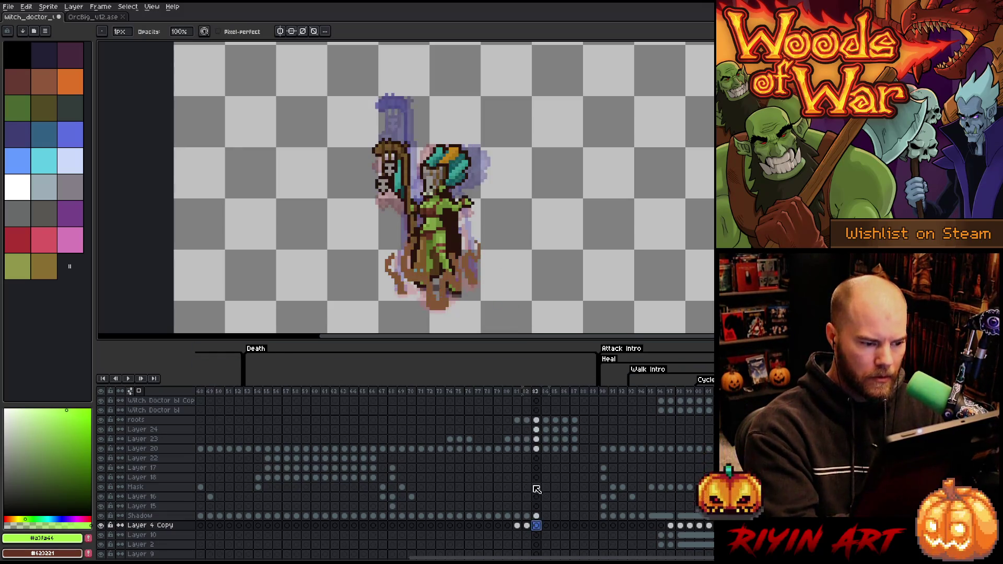
{"action": "mouse_move", "coordinate": [396, 296]}
{"action": "left_mouse_down"}
{"action": "mouse_move", "coordinate": [412, 282]}
{"action": "mouse_move", "coordinate": [431, 312]}
{"action": "mouse_move", "coordinate": [459, 305]}
{"action": "left_mouse_up"}
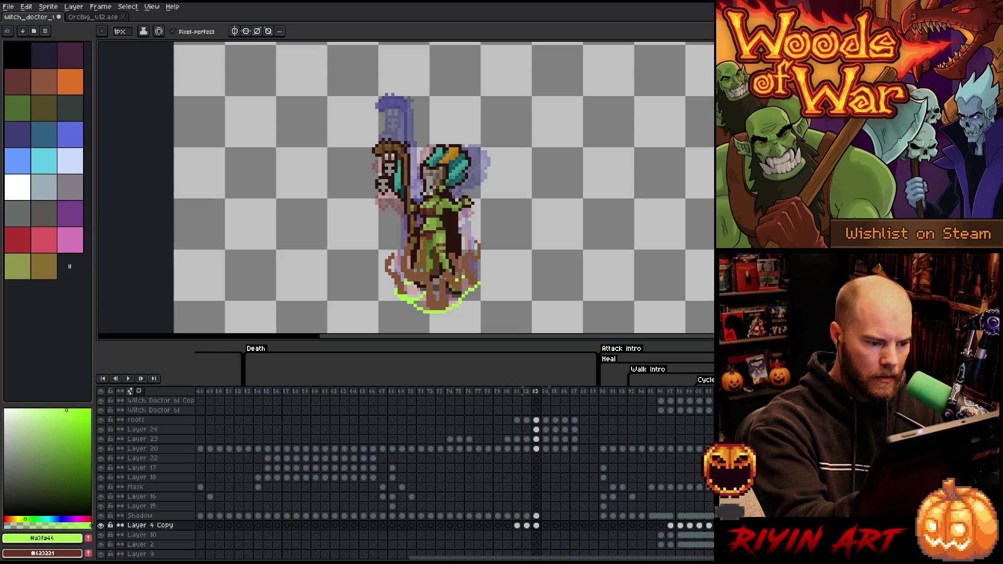
Bucket-fill the outlined pool with green on frame 83.
{"action": "key", "text": "g"}
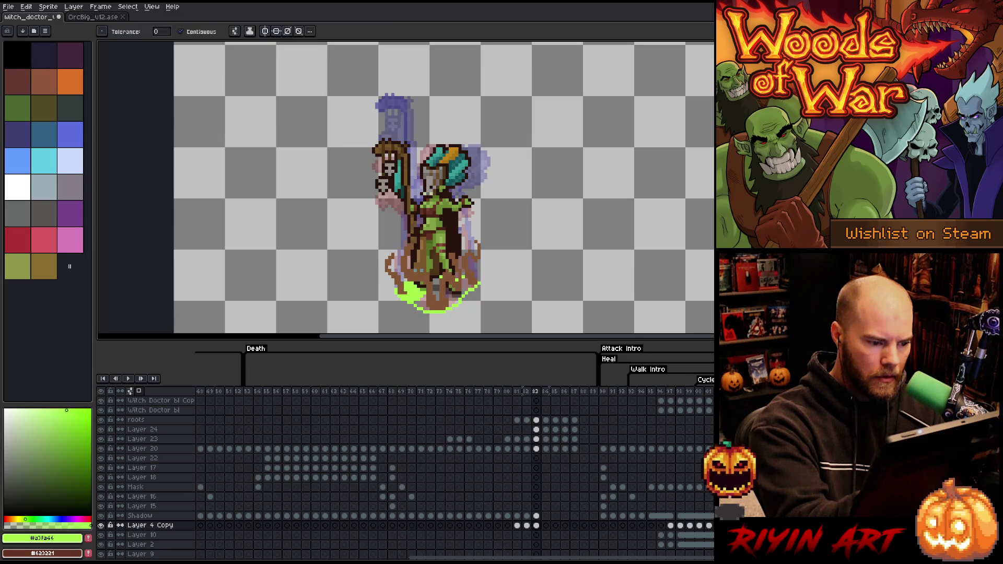
{"action": "left_click", "coordinate": [454, 290]}
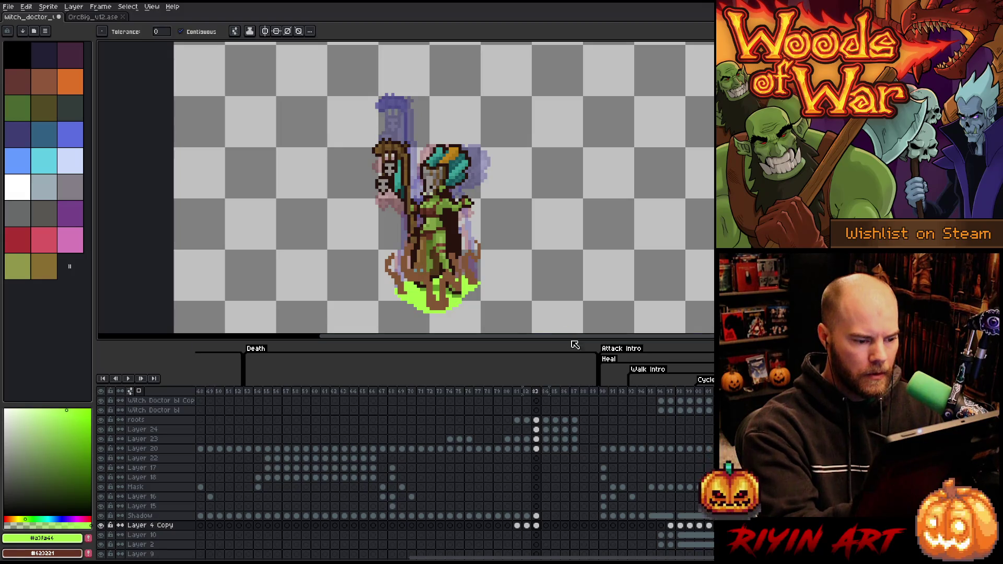
{"action": "left_click", "coordinate": [537, 525]}
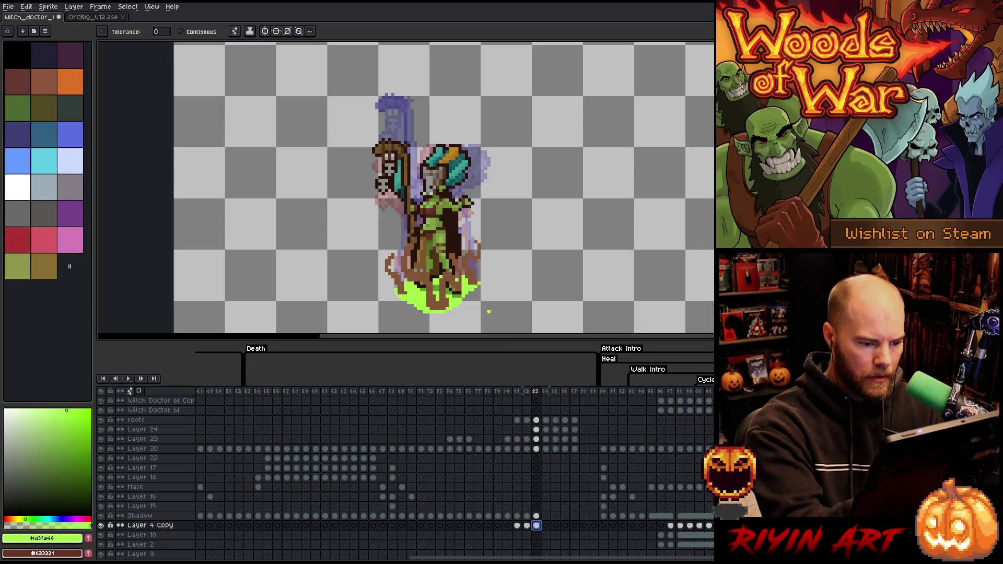
{"action": "key", "text": "b"}
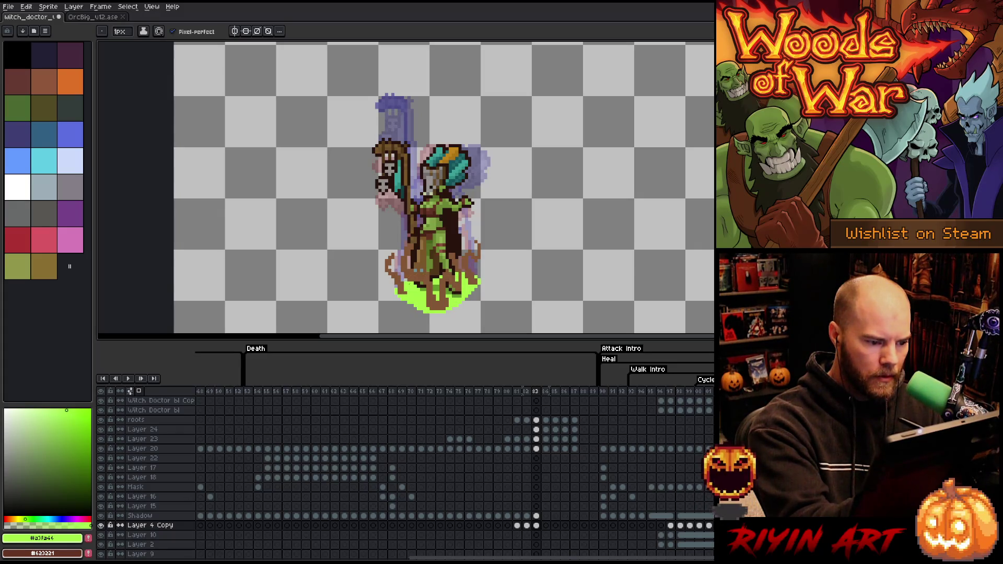
Link the Layer 4 Copy pool cels across frames 83–87.
{"action": "left_click", "coordinate": [536, 526]}
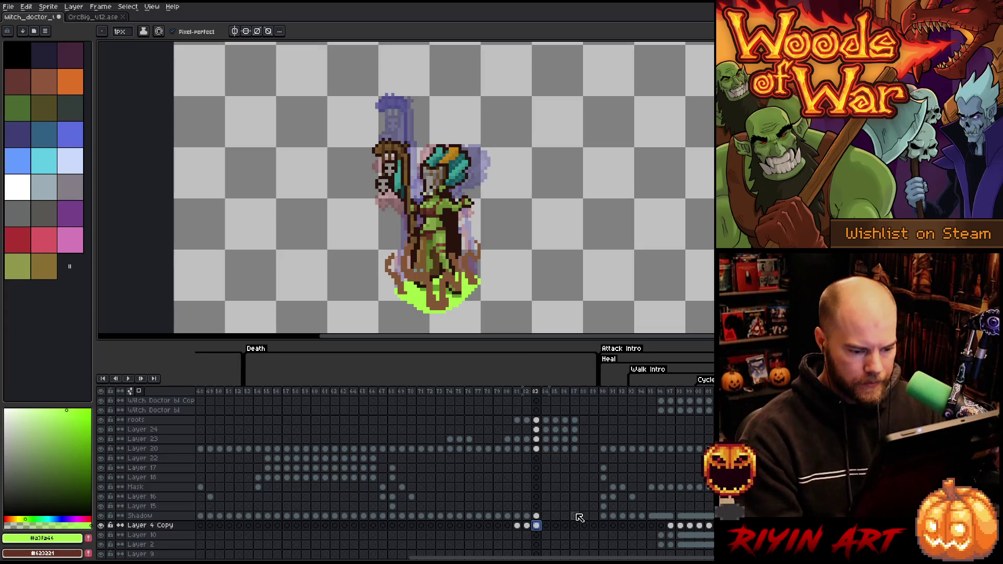
{"action": "left_click", "coordinate": [545, 525]}
{"action": "mouse_move", "coordinate": [551, 530]}
{"action": "left_mouse_down"}
{"action": "mouse_move", "coordinate": [586, 528]}
{"action": "mouse_move", "coordinate": [576, 526]}
{"action": "left_mouse_up"}
{"action": "right_click", "coordinate": [576, 526]}
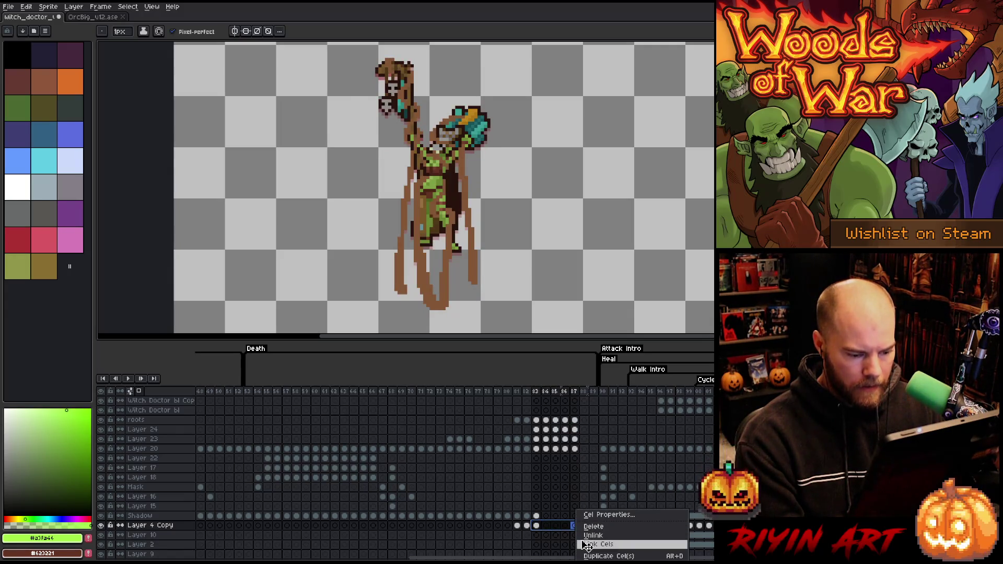
{"action": "left_click", "coordinate": [586, 545]}
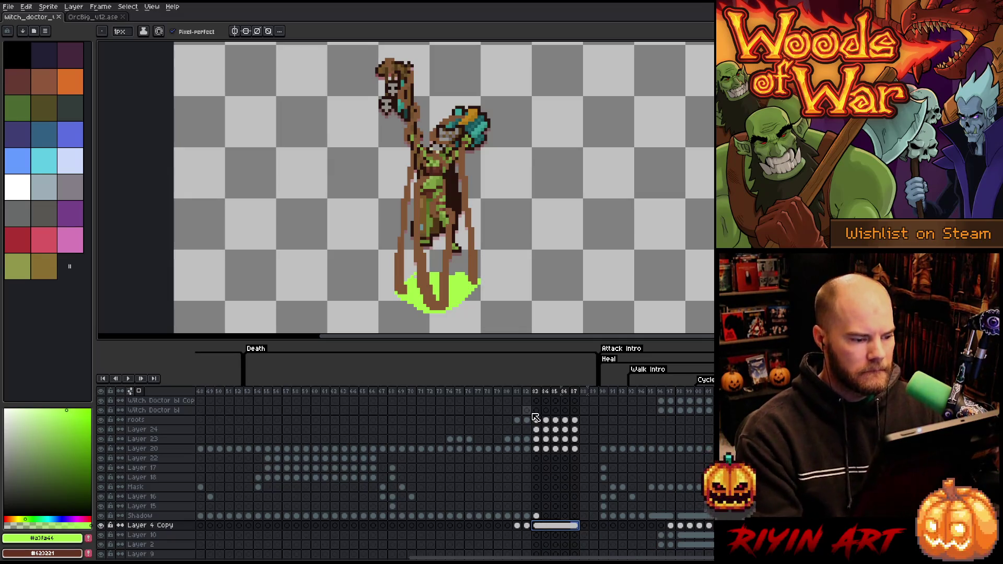
Raise the green pool's top edge slightly with pencil pixels.
{"action": "key", "text": "Escape"}
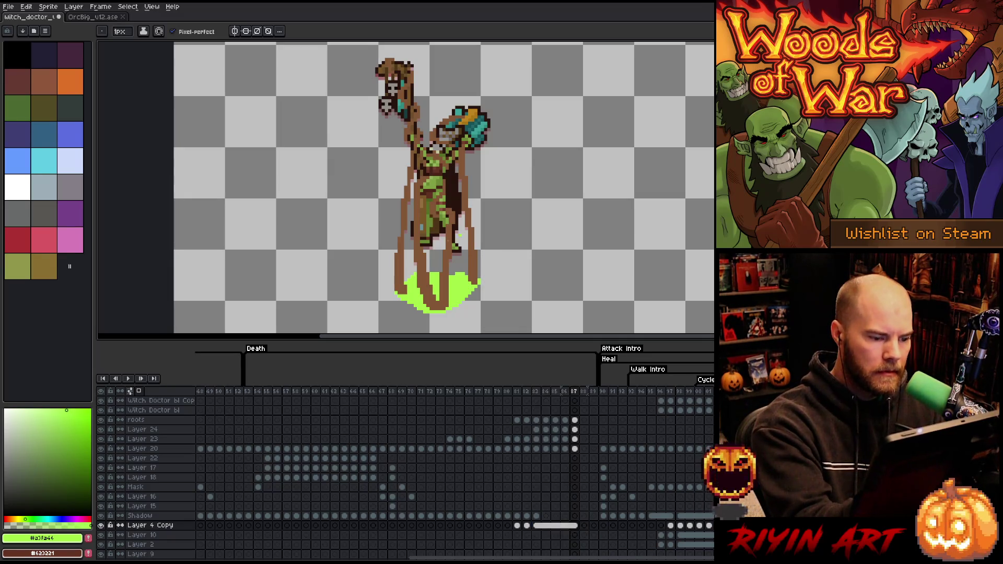
{"action": "left_click_drag", "start_coordinate": [430, 271], "coordinate": [450, 266]}
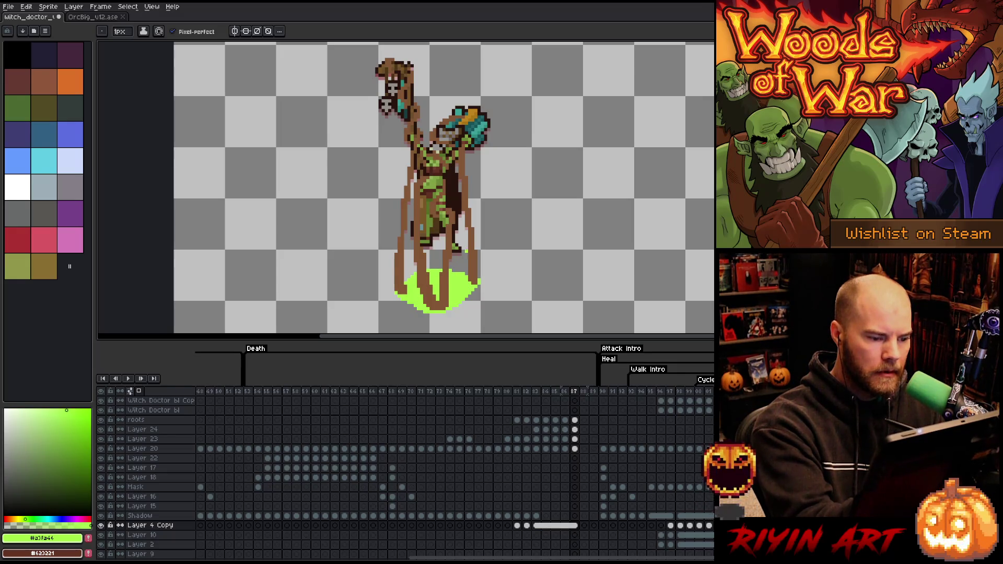
{"action": "key", "text": "e"}
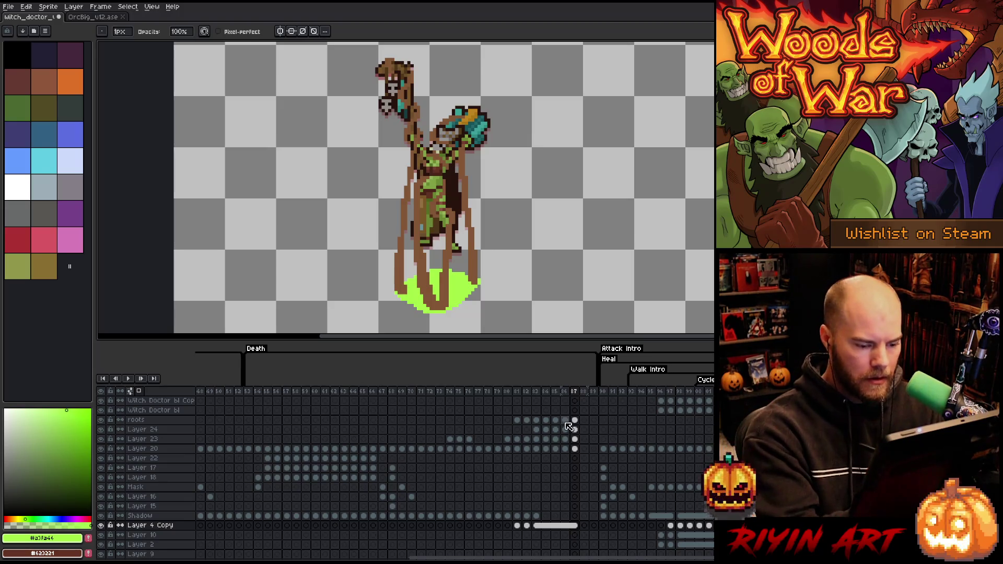
Pick the roots' brown and retouch the brown roots in frame 85 with the Pencil.
{"action": "left_click", "coordinate": [545, 419]}
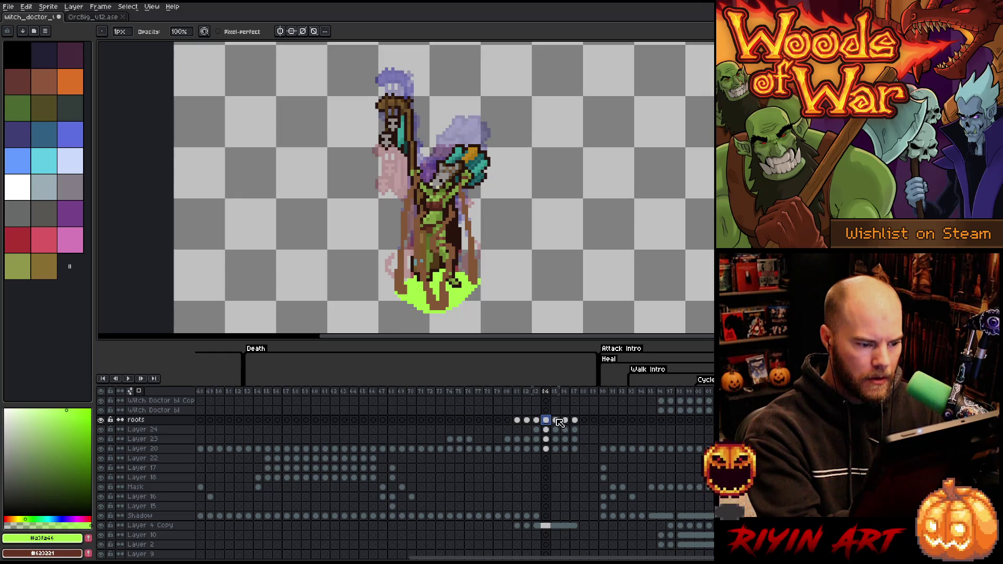
{"action": "left_click", "coordinate": [555, 420]}
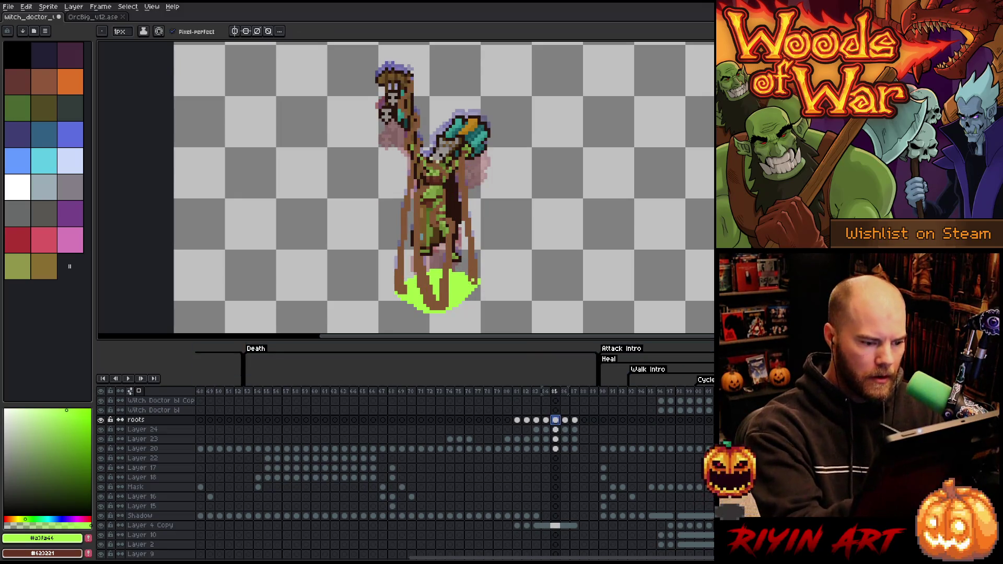
{"action": "key", "text": "i"}
{"action": "left_click", "coordinate": [471, 255]}
{"action": "key", "text": "b"}
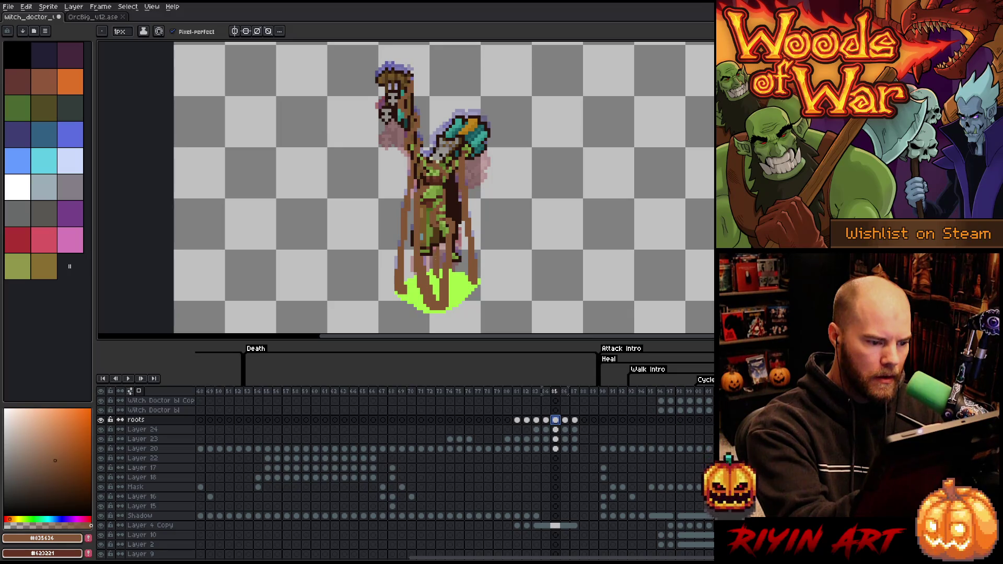
{"action": "left_click", "coordinate": [435, 246]}
{"action": "left_click_drag", "start_coordinate": [436, 255], "coordinate": [438, 271]}
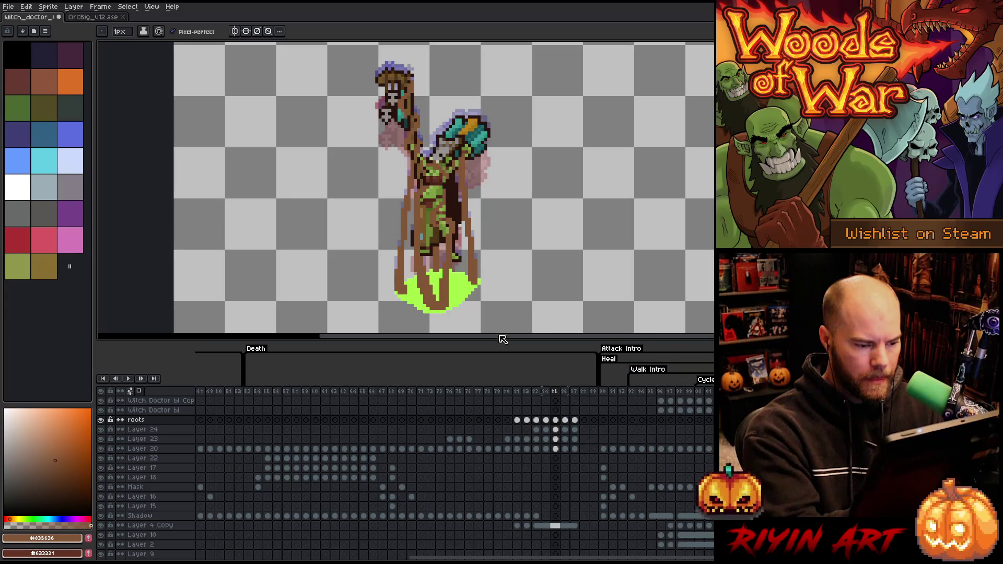
Step back and forth through frames 84–88 to check the roots' motion, ending on empty frame 88.
{"action": "key", "text": "w"}
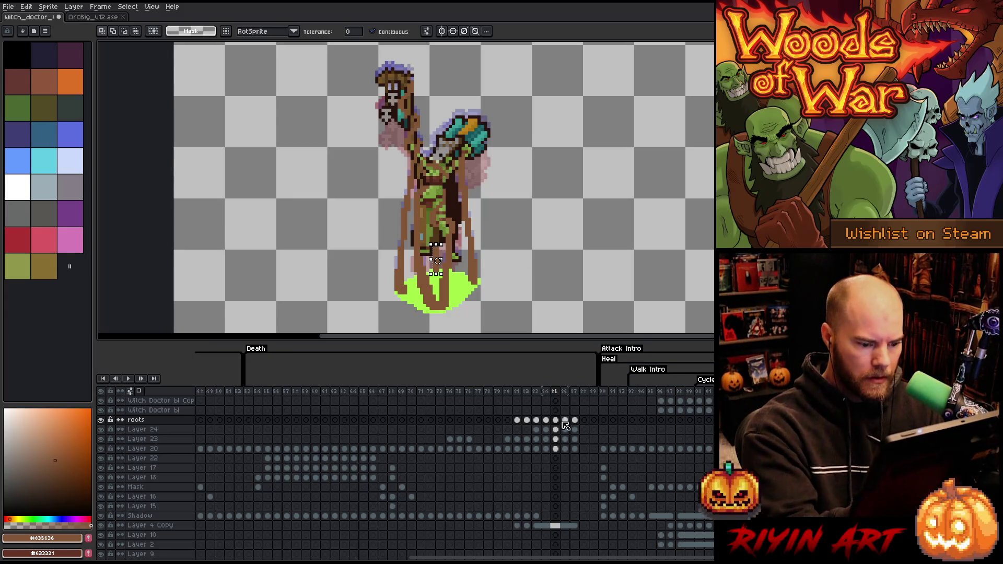
{"action": "key", "text": "period"}
{"action": "key", "text": "b"}
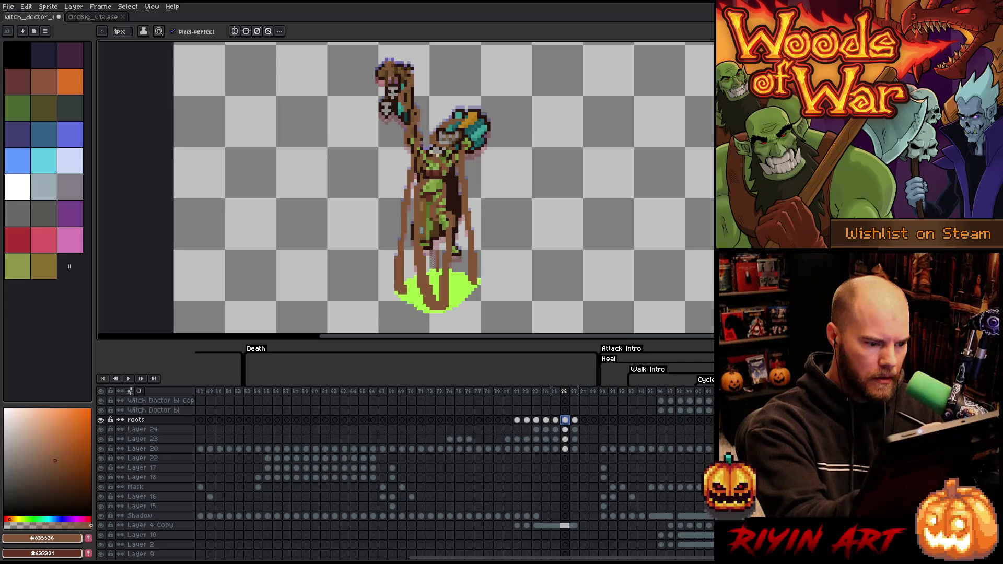
{"action": "key", "text": "period"}
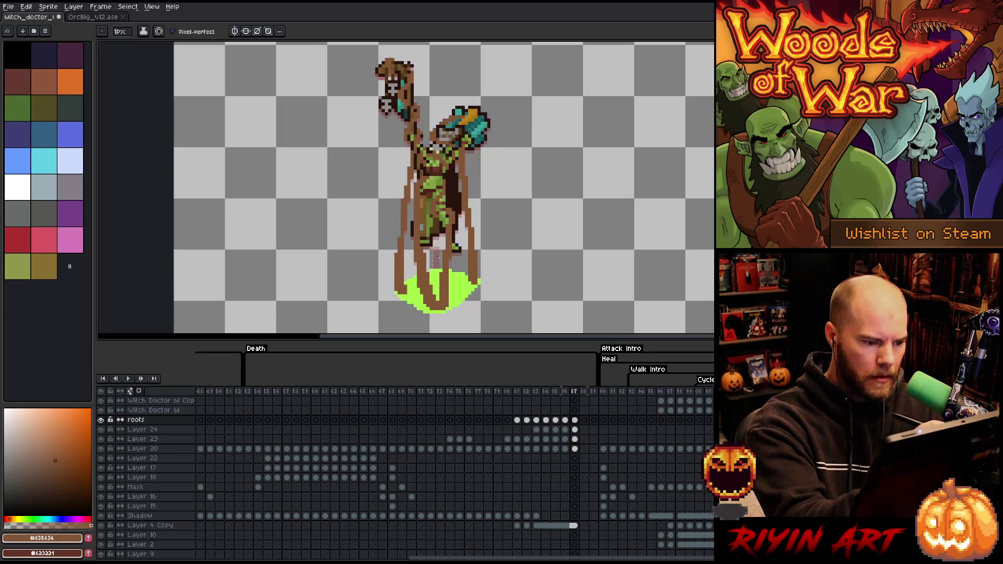
{"action": "key", "text": "period"}
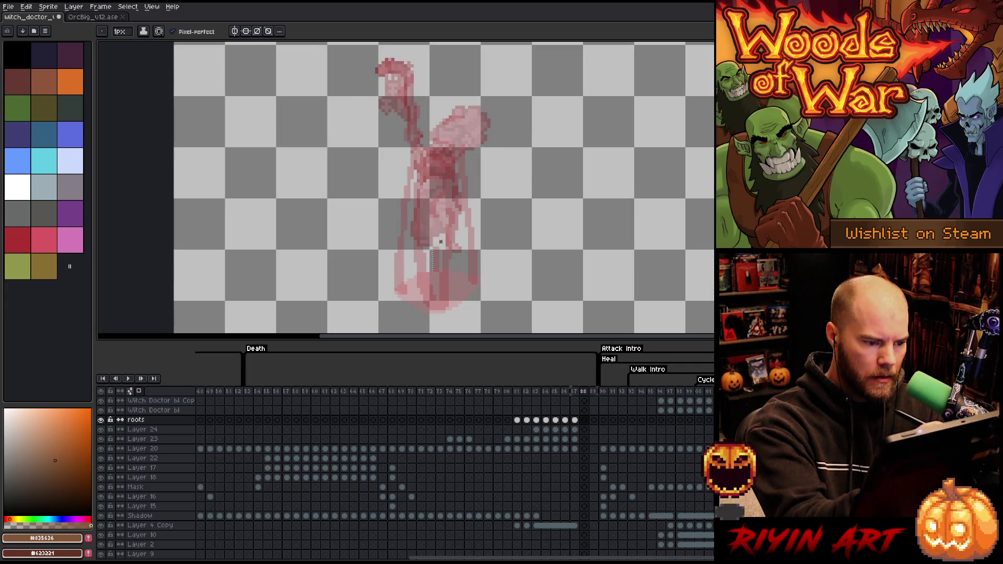
{"action": "key", "text": "comma"}
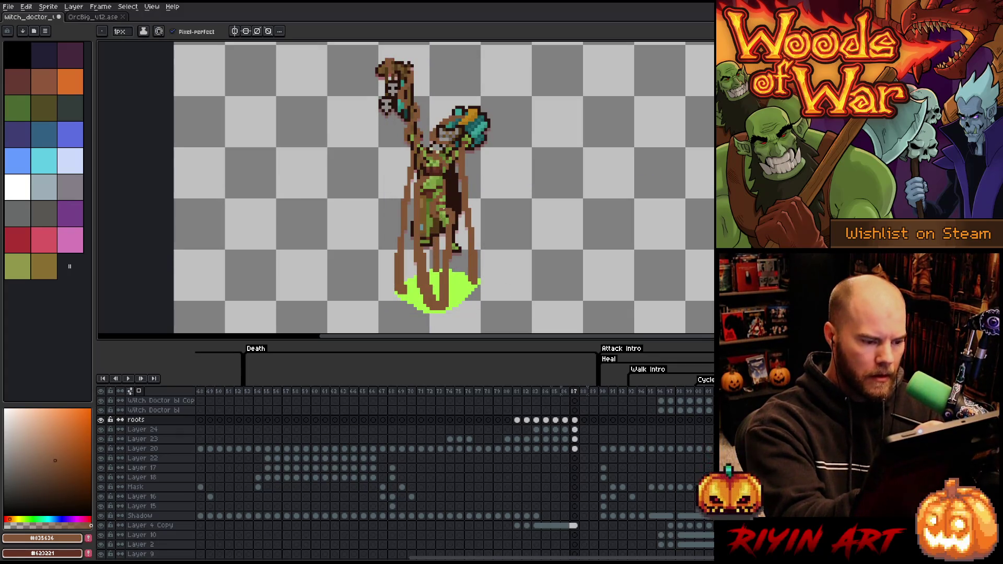
{"action": "key", "text": "comma"}
{"action": "key", "text": "period"}
{"action": "key", "text": "period"}
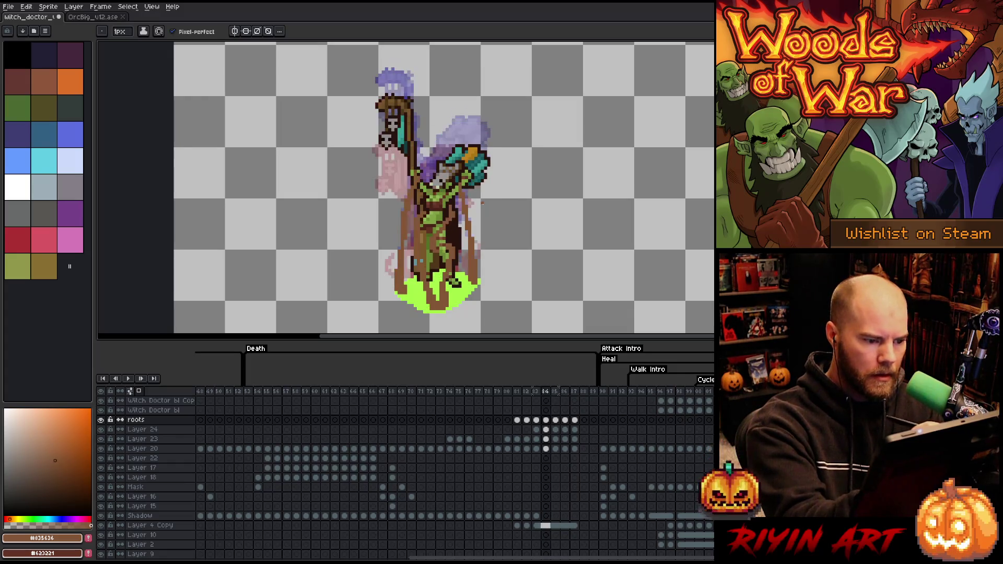
{"action": "key", "text": "comma"}
{"action": "key", "text": "comma"}
{"action": "key", "text": "period"}
{"action": "key", "text": "comma"}
{"action": "key", "text": "comma"}
{"action": "key", "text": "comma"}
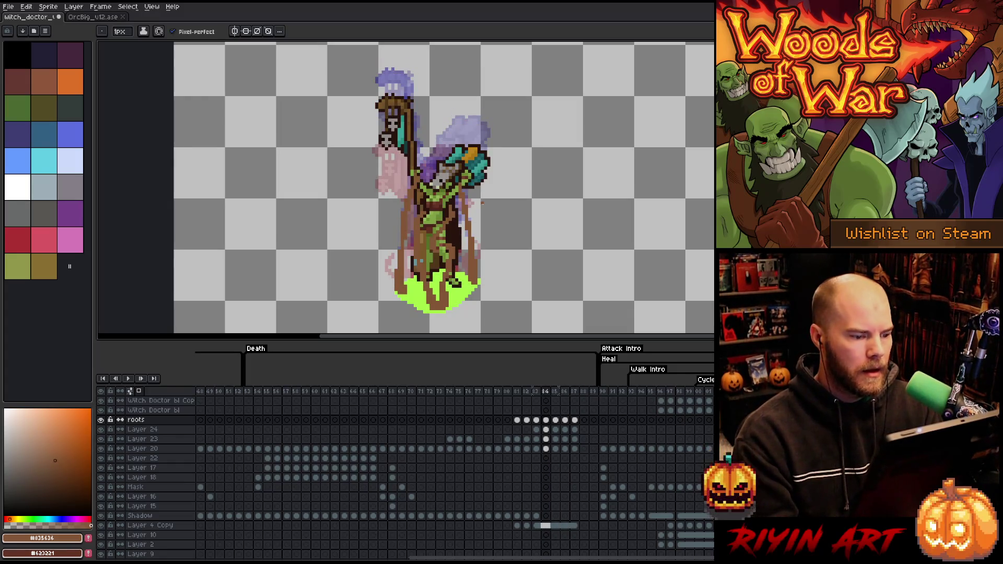
{"action": "key", "text": "period"}
{"action": "key", "text": "comma"}
{"action": "key", "text": "period"}
{"action": "key", "text": "period"}
{"action": "key", "text": "period"}
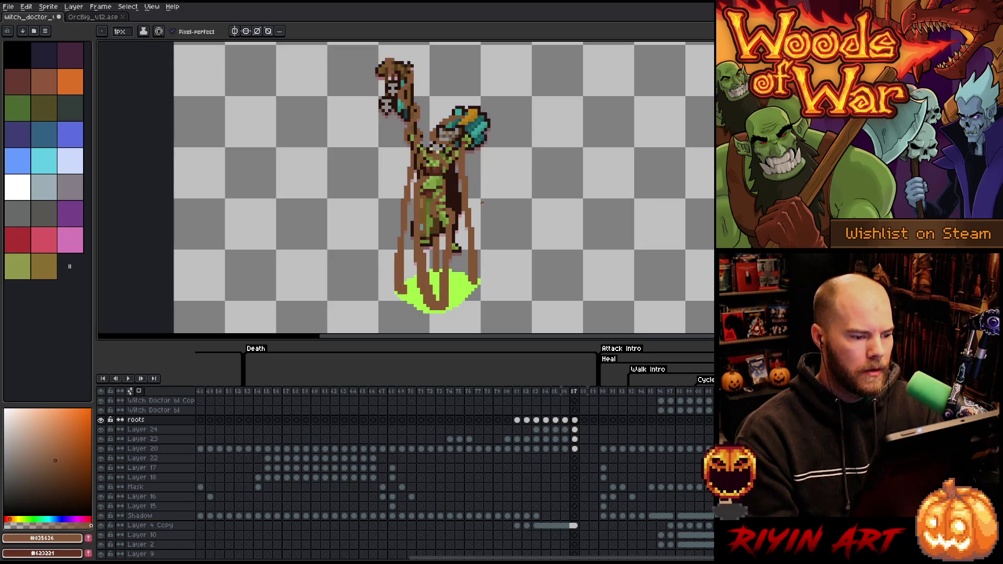
{"action": "key", "text": "period"}
{"action": "key", "text": "comma"}
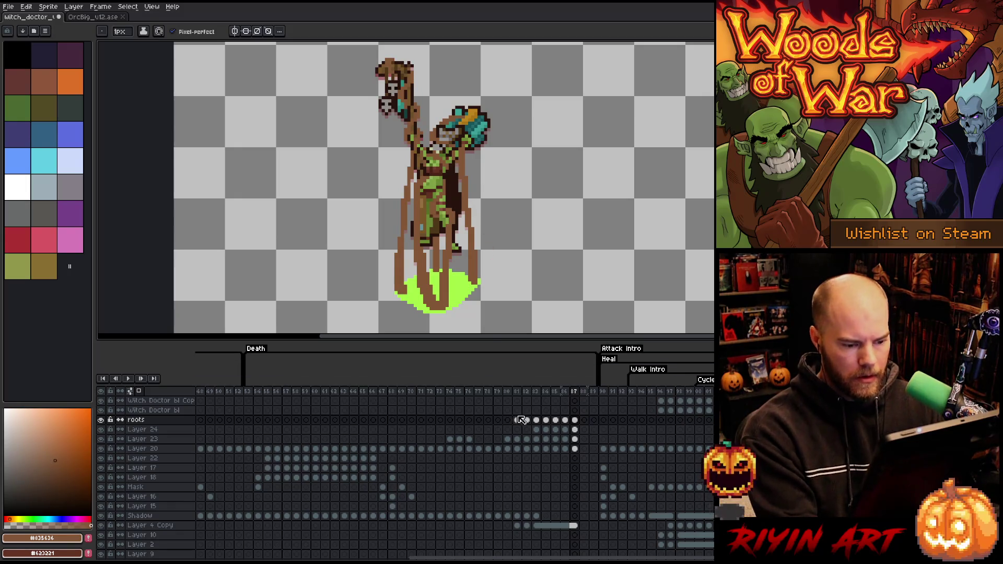
{"action": "left_click", "coordinate": [593, 393]}
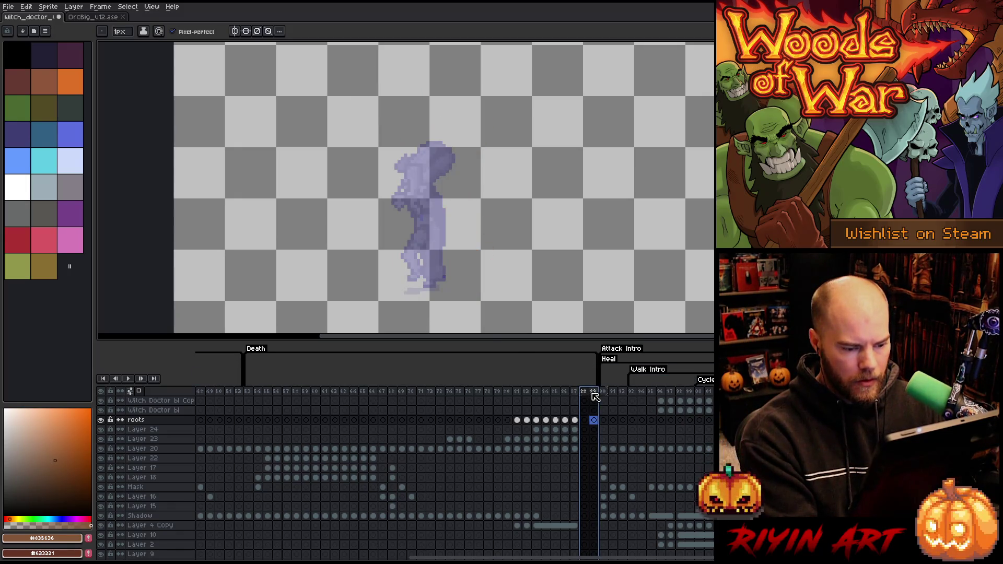
Delete the empty frame 88 and compare frames 86 and 87.
{"action": "right_click", "coordinate": [594, 397]}
{"action": "left_click", "coordinate": [585, 428]}
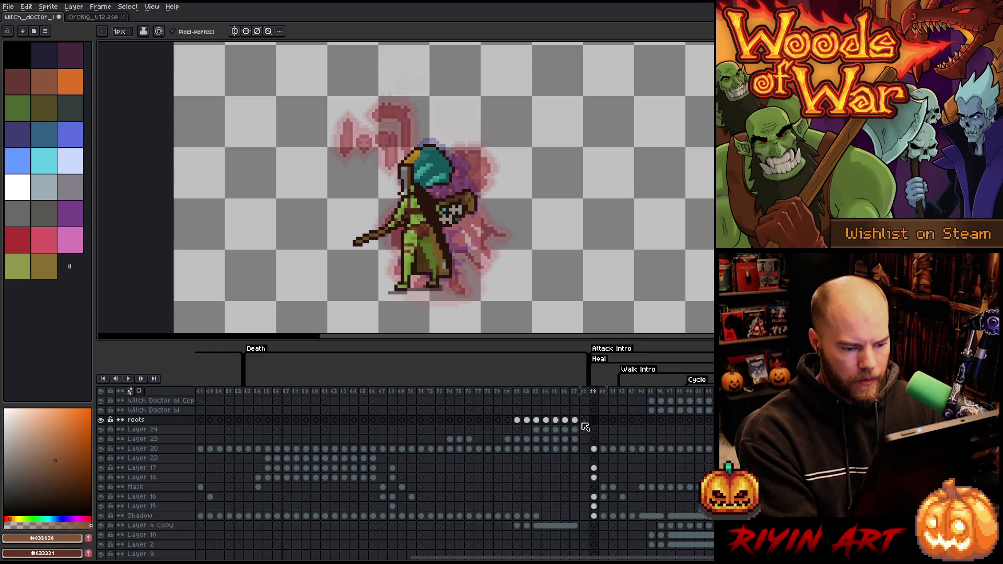
{"action": "left_click", "coordinate": [574, 393]}
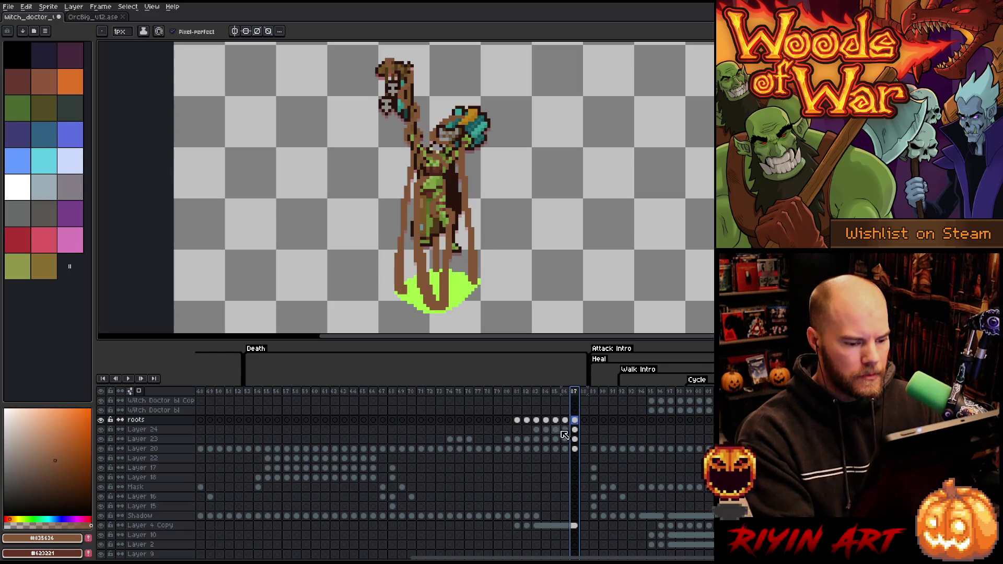
{"action": "left_click", "coordinate": [565, 393]}
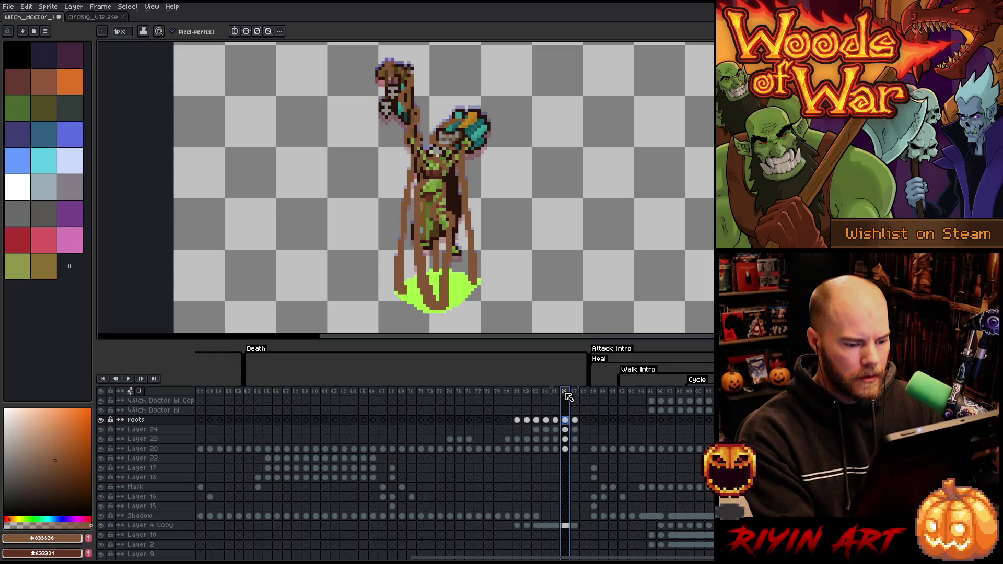
{"action": "left_click", "coordinate": [575, 393]}
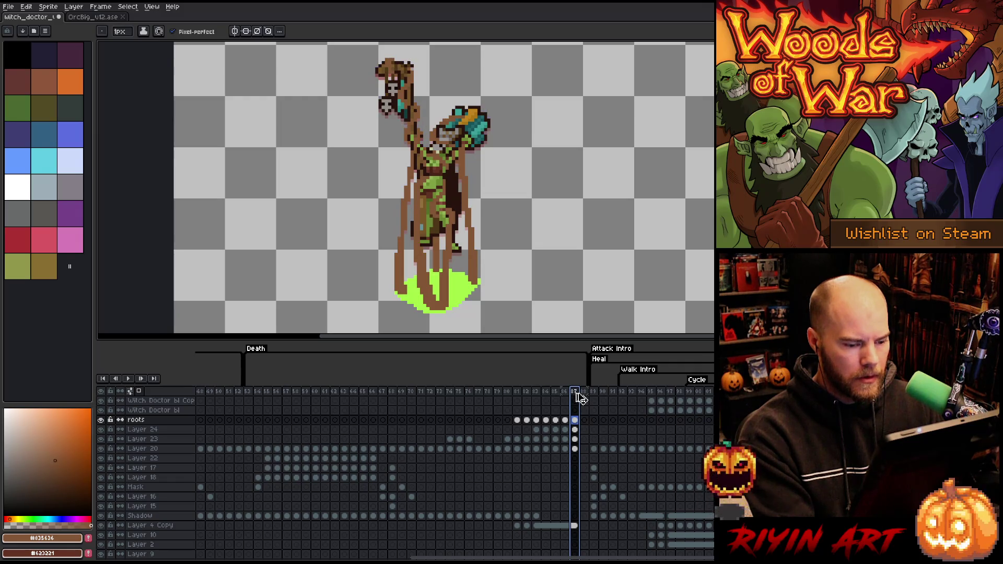
{"action": "left_click", "coordinate": [566, 392]}
Insert a new empty frame after frame 85.
{"action": "right_click", "coordinate": [566, 393]}
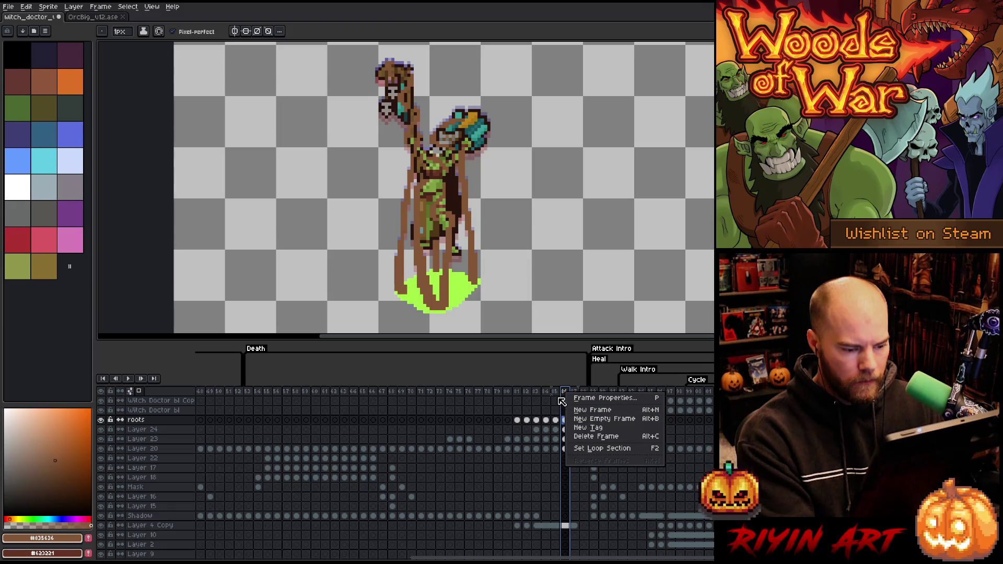
{"action": "left_click", "coordinate": [584, 421]}
{"action": "left_click", "coordinate": [556, 393]}
{"action": "left_click", "coordinate": [567, 395]}
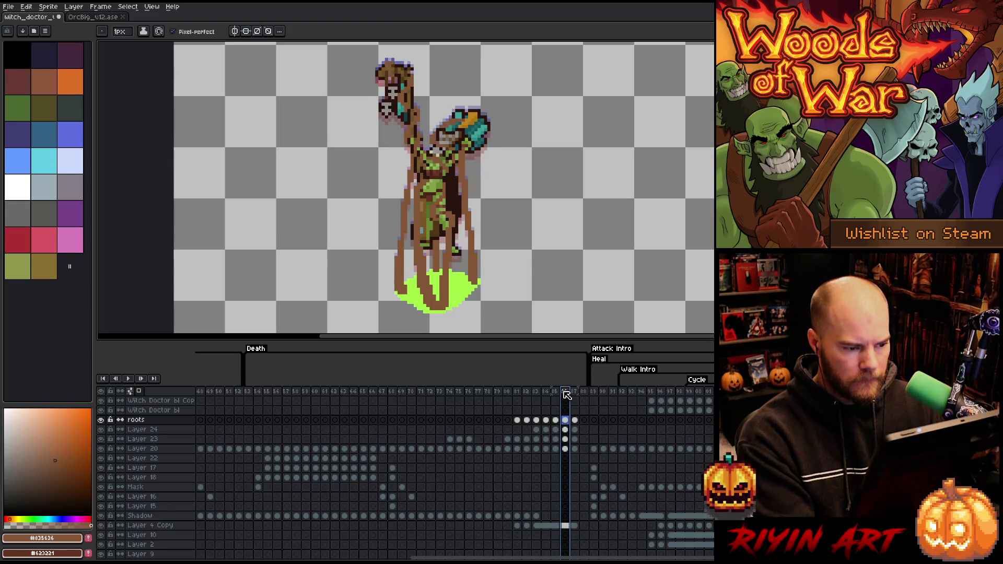
{"action": "left_click", "coordinate": [557, 397]}
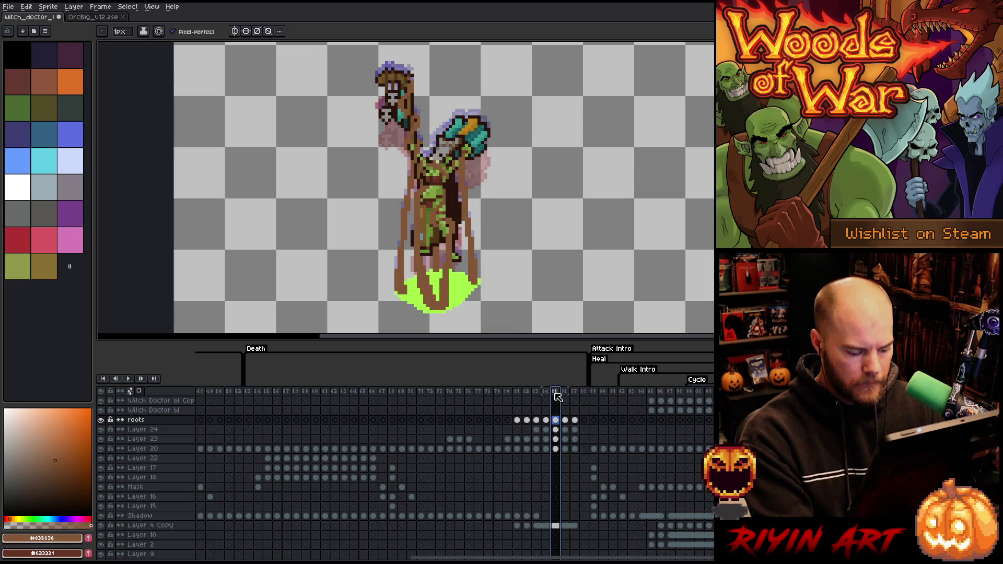
{"action": "key", "text": "alt+n"}
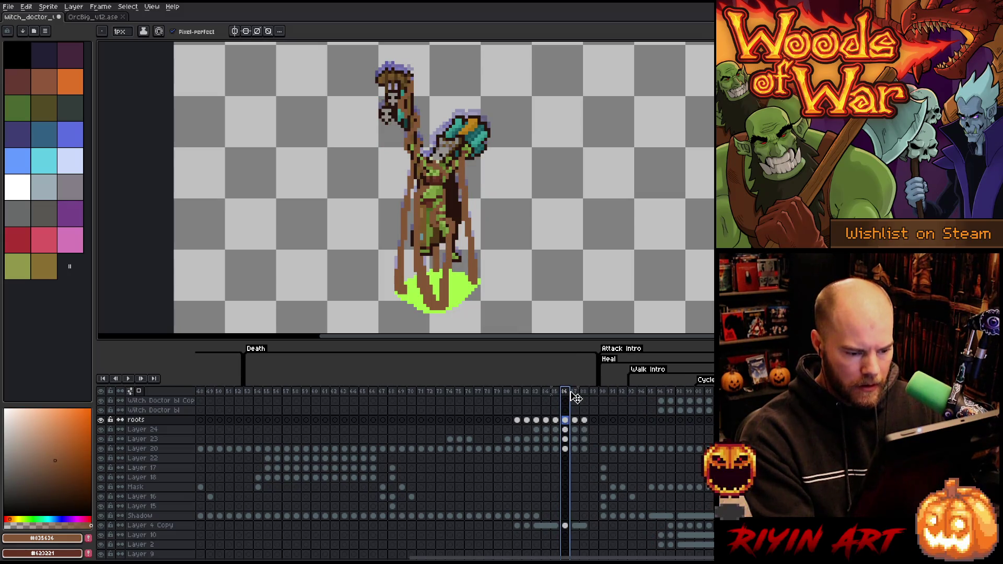
Review frames 84–88 with onion skin and select the frame 88 cels from roots to Layer 20.
{"action": "left_click", "coordinate": [583, 395]}
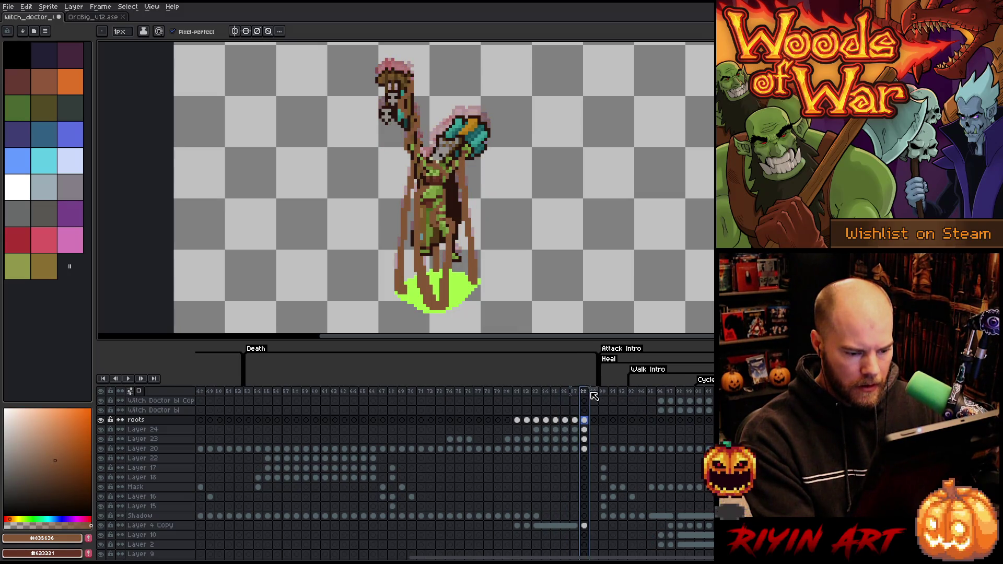
{"action": "left_click", "coordinate": [565, 396]}
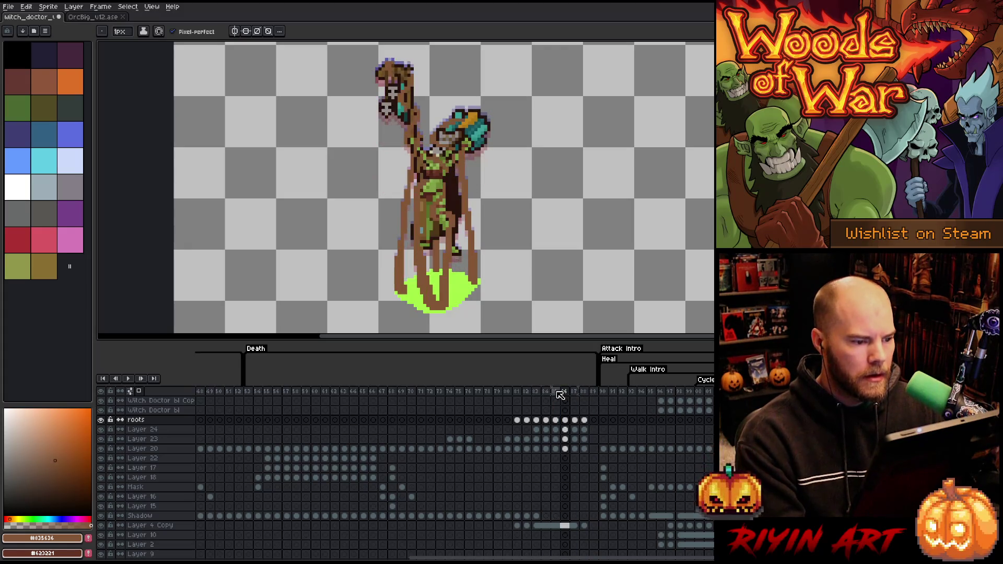
{"action": "left_click", "coordinate": [584, 395]}
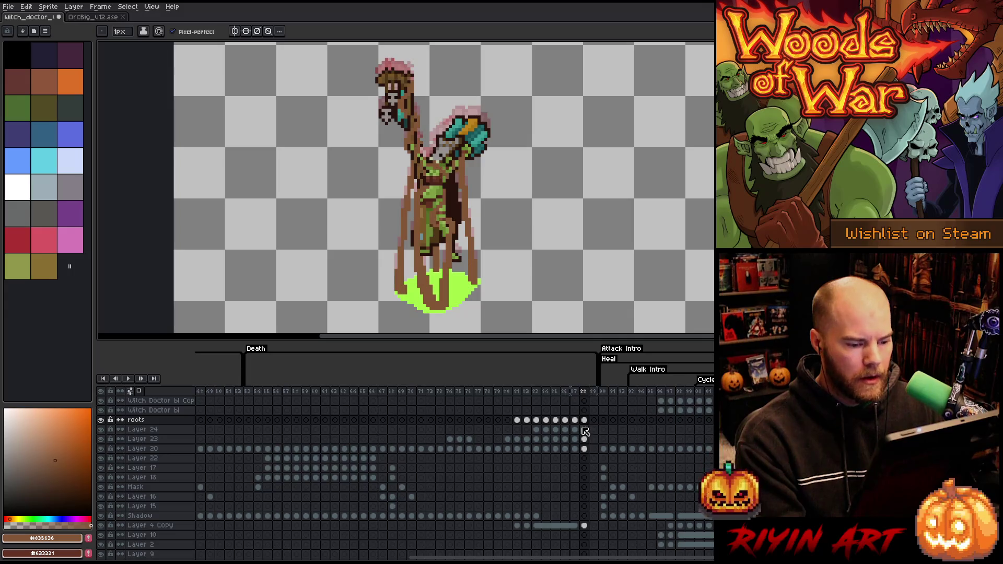
{"action": "left_click", "coordinate": [549, 393]}
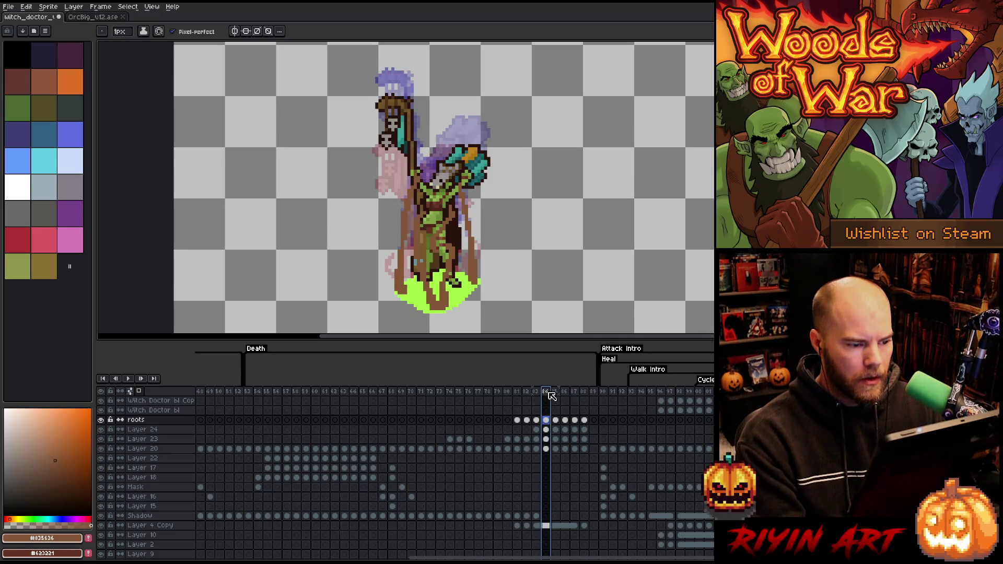
{"action": "left_click", "coordinate": [585, 395]}
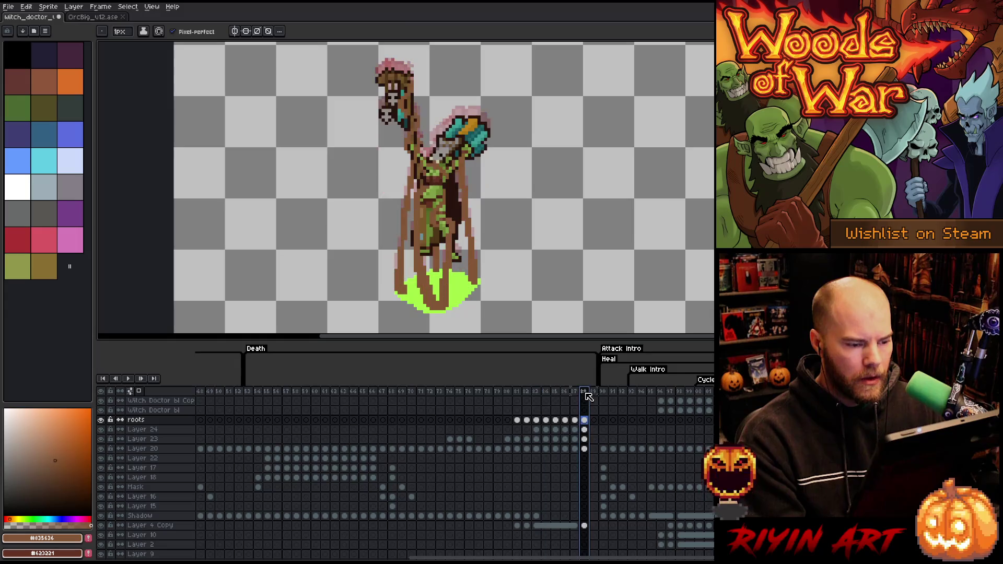
{"action": "key", "text": "Left"}
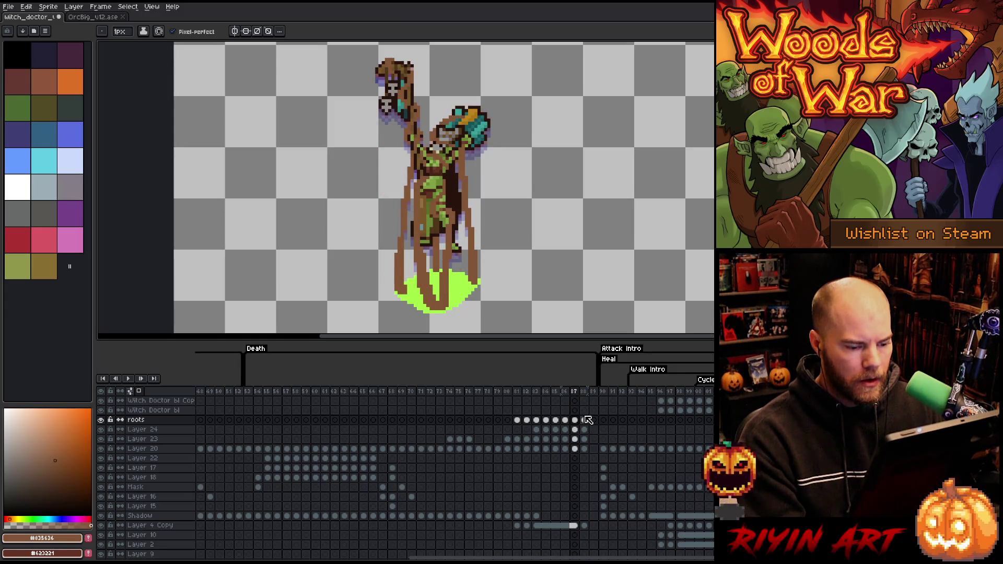
{"action": "mouse_move", "coordinate": [588, 423]}
{"action": "left_mouse_down"}
{"action": "mouse_move", "coordinate": [590, 451]}
{"action": "mouse_move", "coordinate": [578, 454]}
{"action": "left_mouse_up"}
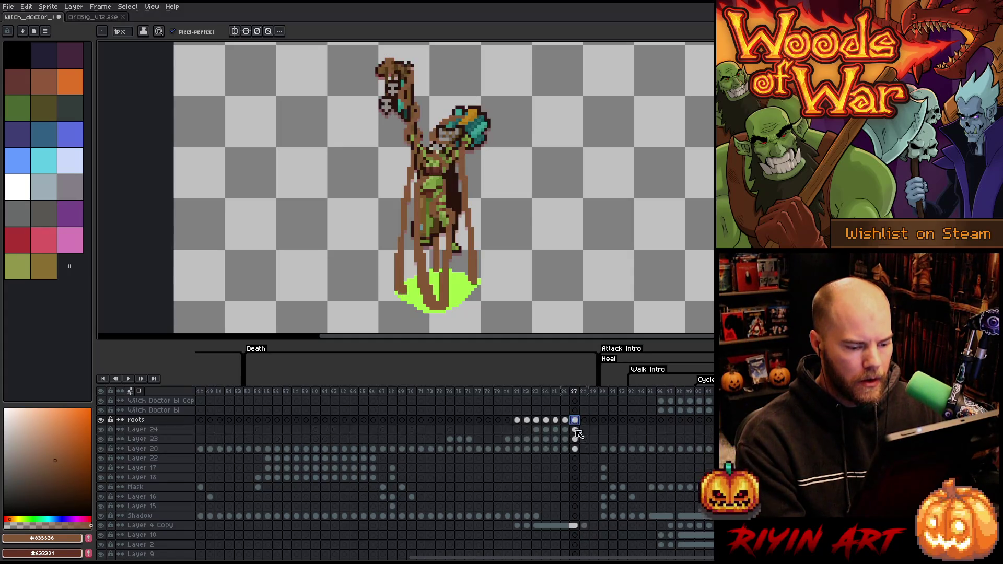
Add four new empty layers above the roots layer.
{"action": "left_click", "coordinate": [584, 420]}
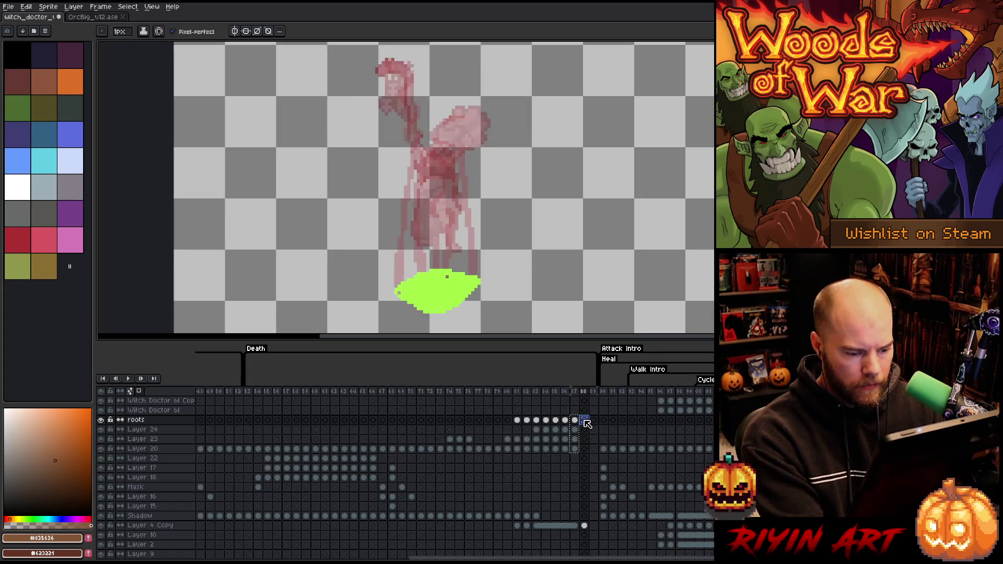
{"action": "key", "text": "ctrl+z"}
{"action": "key", "text": "m"}
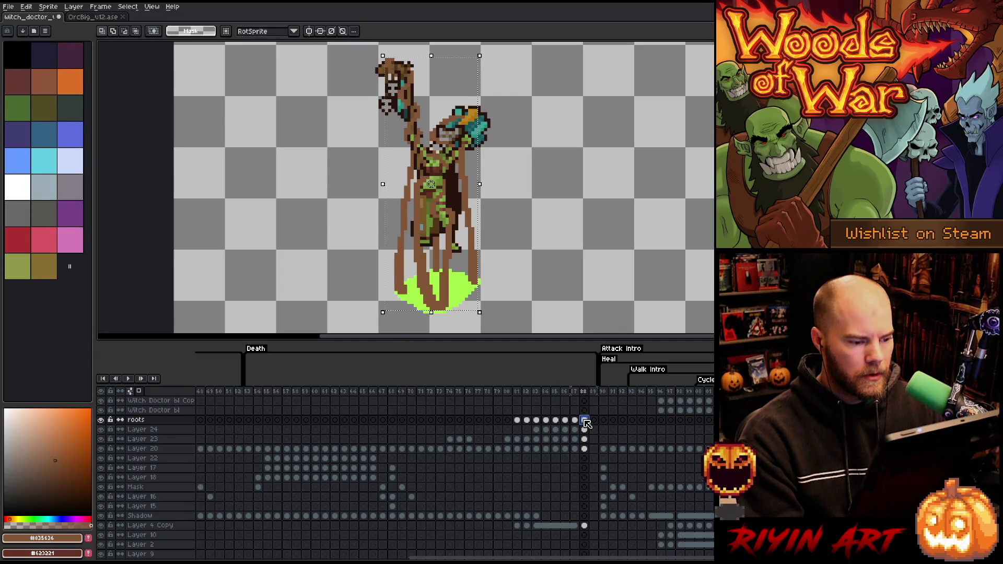
{"action": "scroll", "coordinate": [542, 178], "scroll_direction": "down", "scroll_amount": 1}
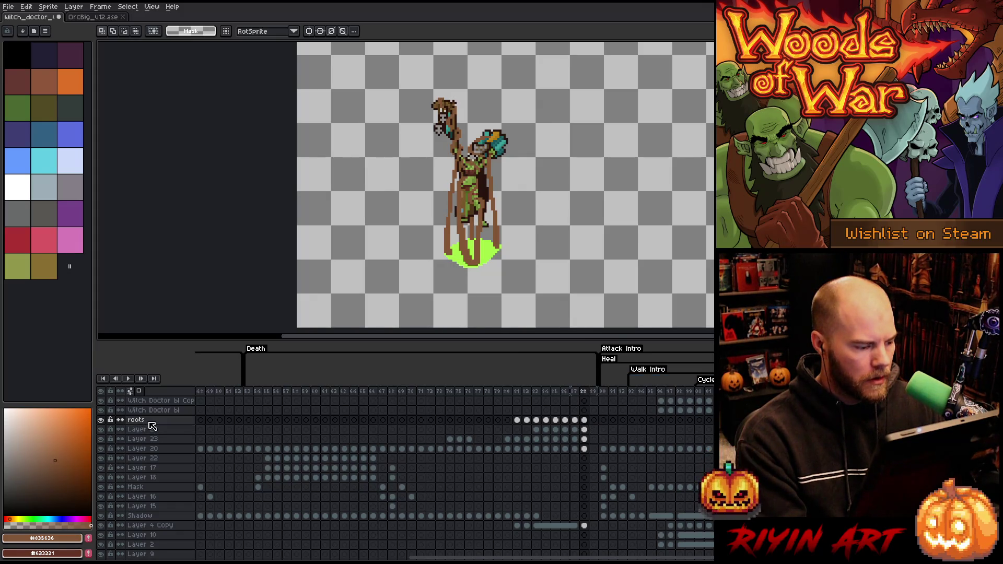
{"action": "key", "text": "shift+n"}
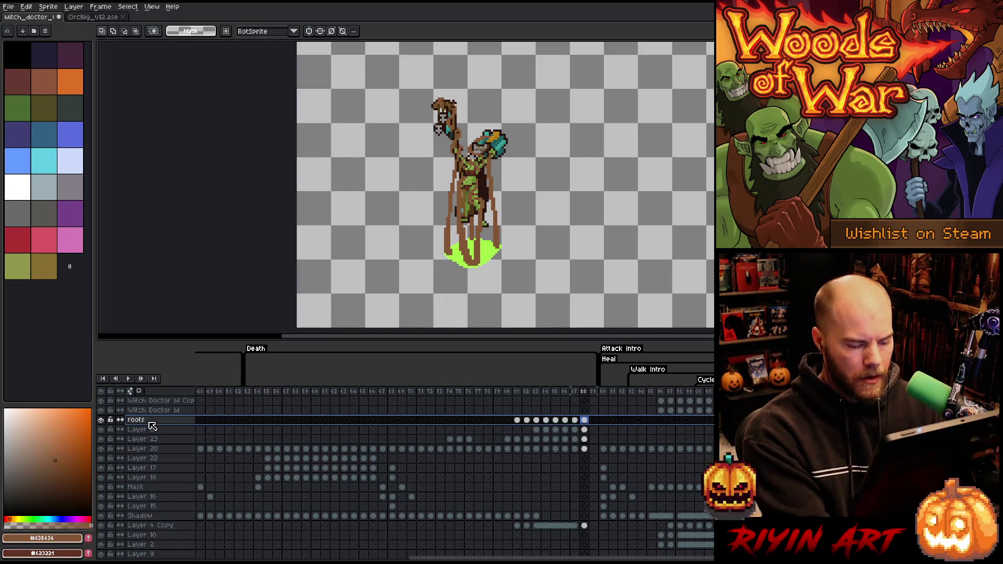
{"action": "key", "text": "shift+n"}
{"action": "key", "text": "shift+n"}
{"action": "key", "text": "shift+n"}
Move the four frame-88 cels into the new layers and delete the extra Layers 26–28.
{"action": "left_click", "coordinate": [584, 458]}
{"action": "left_click", "coordinate": [584, 487], "text": "shift"}
{"action": "left_click_drag", "start_coordinate": [584, 483], "coordinate": [588, 424]}
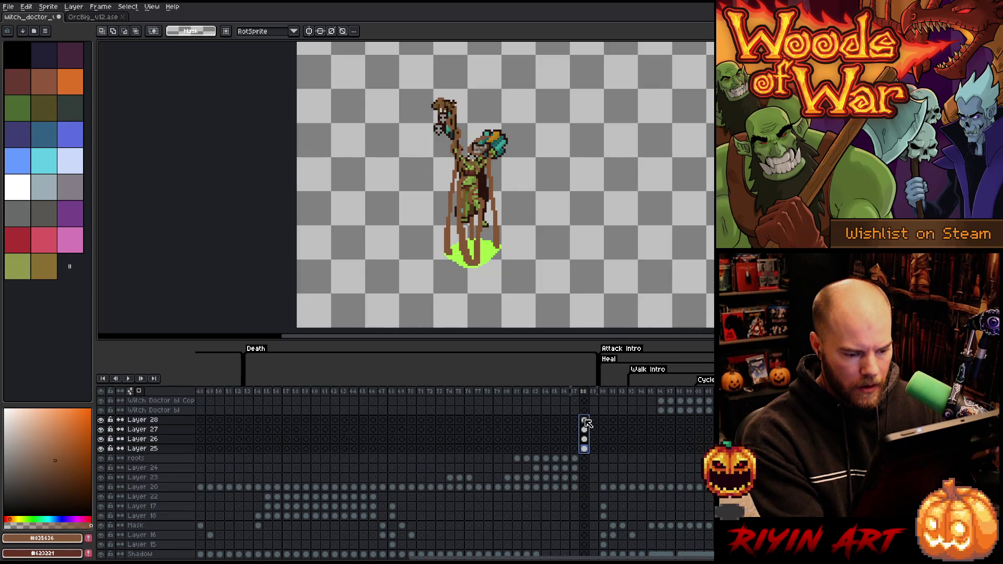
{"action": "left_click", "coordinate": [157, 423]}
{"action": "key", "text": "ctrl+e"}
{"action": "key", "text": "ctrl+e"}
{"action": "key", "text": "ctrl+e"}
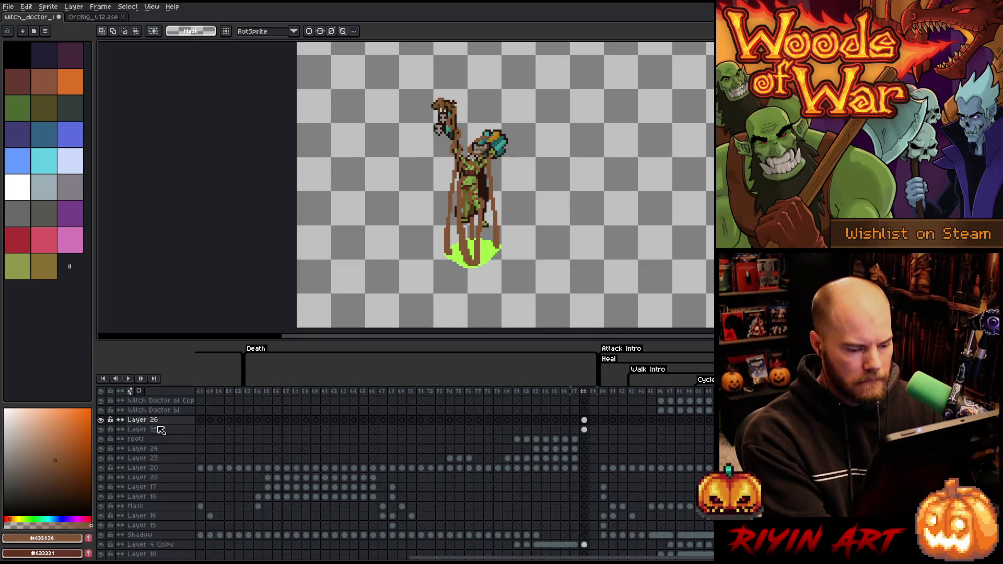
{"action": "left_click", "coordinate": [585, 422]}
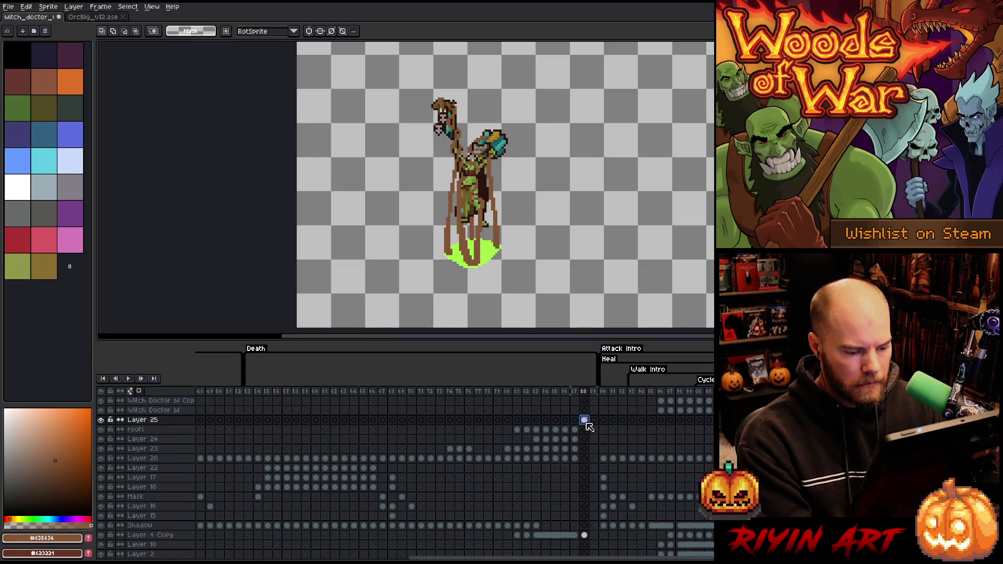
{"action": "left_click_drag", "start_coordinate": [586, 425], "coordinate": [586, 459]}
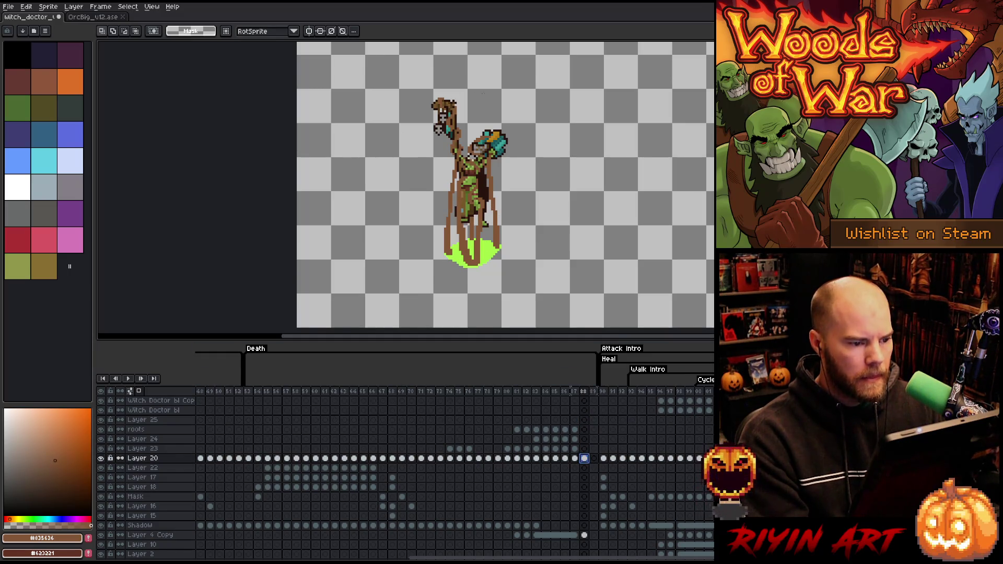
Select the whole character and nudge it down two pixels.
{"action": "mouse_move", "coordinate": [549, 79]}
{"action": "left_mouse_down"}
{"action": "mouse_move", "coordinate": [376, 205]}
{"action": "mouse_move", "coordinate": [361, 233]}
{"action": "left_mouse_up"}
{"action": "scroll", "coordinate": [471, 217], "scroll_direction": "up", "scroll_amount": 4}
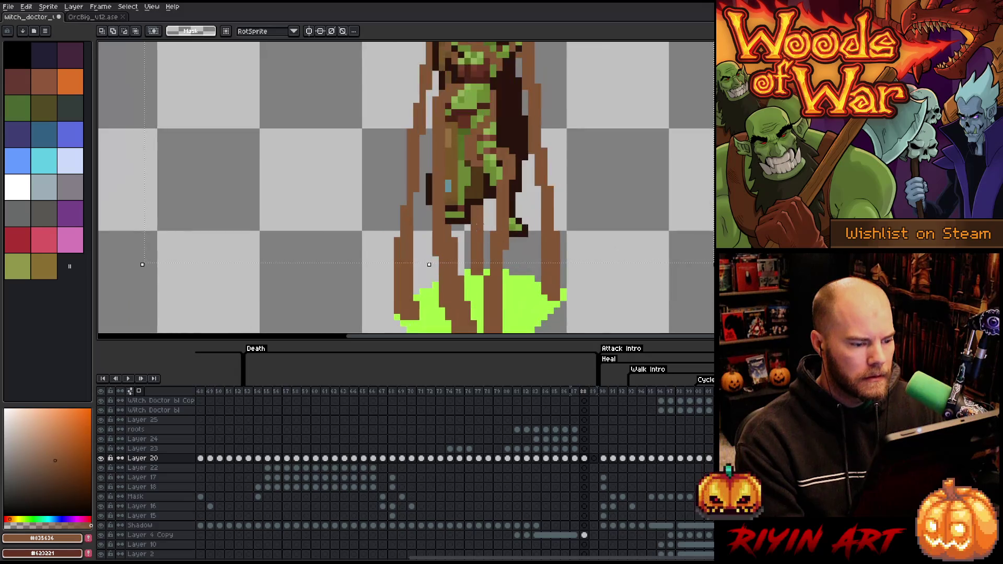
{"action": "key", "text": "Down"}
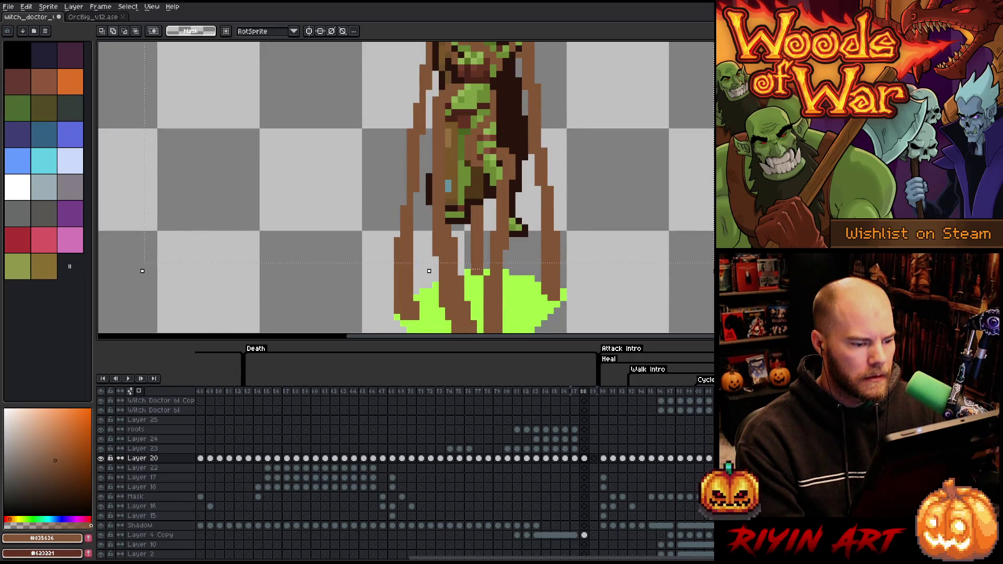
{"action": "key", "text": "Up"}
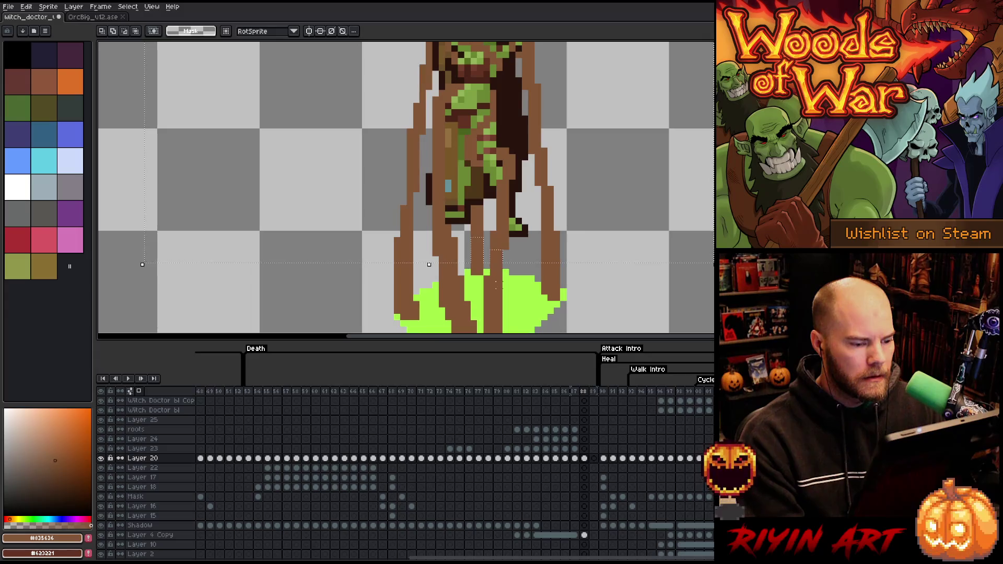
{"action": "key", "text": "Down"}
{"action": "key", "text": "Down"}
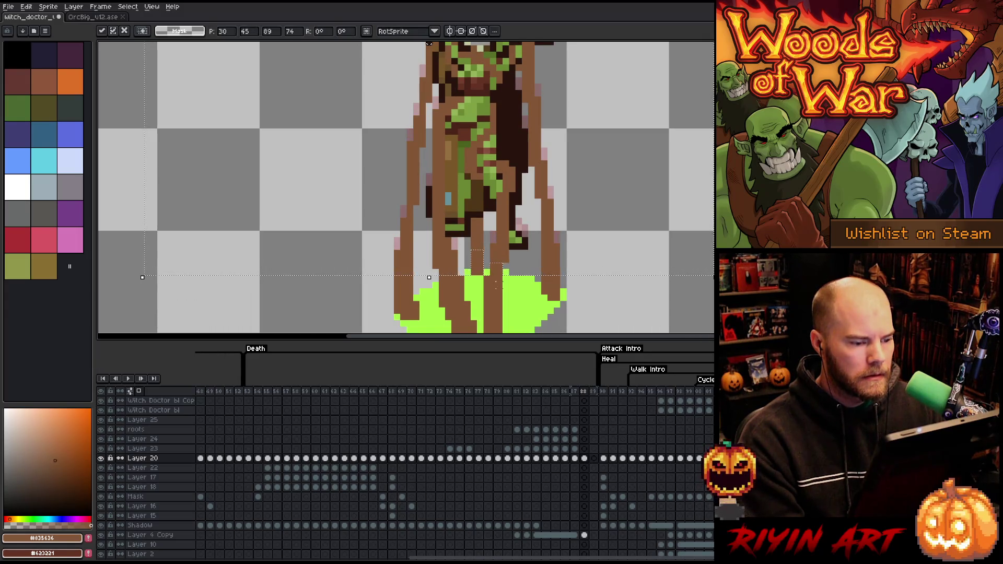
{"action": "scroll", "coordinate": [512, 269], "scroll_direction": "down", "scroll_amount": 2}
{"action": "key", "text": "Down"}
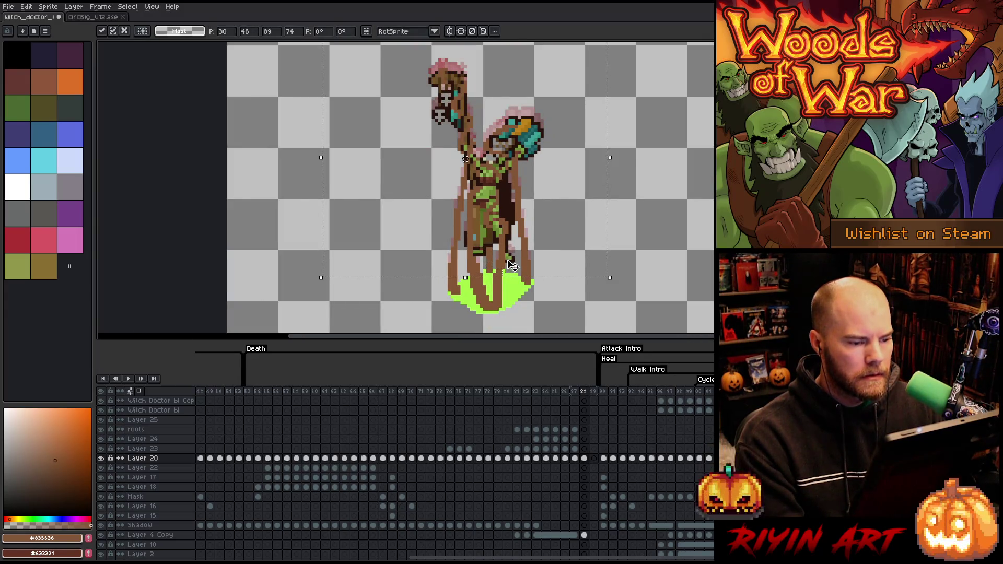
{"action": "scroll", "coordinate": [511, 265], "scroll_direction": "down", "scroll_amount": 1}
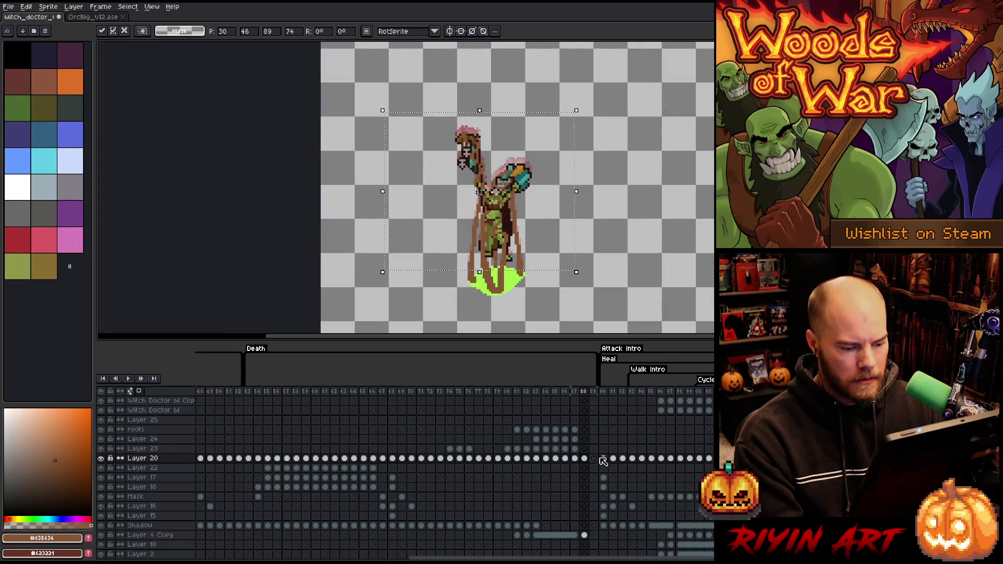
Insert frame 89 and move the witch doctor figure down into the green pool.
{"action": "key", "text": "alt+n"}
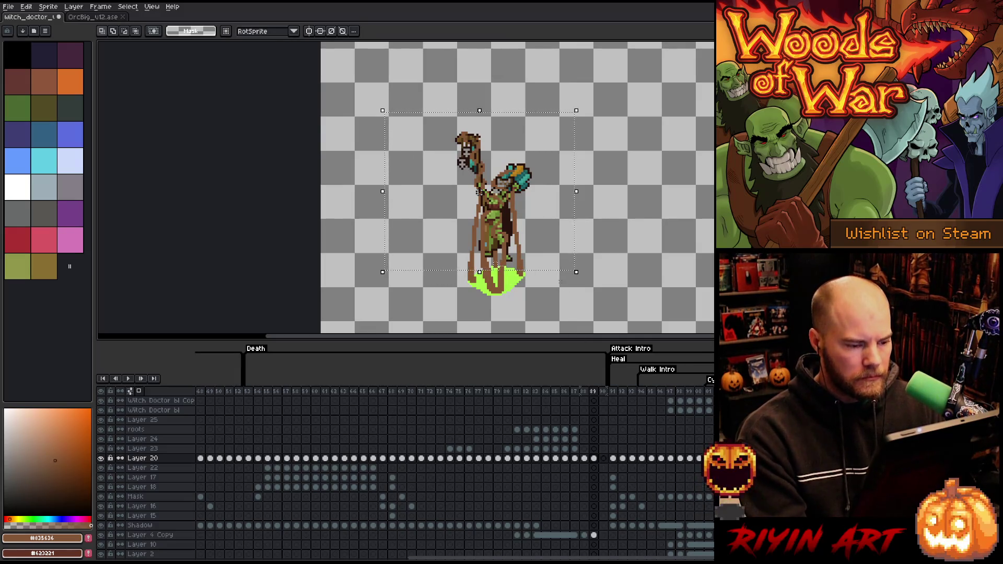
{"action": "mouse_move", "coordinate": [633, 93]}
{"action": "left_mouse_down"}
{"action": "mouse_move", "coordinate": [406, 179]}
{"action": "mouse_move", "coordinate": [377, 213]}
{"action": "mouse_move", "coordinate": [368, 265]}
{"action": "left_mouse_up"}
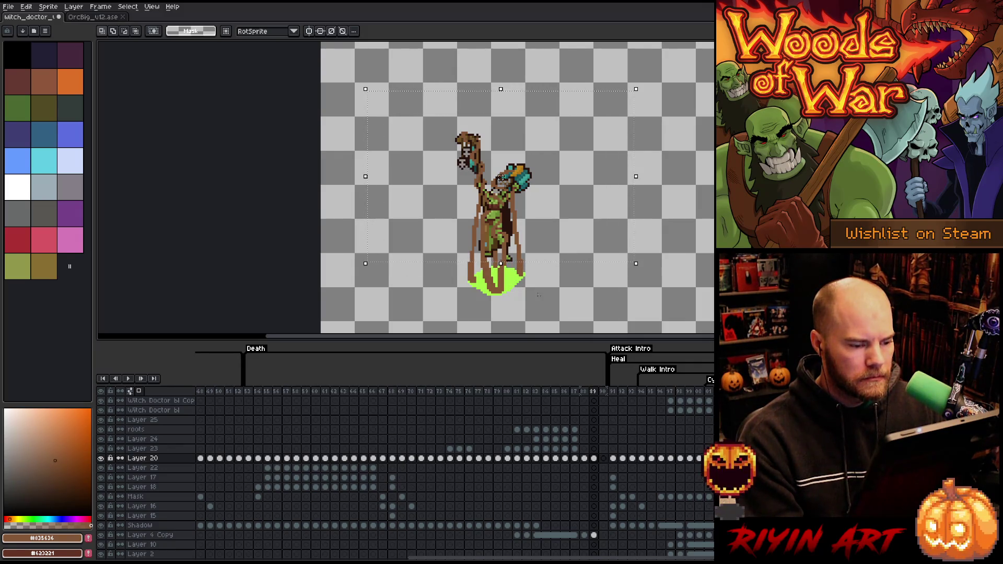
{"action": "left_click_drag", "start_coordinate": [546, 305], "coordinate": [422, 261]}
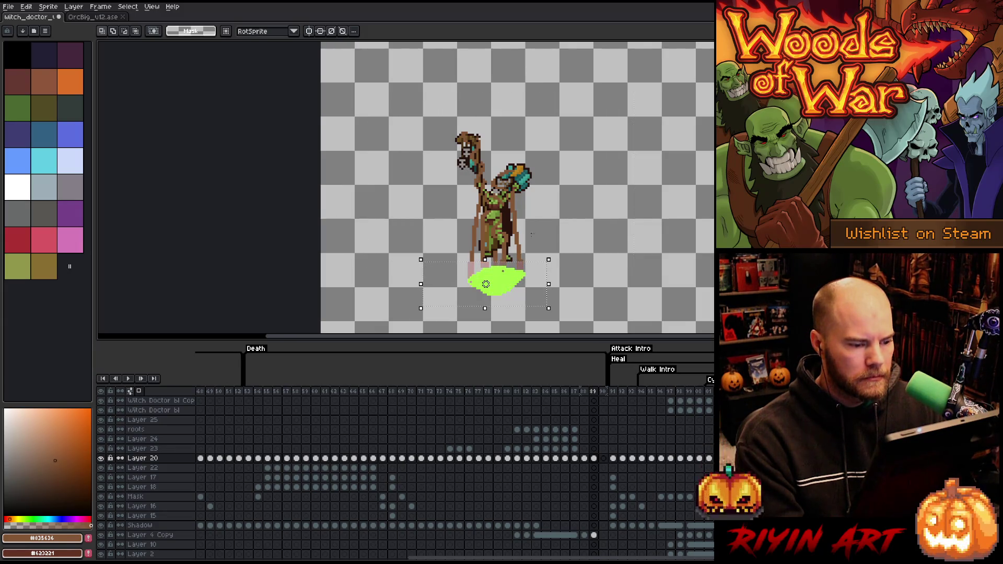
{"action": "mouse_move", "coordinate": [597, 92]}
{"action": "left_mouse_down"}
{"action": "mouse_move", "coordinate": [385, 193]}
{"action": "mouse_move", "coordinate": [359, 263]}
{"action": "left_mouse_up"}
{"action": "left_click_drag", "start_coordinate": [479, 178], "coordinate": [479, 199]}
{"action": "scroll", "coordinate": [519, 290], "scroll_direction": "up", "scroll_amount": 2}
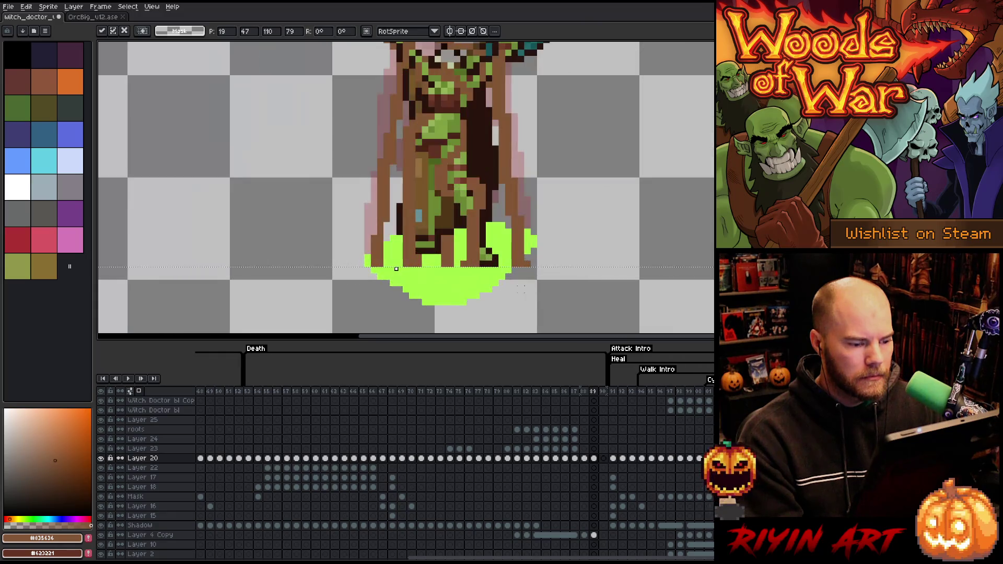
Paint the pool's bright green over the brown at its right edge on Layer 20.
{"action": "left_click", "coordinate": [599, 535]}
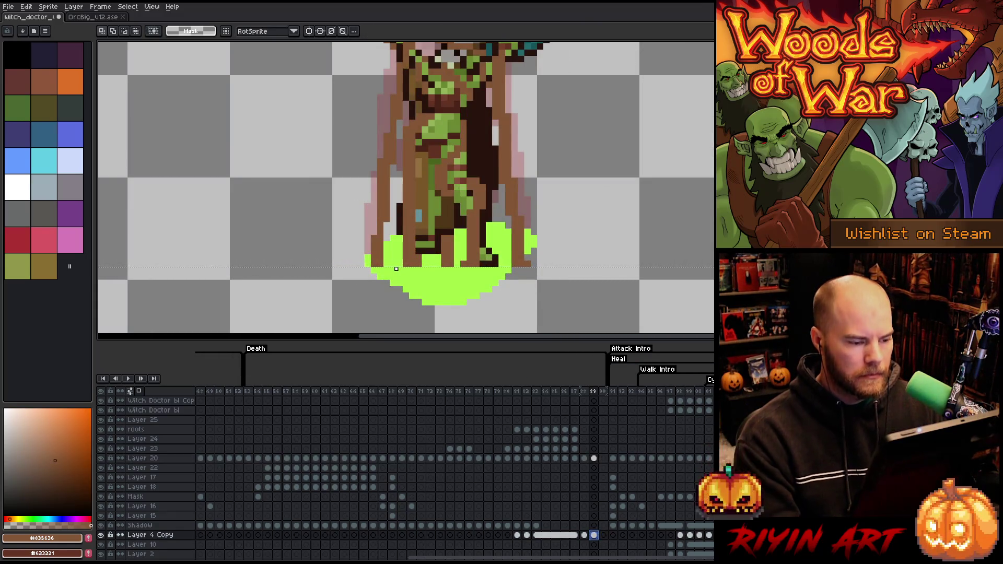
{"action": "key", "text": "b"}
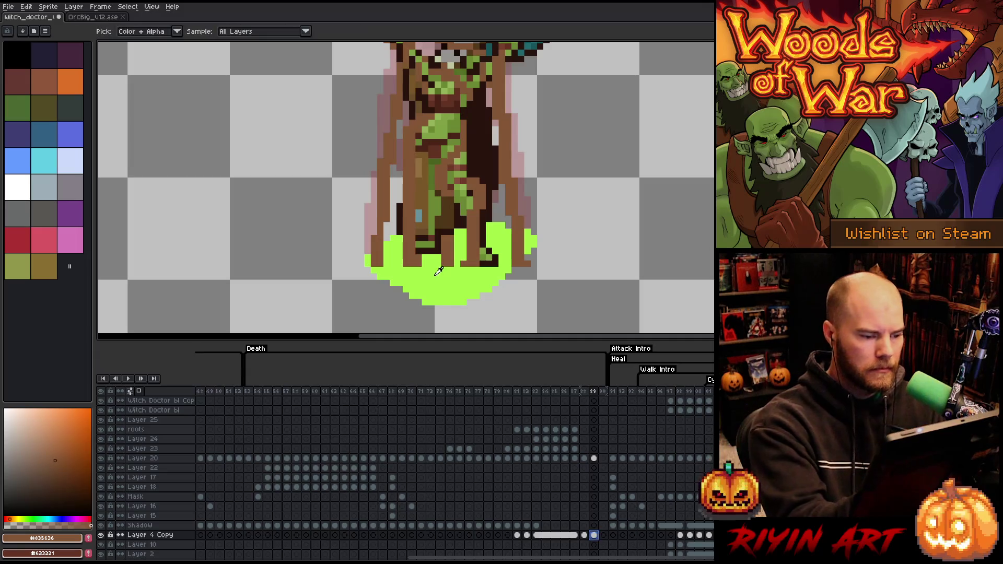
{"action": "left_click", "coordinate": [389, 268], "text": "alt"}
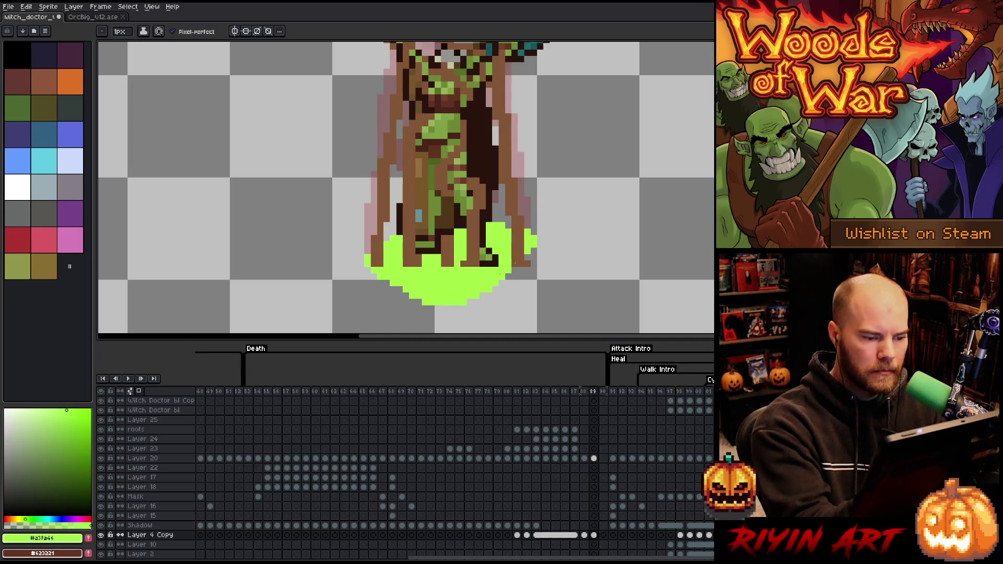
{"action": "left_click", "coordinate": [594, 458]}
{"action": "left_click_drag", "start_coordinate": [514, 250], "coordinate": [528, 264]}
{"action": "key", "text": "Left"}
{"action": "key", "text": "Right"}
Draw a brown root stroke over the pool and erase stray brown pixels beside the figure.
{"action": "left_click", "coordinate": [519, 251], "text": "alt"}
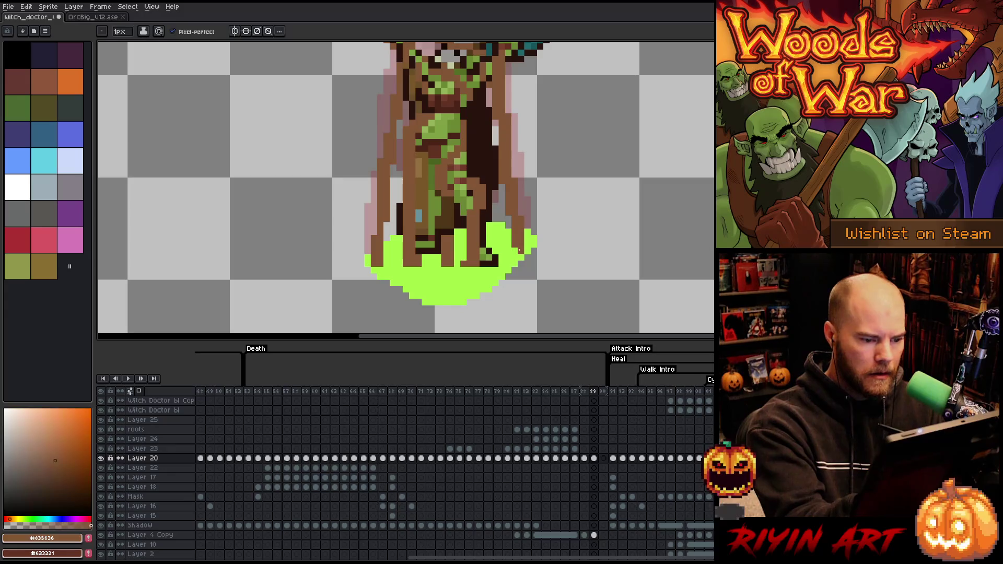
{"action": "mouse_move", "coordinate": [475, 266]}
{"action": "left_mouse_down"}
{"action": "mouse_move", "coordinate": [477, 288]}
{"action": "mouse_move", "coordinate": [462, 298]}
{"action": "left_mouse_up"}
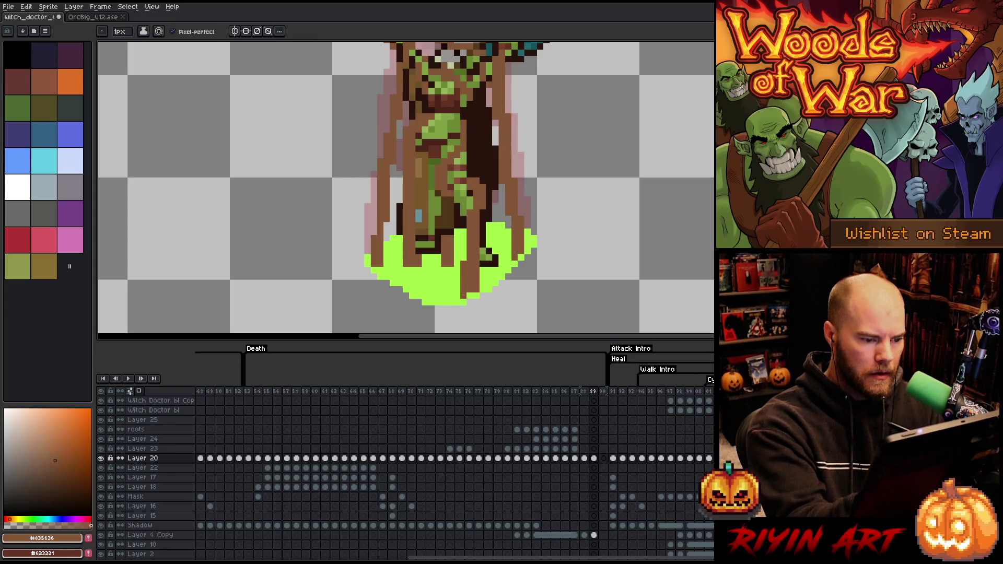
{"action": "key", "text": "e"}
{"action": "mouse_move", "coordinate": [450, 237]}
{"action": "left_mouse_down"}
{"action": "mouse_move", "coordinate": [447, 266]}
{"action": "mouse_move", "coordinate": [413, 290]}
{"action": "left_mouse_up"}
{"action": "key", "text": "b"}
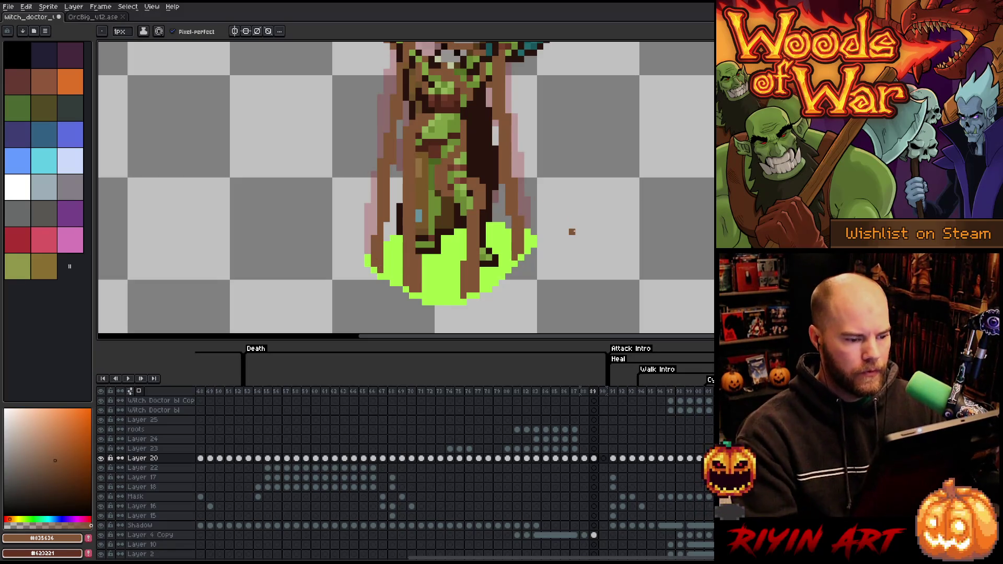
Insert a new frame 90 after frame 89, save the sprite, and compare neighbouring frames.
{"action": "scroll", "coordinate": [568, 228], "scroll_direction": "down", "scroll_amount": 2}
{"action": "key", "text": "space"}
{"action": "left_click_drag", "start_coordinate": [589, 182], "coordinate": [554, 208]}
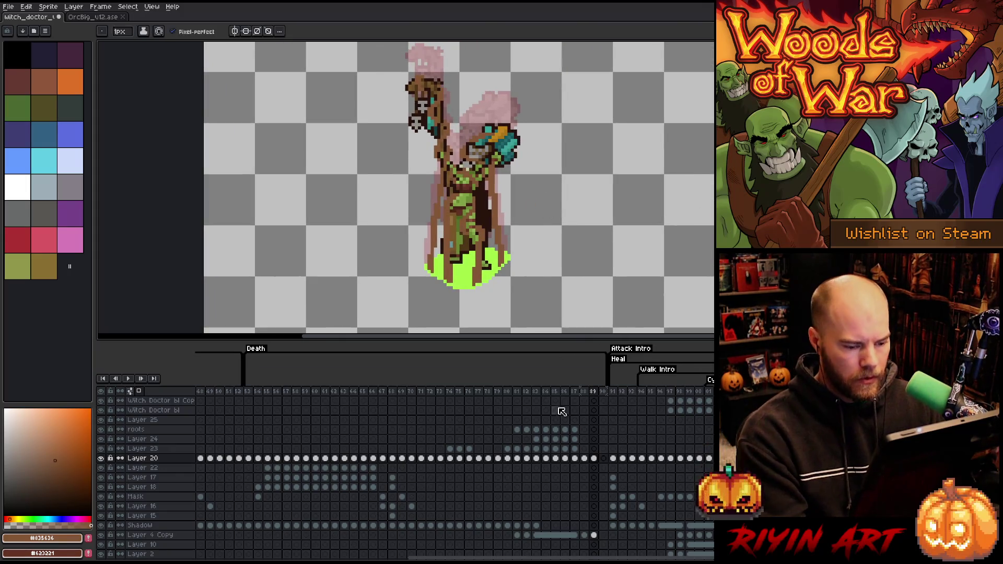
{"action": "key", "text": "alt+n"}
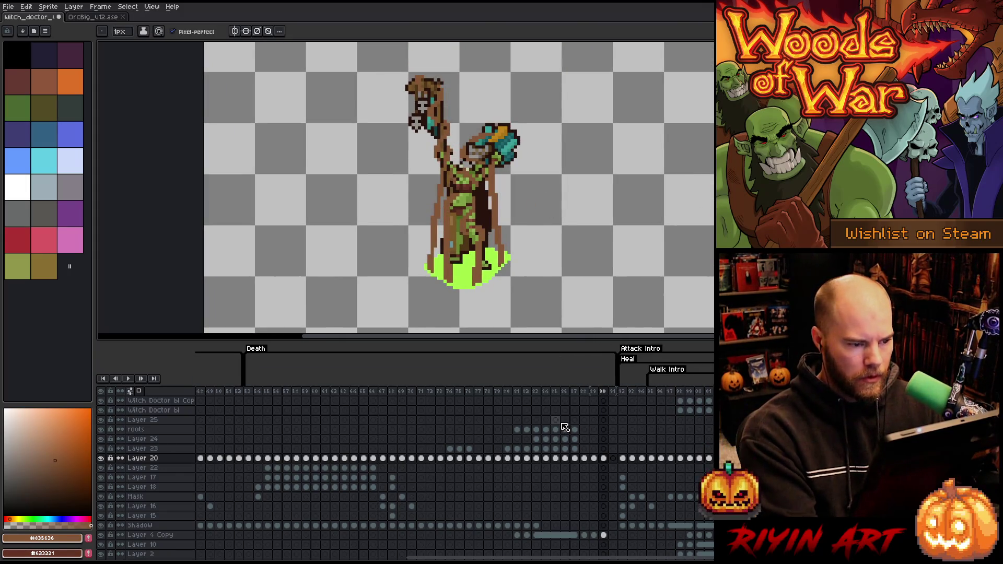
{"action": "key", "text": "ctrl+s"}
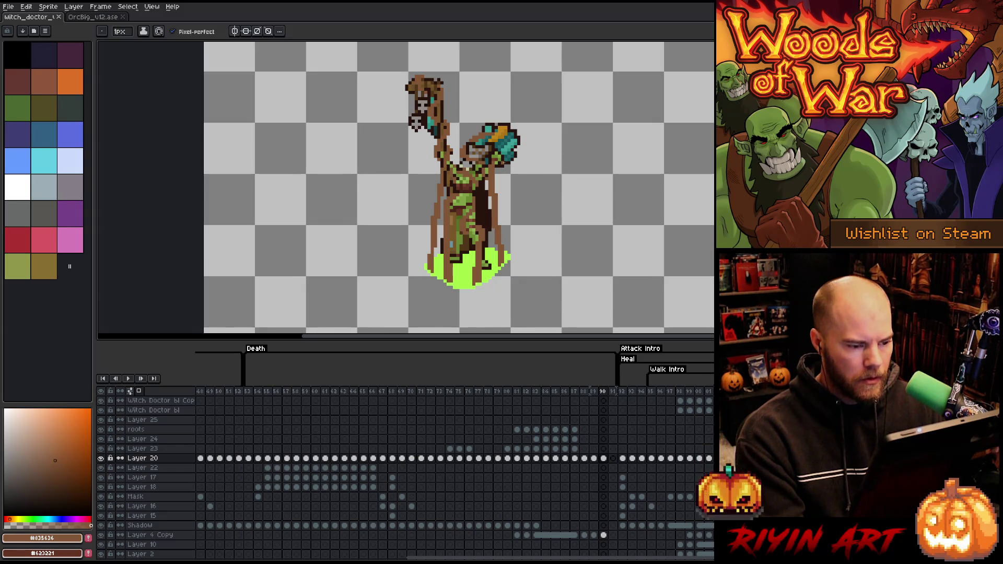
{"action": "key", "text": "Right"}
{"action": "key", "text": "Left"}
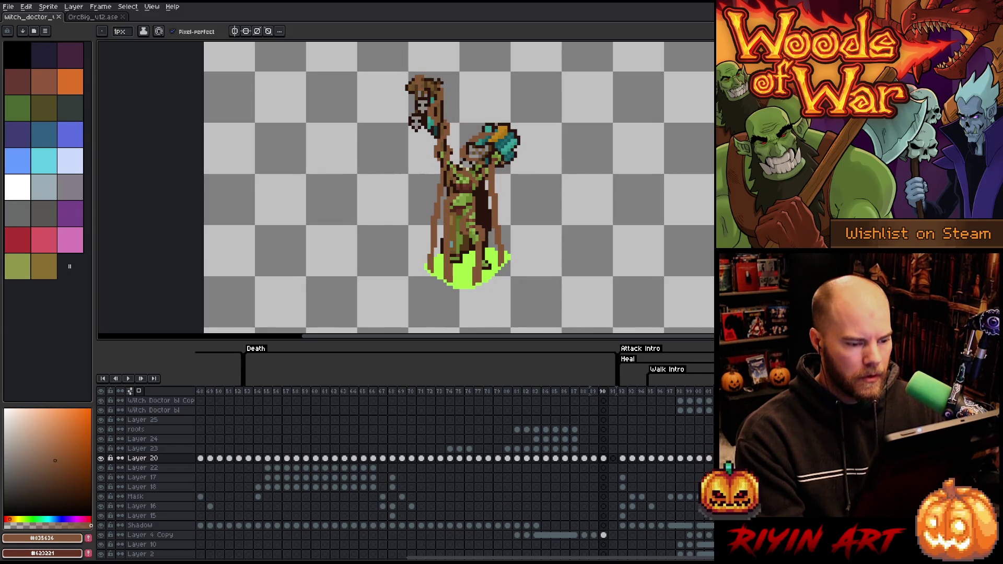
{"action": "key", "text": "m"}
{"action": "key", "text": "minus"}
{"action": "key", "text": "plus"}
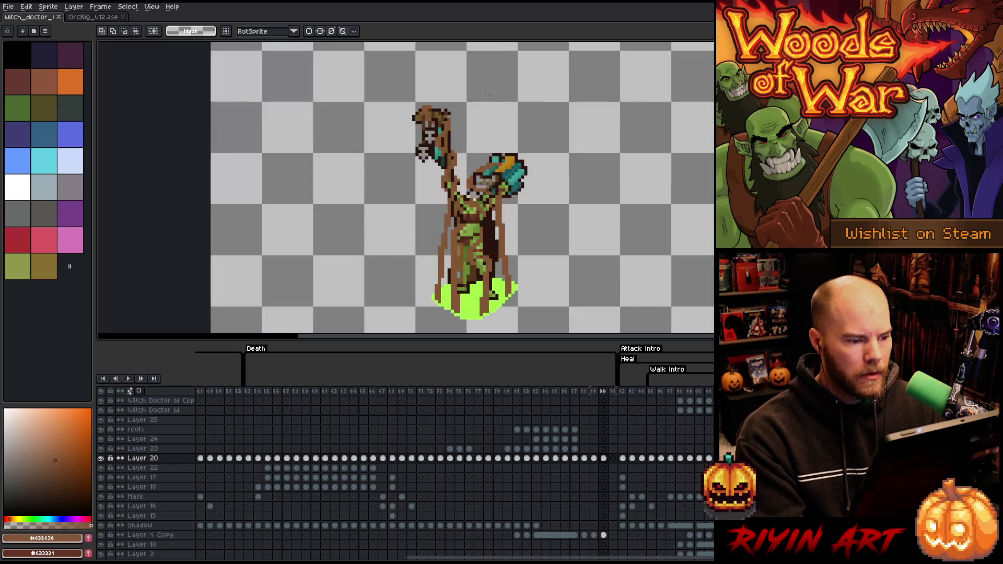
Move the figure's upper part down about 66 px in frame 90.
{"action": "key", "text": "minus"}
{"action": "mouse_move", "coordinate": [546, 286]}
{"action": "left_mouse_down"}
{"action": "mouse_move", "coordinate": [401, 232]}
{"action": "mouse_move", "coordinate": [534, 270]}
{"action": "mouse_move", "coordinate": [553, 259]}
{"action": "left_mouse_up"}
{"action": "mouse_move", "coordinate": [546, 80]}
{"action": "left_mouse_down"}
{"action": "mouse_move", "coordinate": [549, 275]}
{"action": "mouse_move", "coordinate": [359, 196]}
{"action": "left_mouse_up"}
{"action": "left_click_drag", "start_coordinate": [454, 197], "coordinate": [454, 232]}
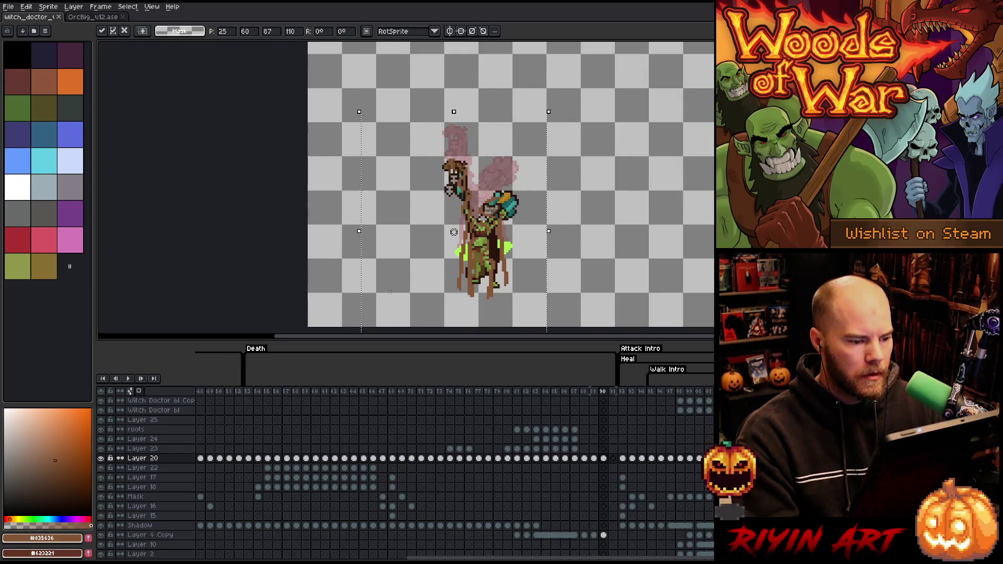
{"action": "key", "text": "ctrl+d"}
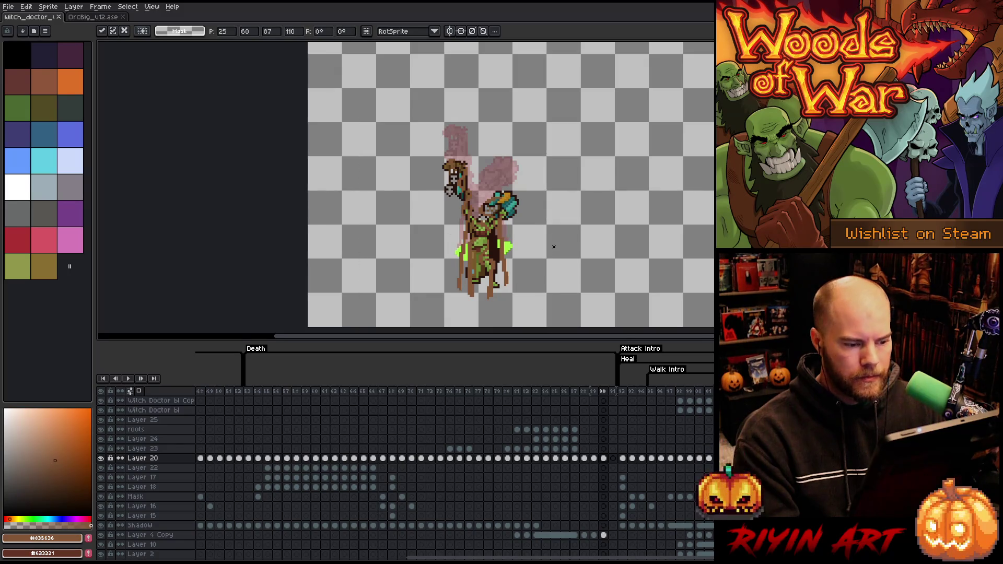
Paint brown over the lower body's green patches on Layer 20 with a 13px brush.
{"action": "left_click", "coordinate": [604, 535], "text": "ctrl"}
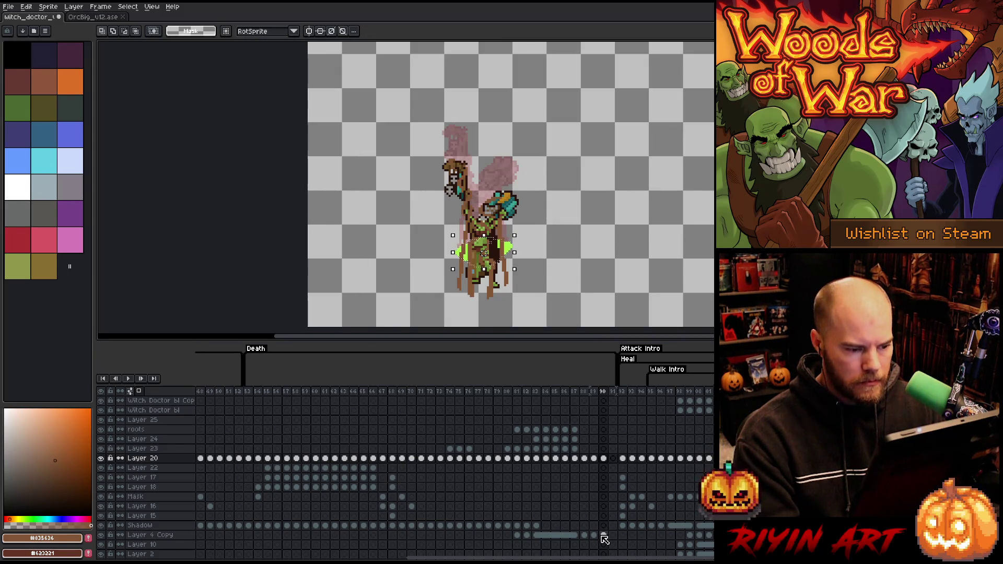
{"action": "scroll", "coordinate": [491, 256], "scroll_direction": "up", "scroll_amount": 3}
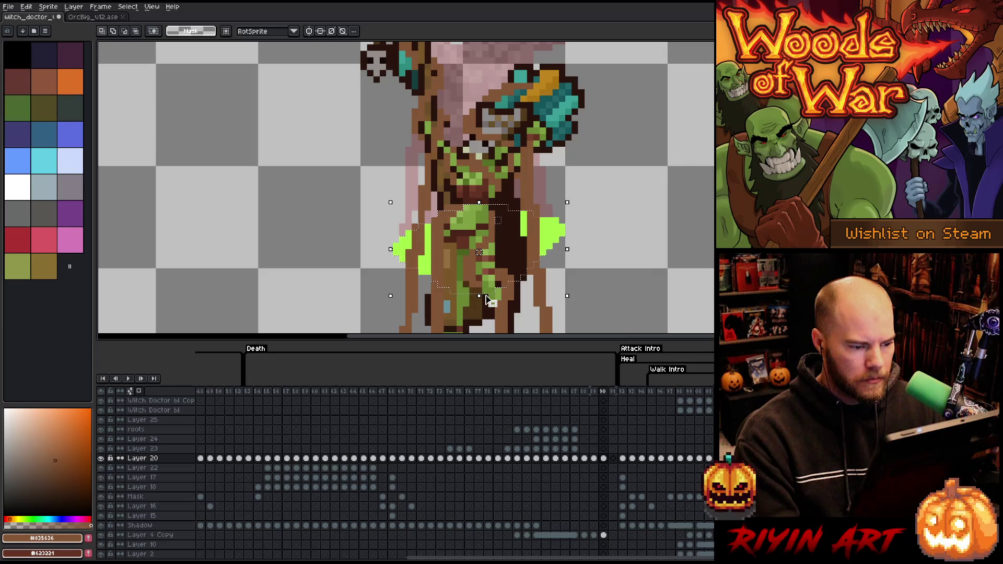
{"action": "key", "text": "shift"}
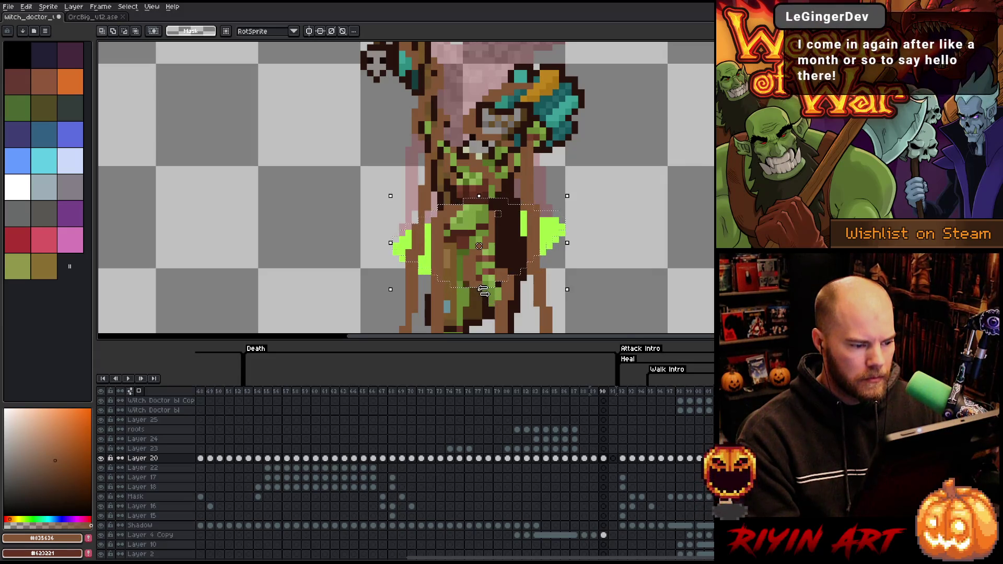
{"action": "scroll", "coordinate": [484, 295], "scroll_direction": "down", "scroll_amount": 2}
{"action": "key", "text": "ctrl+a"}
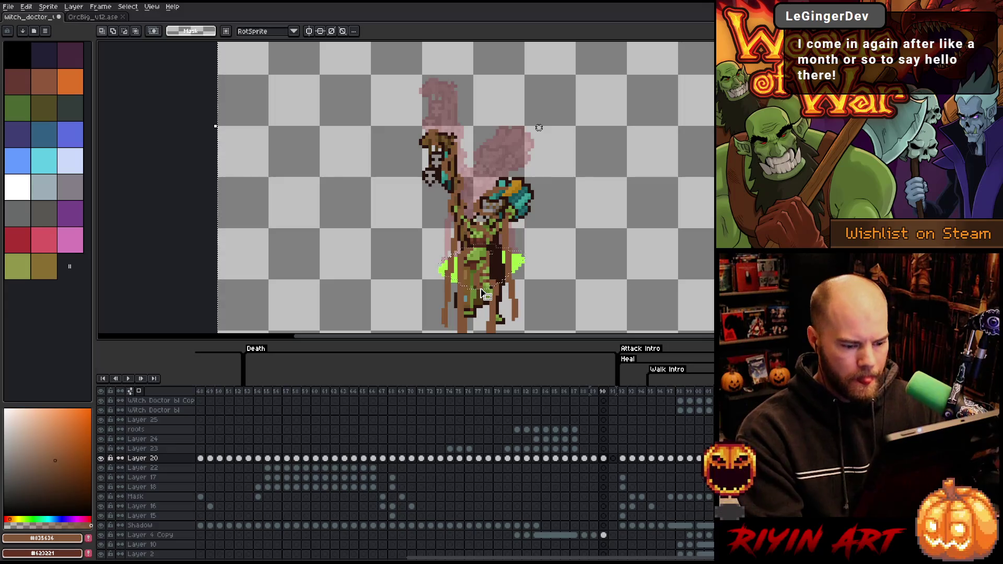
{"action": "left_click", "coordinate": [603, 458]}
{"action": "left_click_drag", "start_coordinate": [561, 294], "coordinate": [551, 246]}
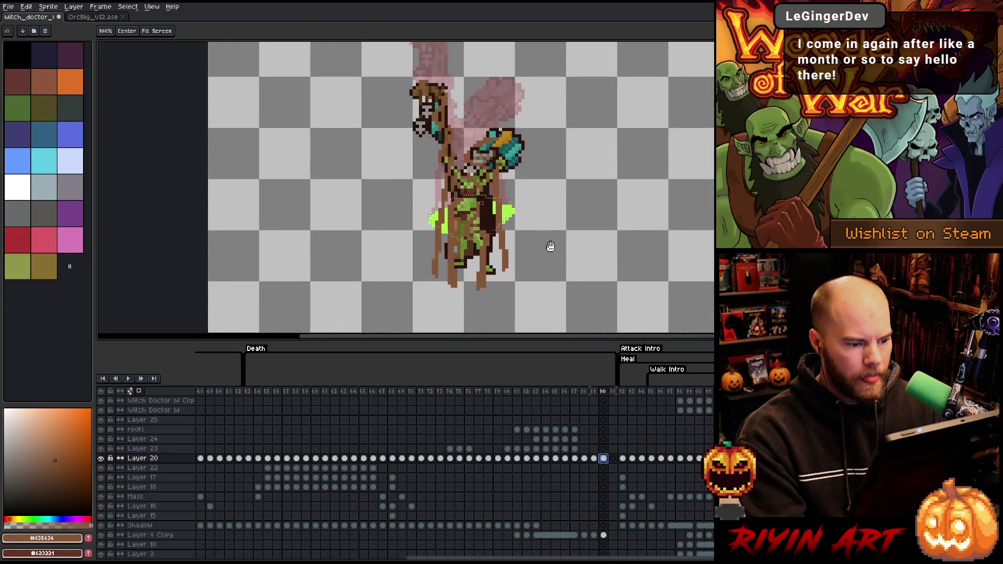
{"action": "key", "text": "b"}
{"action": "left_click", "coordinate": [129, 33]}
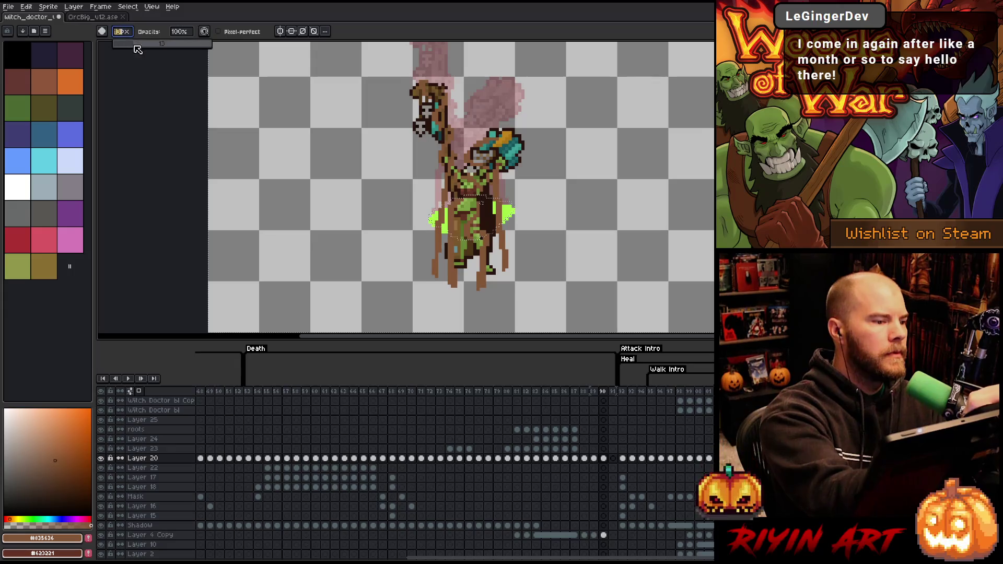
{"action": "mouse_move", "coordinate": [496, 266]}
{"action": "left_mouse_down"}
{"action": "mouse_move", "coordinate": [444, 243]}
{"action": "mouse_move", "coordinate": [427, 249]}
{"action": "left_mouse_up"}
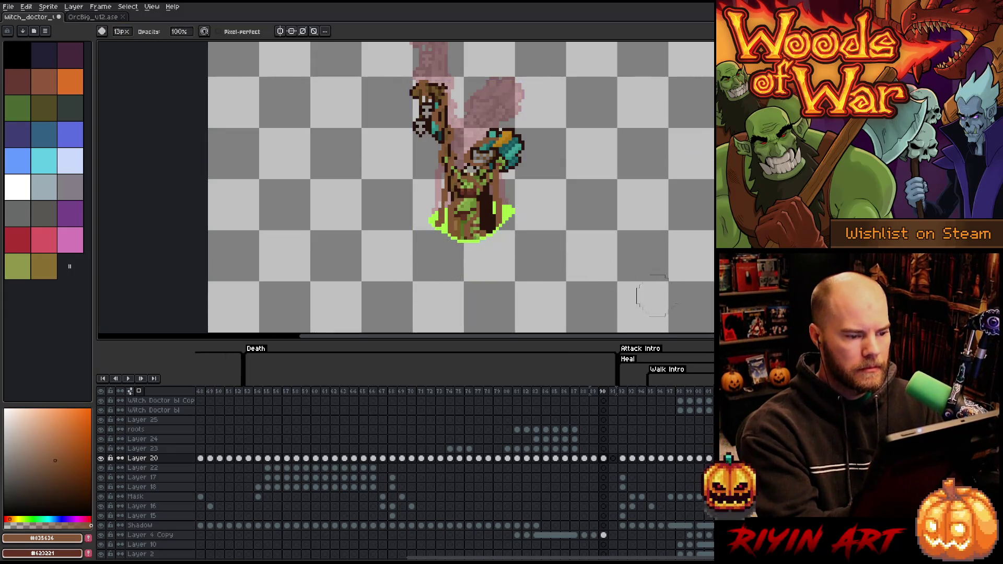
Solo the Layer 4 Copy green pool to check it, restore all layers, and insert frame 91.
{"action": "left_click", "coordinate": [603, 535]}
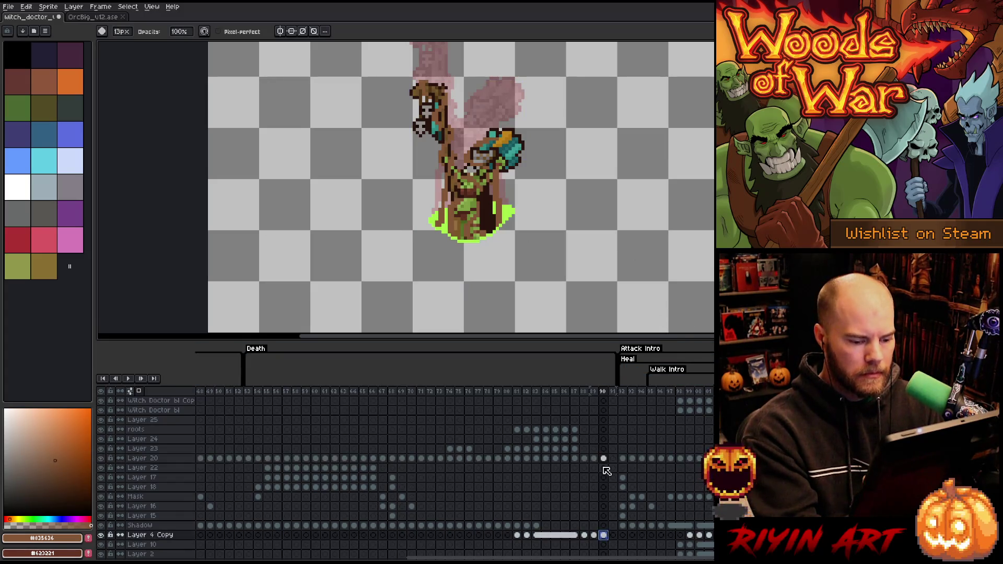
{"action": "key", "text": "b"}
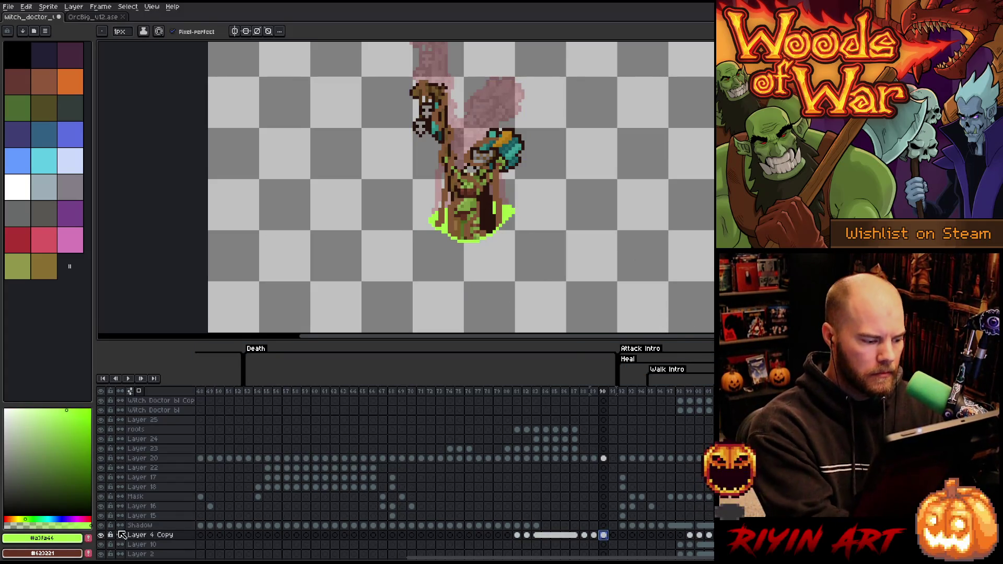
{"action": "left_click", "coordinate": [100, 535], "text": "alt"}
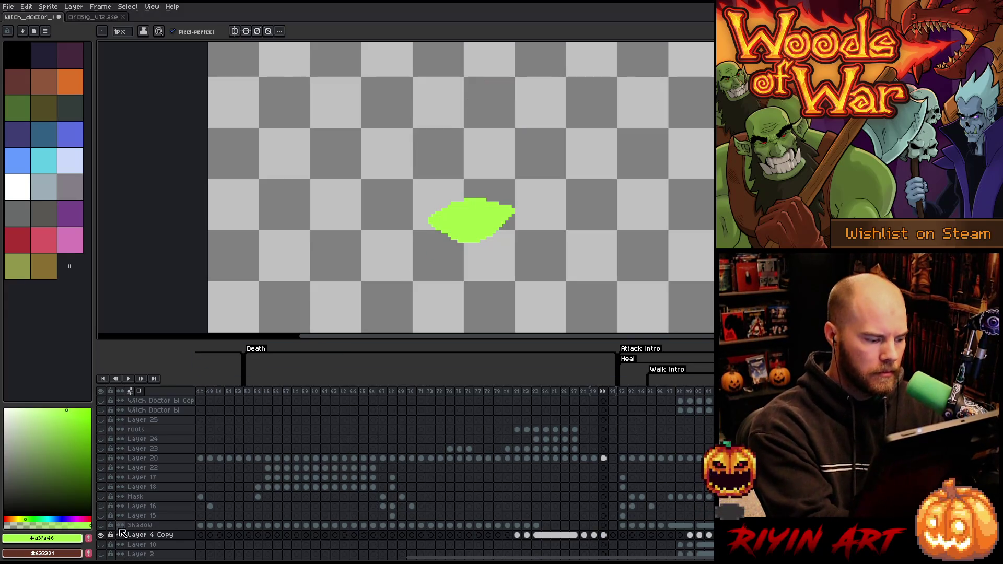
{"action": "left_click", "coordinate": [101, 535], "text": "alt"}
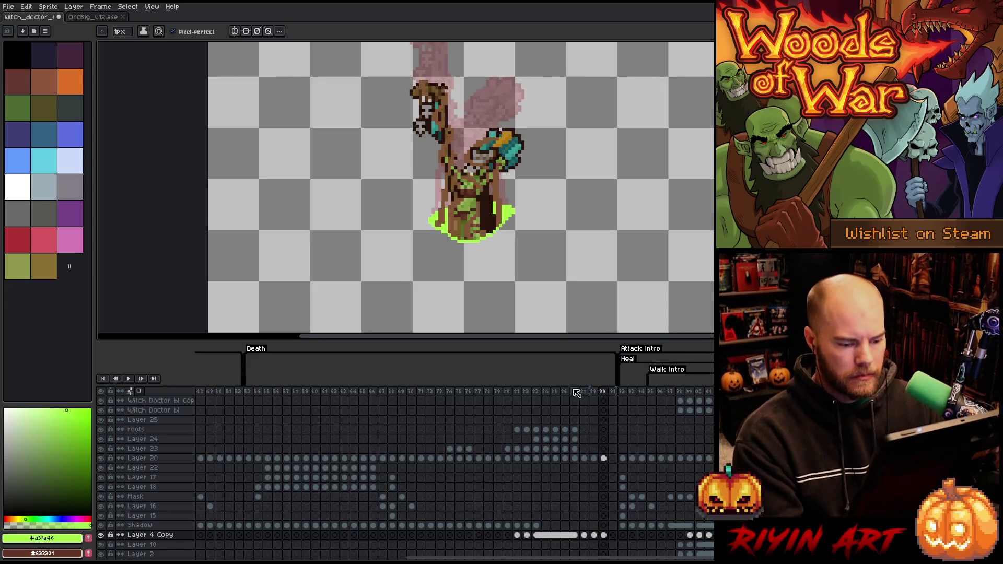
{"action": "key", "text": "alt+n"}
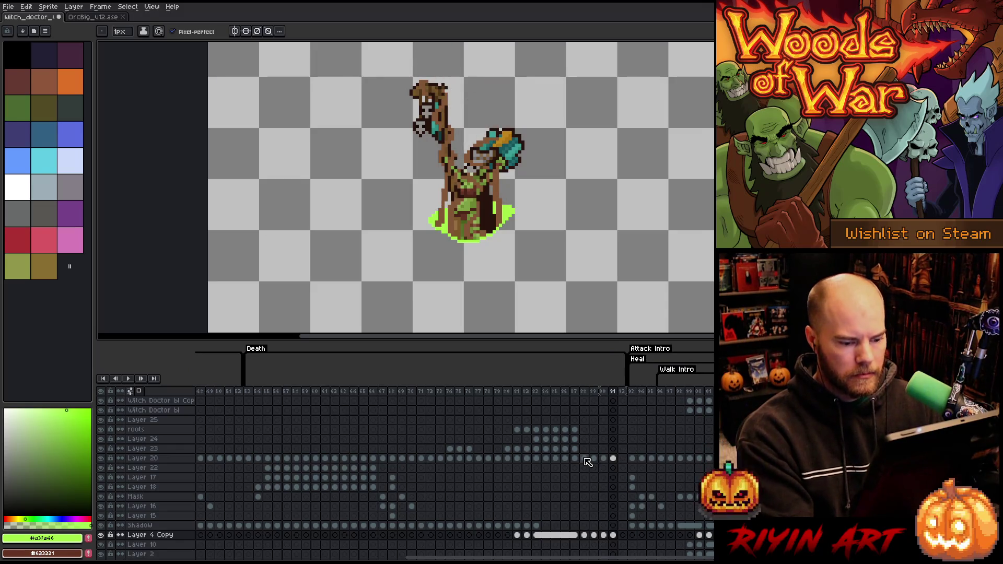
Lower the Layer 20 figure about 93 px in frame 91 and commit the move.
{"action": "left_click", "coordinate": [613, 458]}
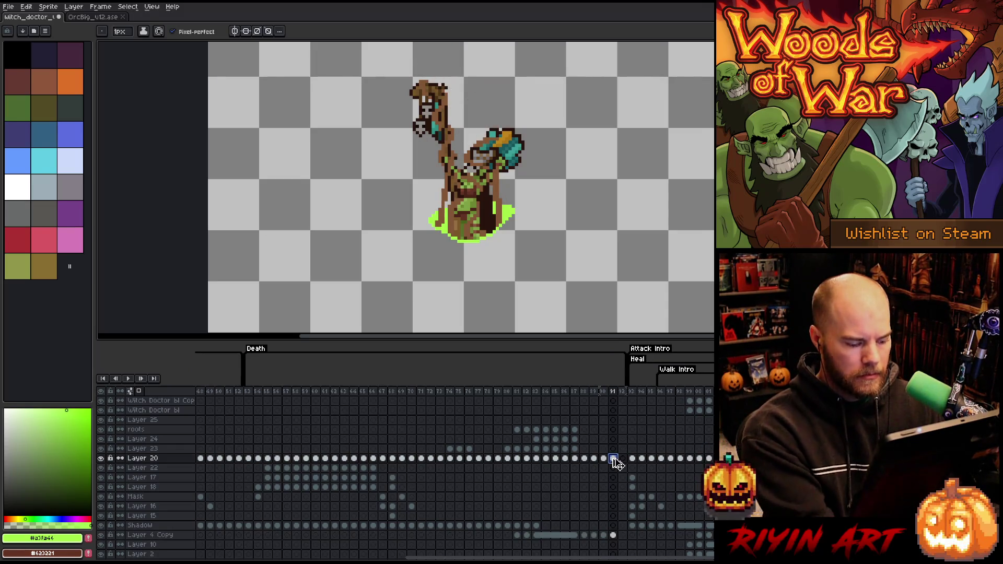
{"action": "key", "text": "ctrl+a"}
{"action": "left_click_drag", "start_coordinate": [500, 155], "coordinate": [492, 197]}
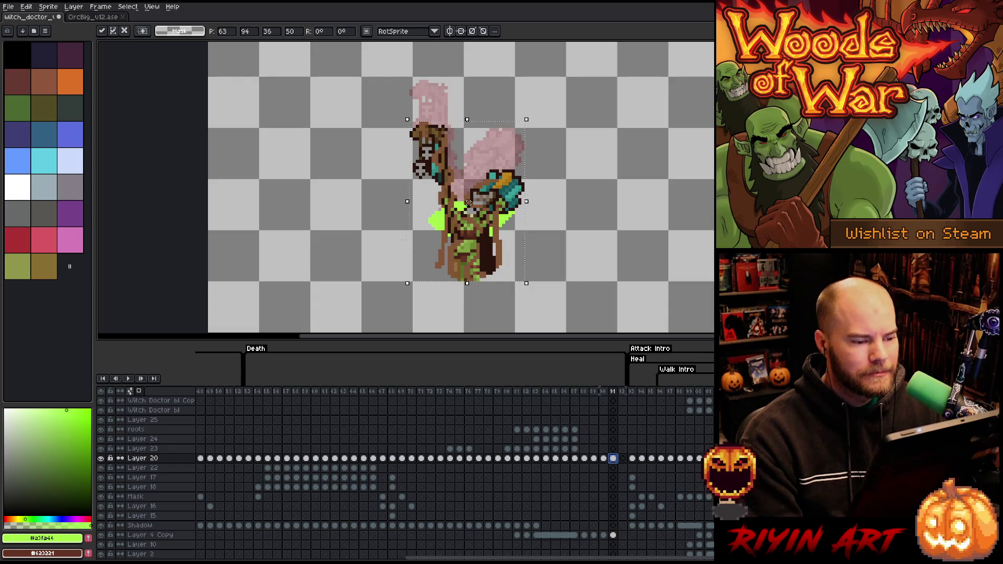
{"action": "key", "text": "ctrl+d"}
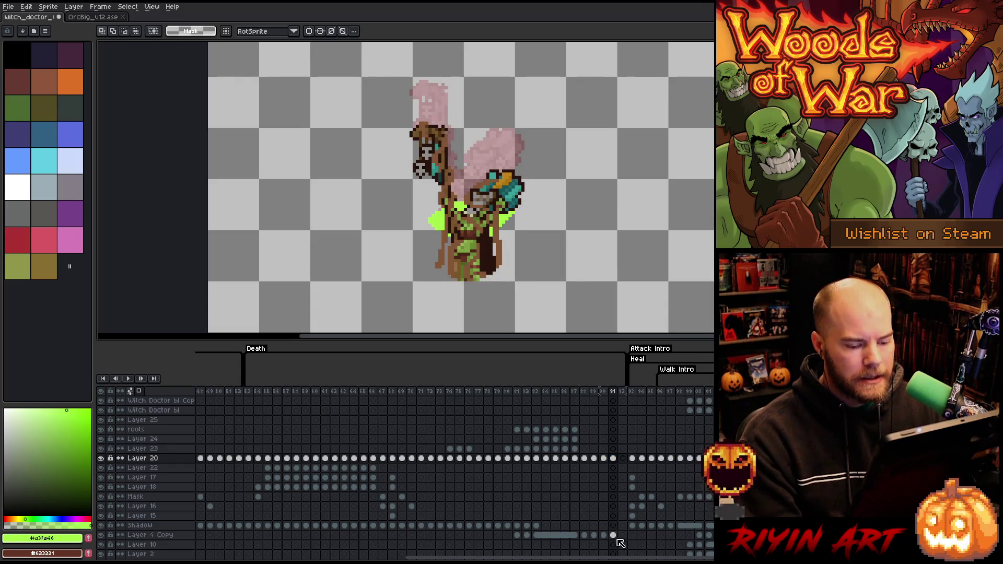
{"action": "scroll", "coordinate": [473, 238], "scroll_direction": "up", "scroll_amount": 4}
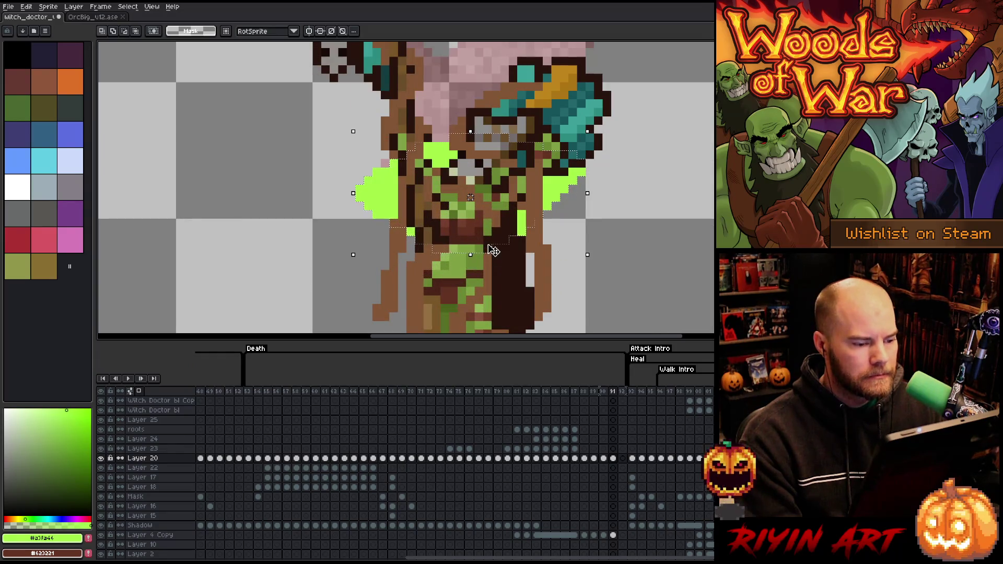
{"action": "key", "text": "Return"}
{"action": "scroll", "coordinate": [494, 243], "scroll_direction": "down", "scroll_amount": 2}
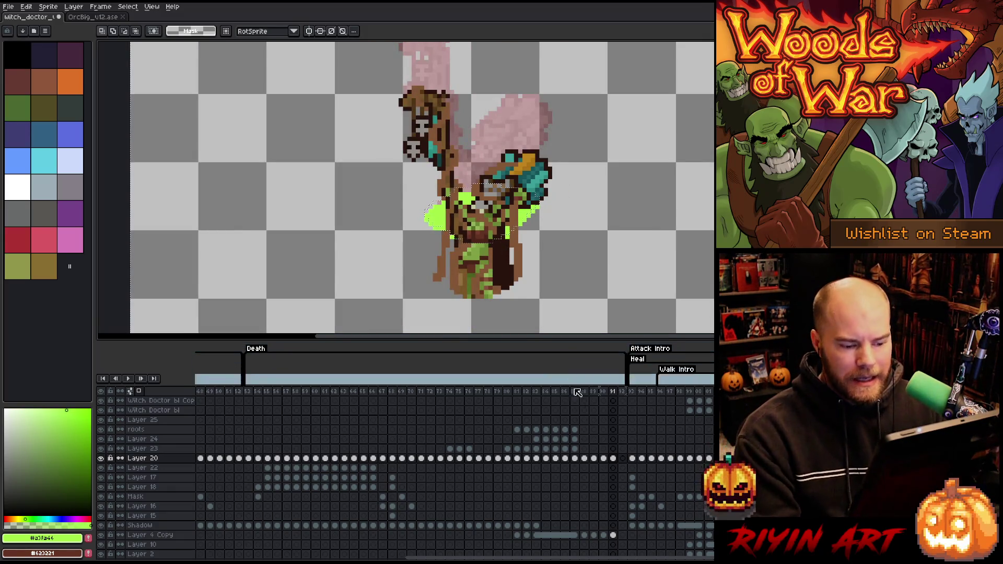
Erase the witch doctor's lower legs and add a new frame 92.
{"action": "key", "text": "e"}
{"action": "mouse_move", "coordinate": [509, 246]}
{"action": "left_mouse_down"}
{"action": "mouse_move", "coordinate": [496, 277]}
{"action": "mouse_move", "coordinate": [423, 256]}
{"action": "left_mouse_up"}
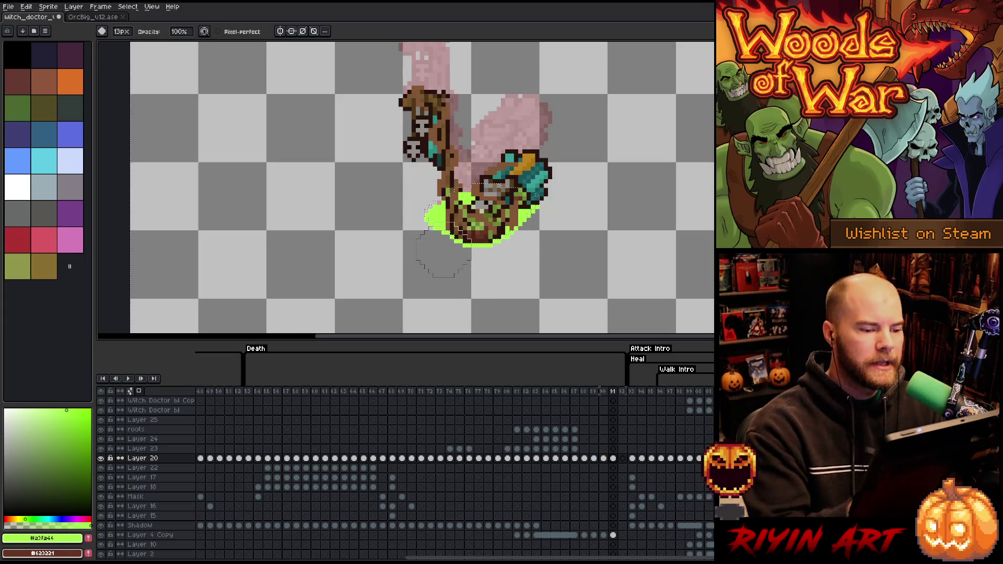
{"action": "key", "text": "v"}
{"action": "key", "text": "e"}
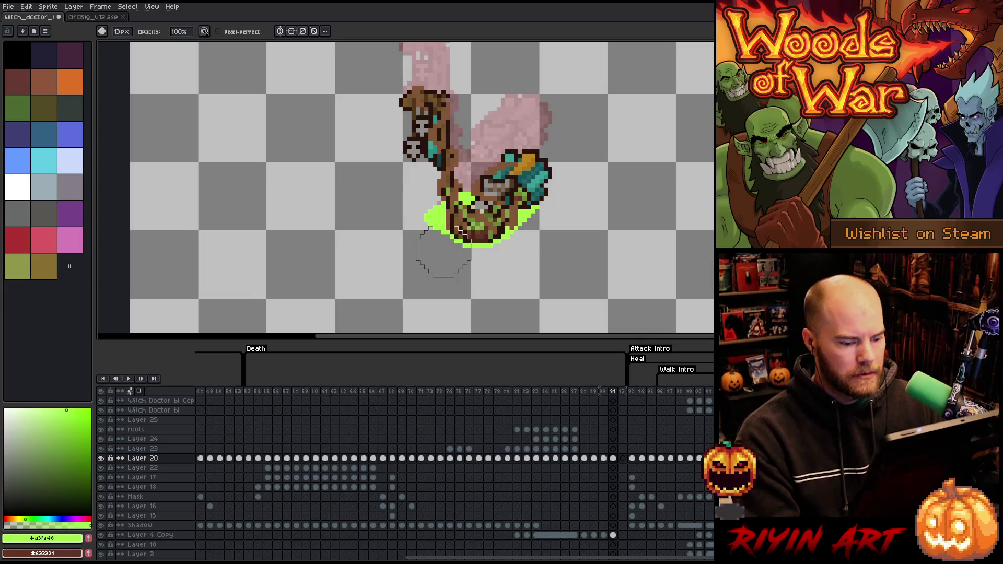
{"action": "key", "text": "alt+n"}
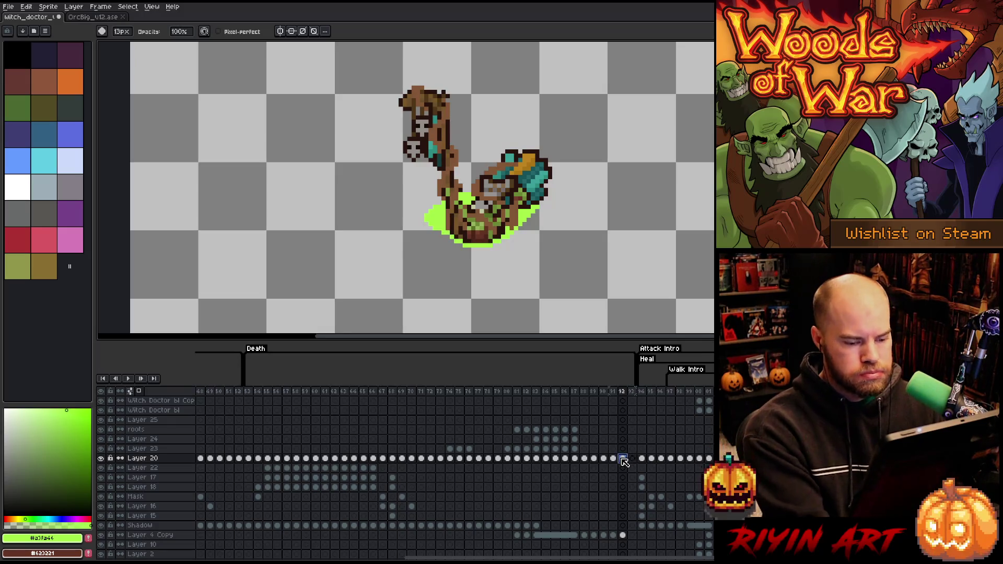
Transform-move the Layer 20 witch doctor down in frame 92 and commit it.
{"action": "left_click", "coordinate": [623, 459]}
{"action": "key", "text": "ctrl+t"}
{"action": "left_click_drag", "start_coordinate": [521, 186], "coordinate": [520, 249]}
{"action": "mouse_move", "coordinate": [320, 122]}
{"action": "left_mouse_down"}
{"action": "mouse_move", "coordinate": [465, 249]}
{"action": "mouse_move", "coordinate": [444, 223]}
{"action": "mouse_move", "coordinate": [463, 220]}
{"action": "left_mouse_up"}
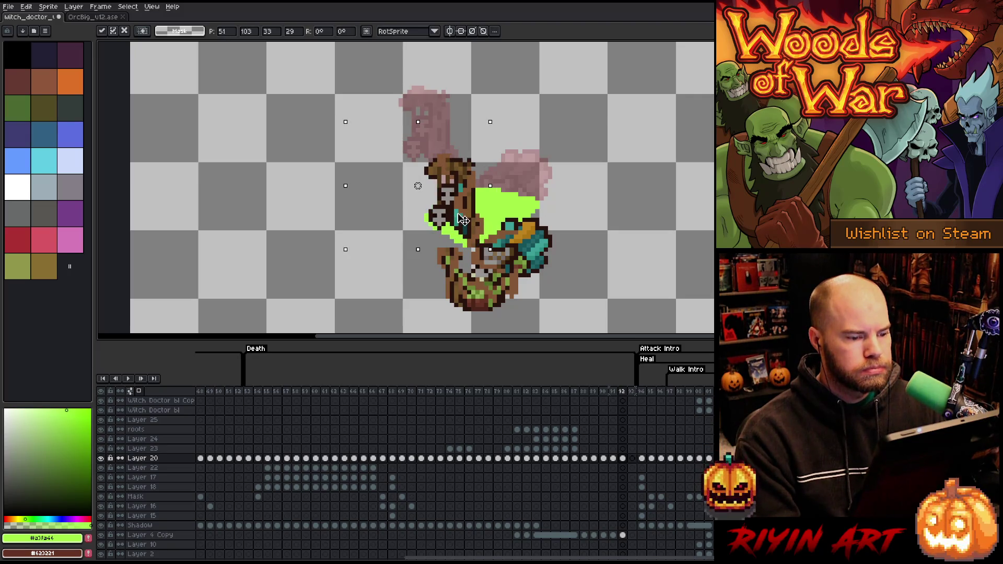
{"action": "left_click", "coordinate": [623, 535]}
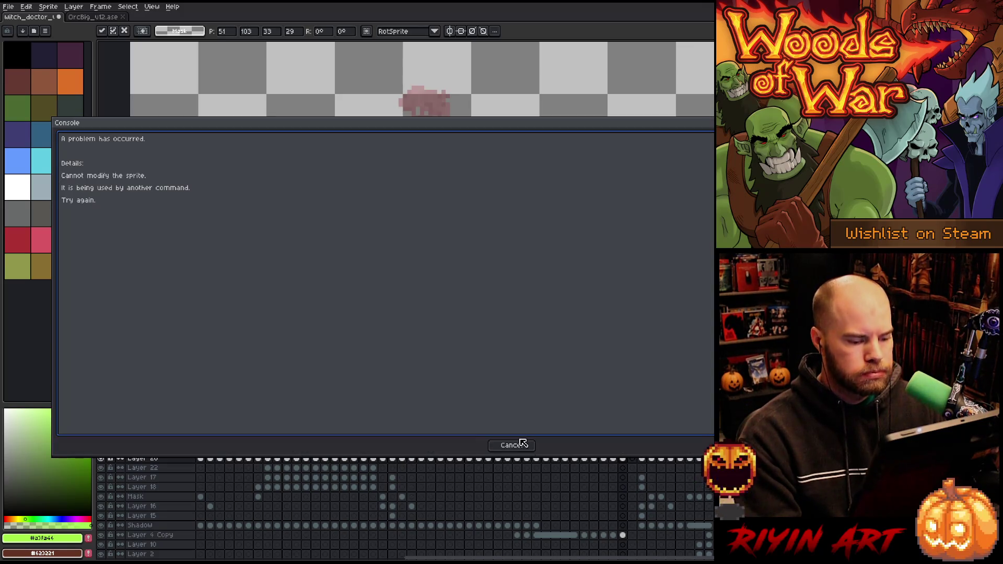
{"action": "left_click", "coordinate": [522, 443]}
{"action": "left_click", "coordinate": [613, 534]}
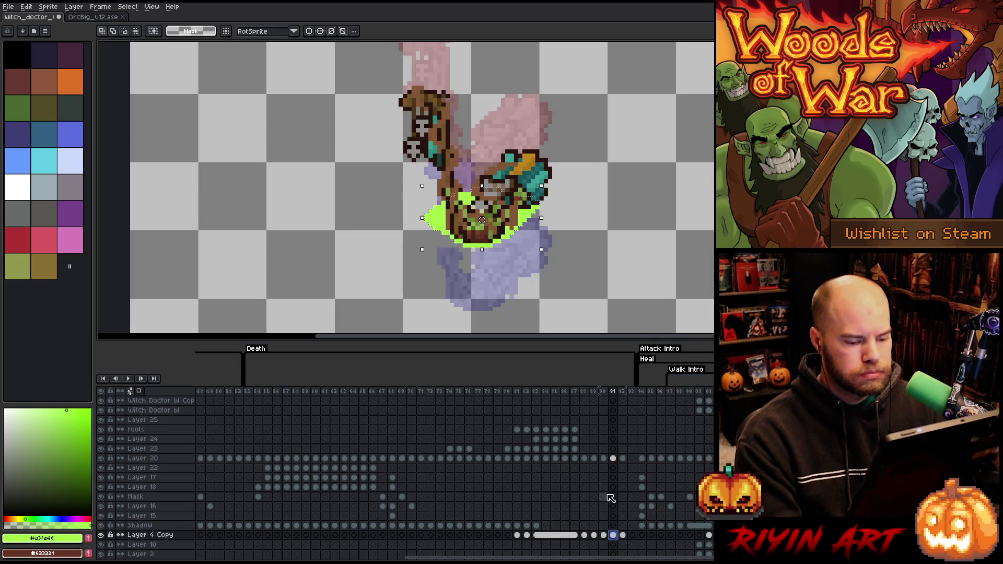
{"action": "left_click", "coordinate": [623, 535]}
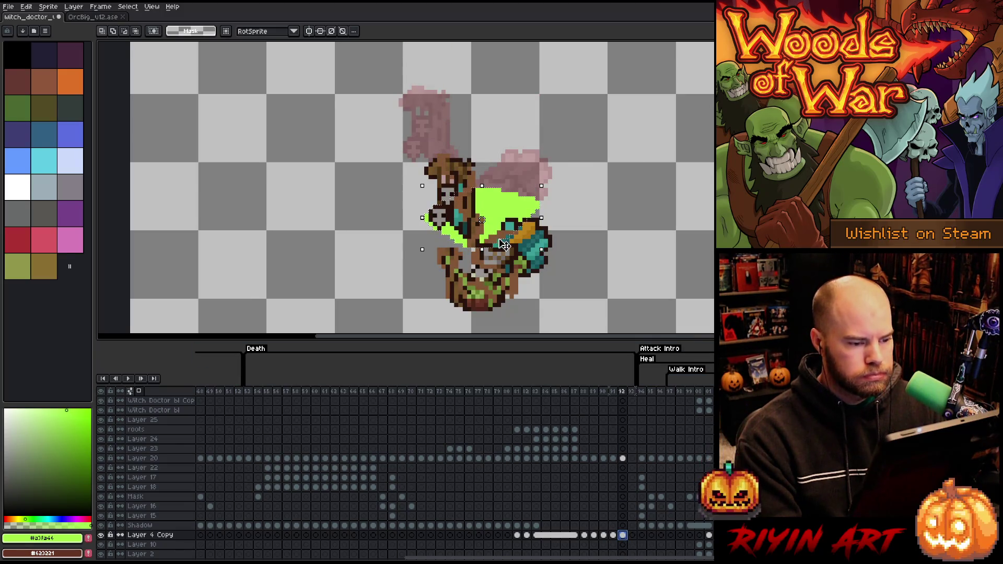
{"action": "key", "text": "Return"}
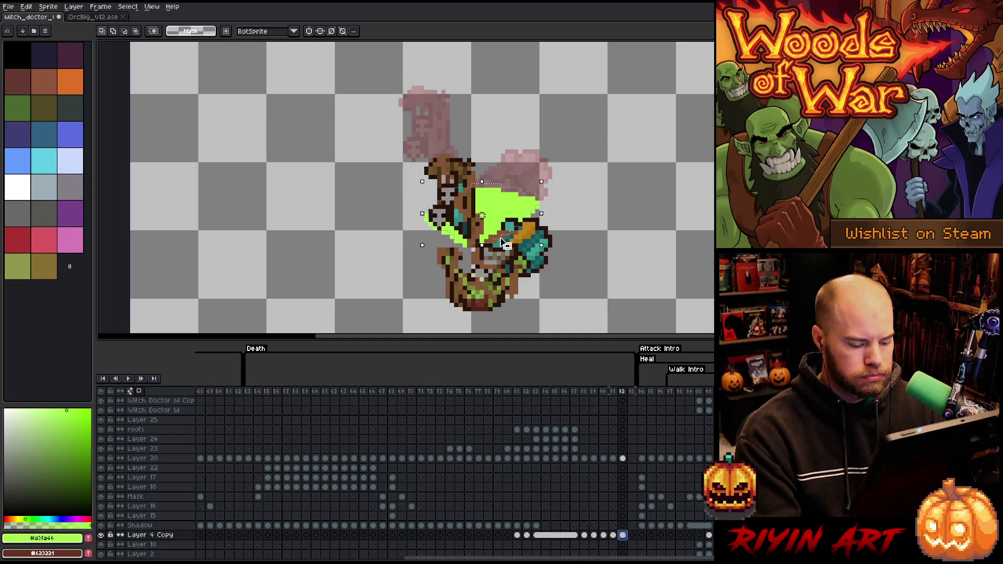
Erase the body below the pool on Layer 20, deselect, and go to frame 93.
{"action": "left_click", "coordinate": [622, 458]}
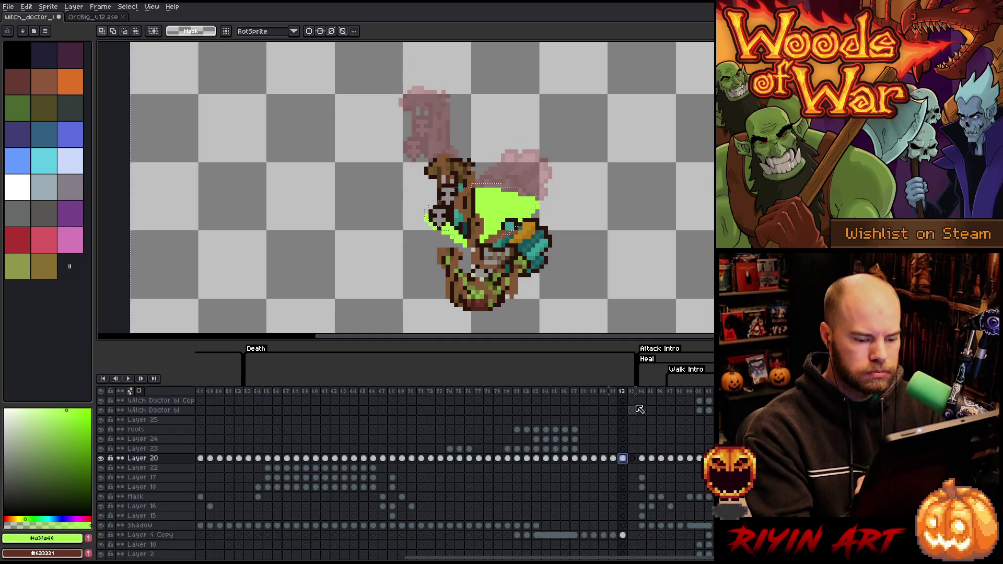
{"action": "key", "text": "e"}
{"action": "mouse_move", "coordinate": [465, 282]}
{"action": "left_mouse_down"}
{"action": "mouse_move", "coordinate": [506, 290]}
{"action": "mouse_move", "coordinate": [520, 243]}
{"action": "mouse_move", "coordinate": [526, 251]}
{"action": "mouse_move", "coordinate": [481, 264]}
{"action": "mouse_move", "coordinate": [443, 254]}
{"action": "left_mouse_up"}
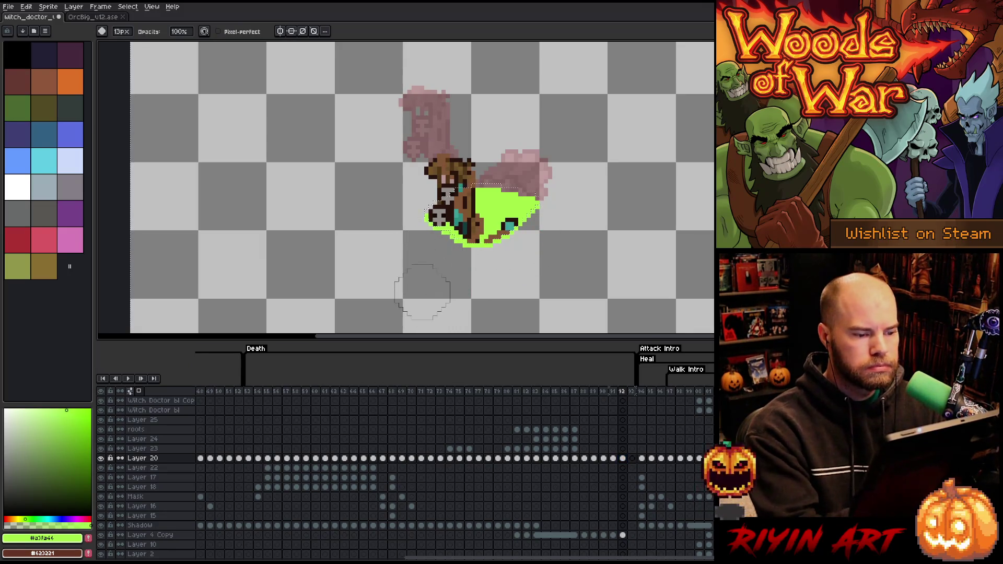
{"action": "key", "text": "ctrl+d"}
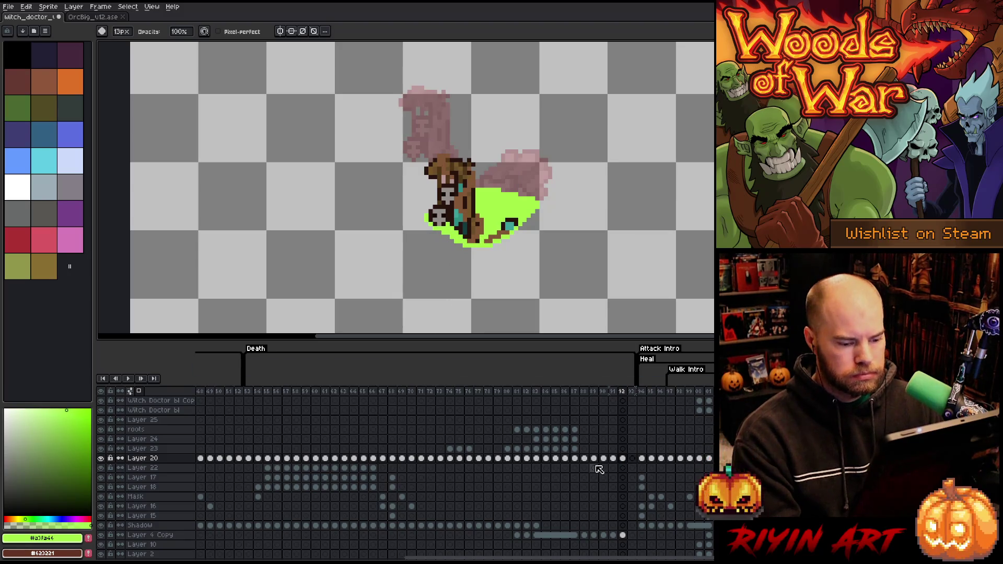
{"action": "left_click", "coordinate": [632, 459]}
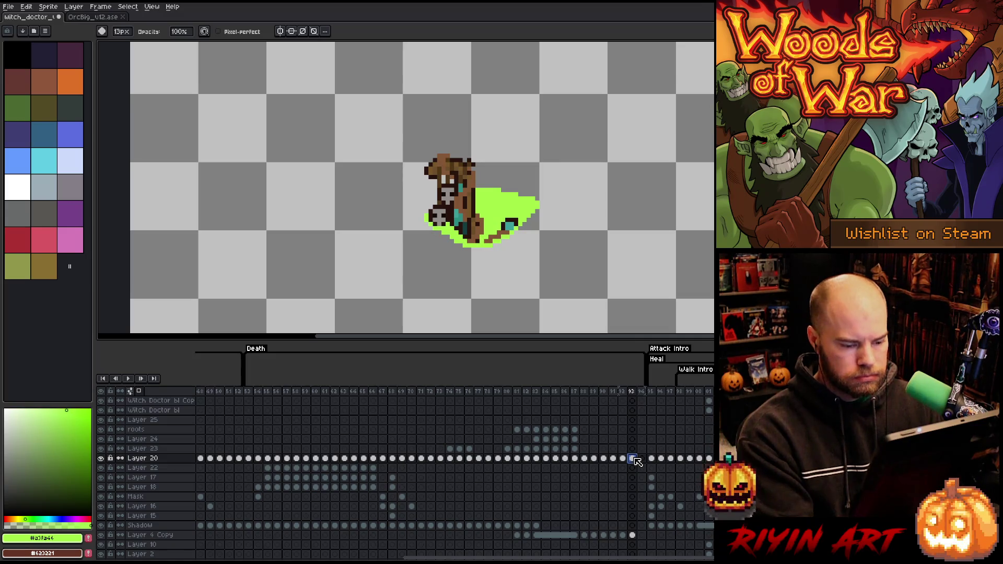
On frame 93, sink the witch doctor further into the pool by moving the Layer 20 cel down.
{"action": "key", "text": "ctrl+t"}
{"action": "left_click_drag", "start_coordinate": [467, 176], "coordinate": [479, 244]}
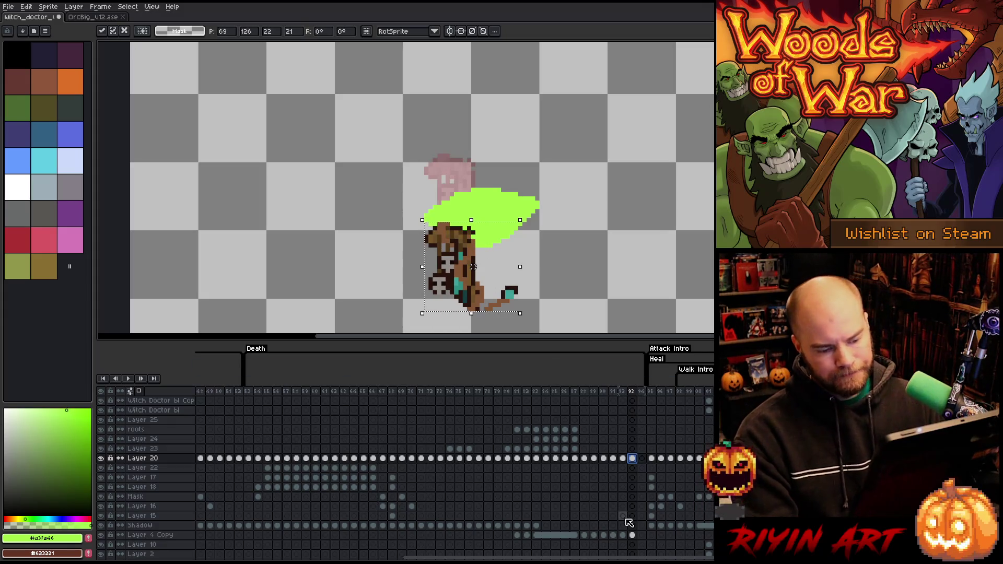
{"action": "left_click", "coordinate": [633, 538]}
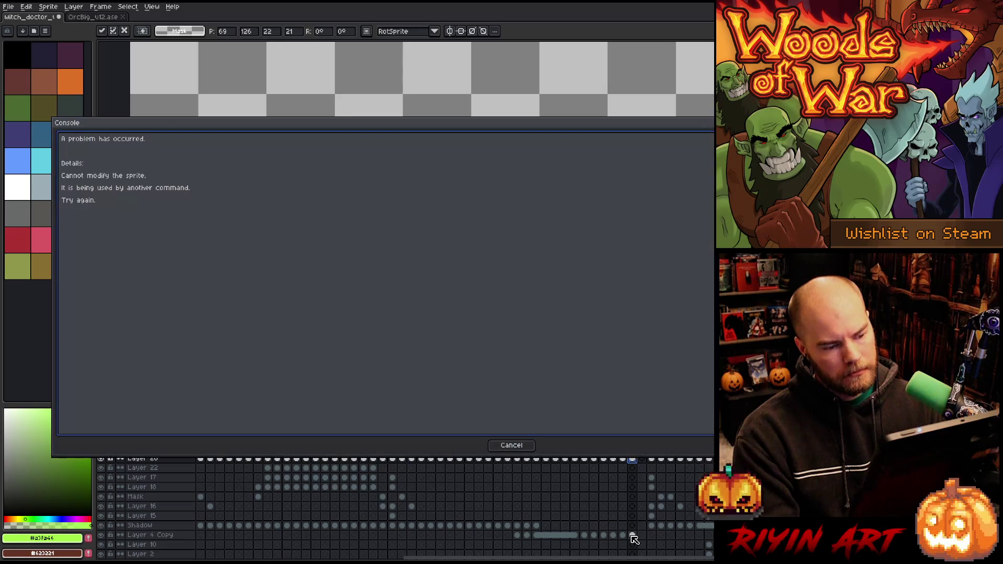
{"action": "key", "text": "Escape"}
{"action": "key", "text": "Left"}
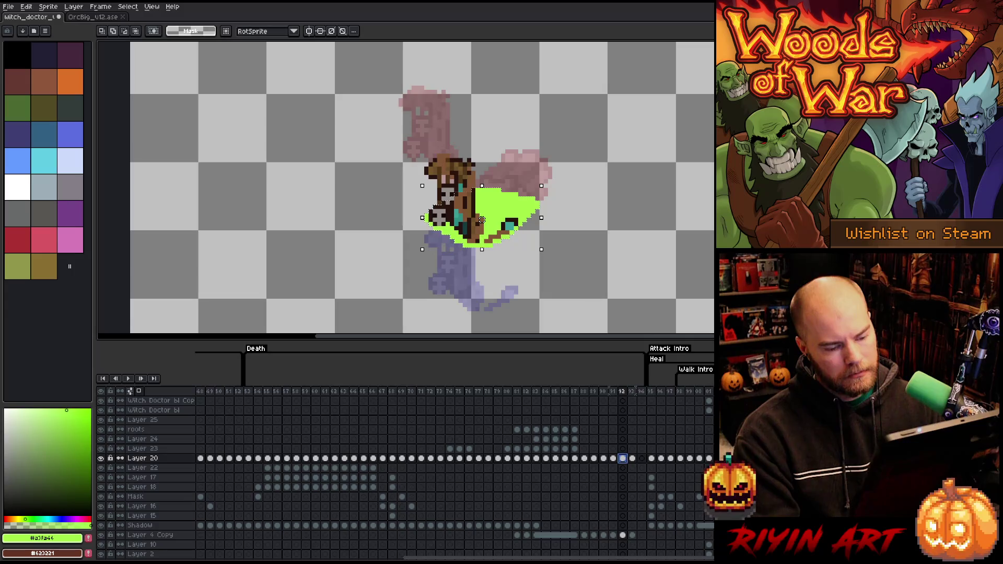
{"action": "left_click", "coordinate": [632, 461]}
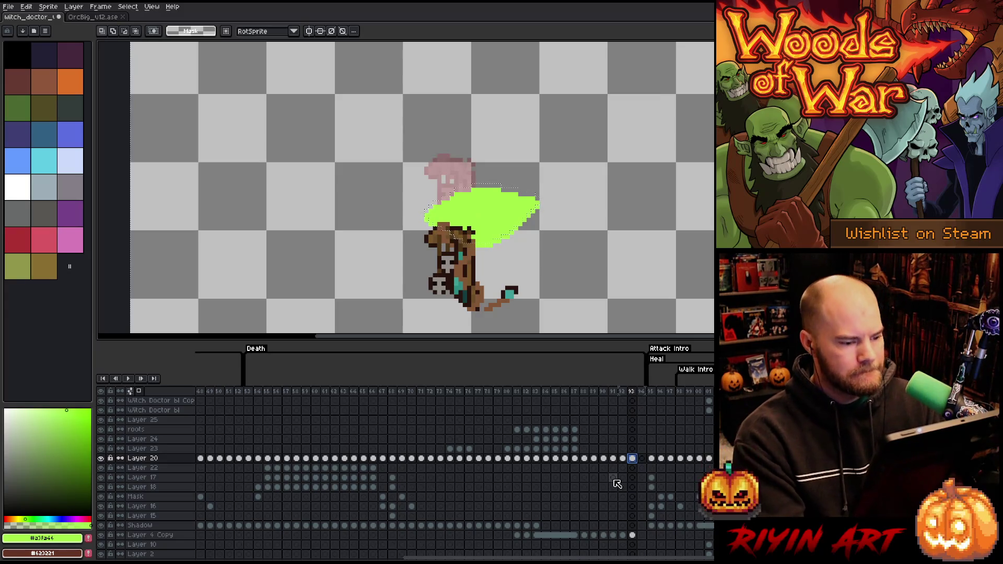
Erase the witch doctor's remaining body around the pool, leaving only a sliver of staff.
{"action": "left_click", "coordinate": [632, 535]}
{"action": "key", "text": "b"}
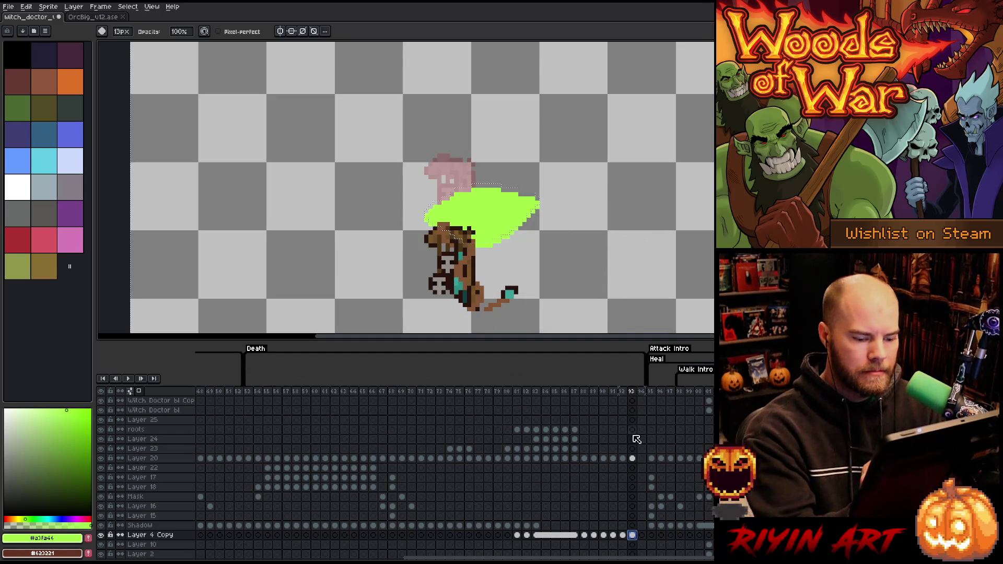
{"action": "left_click", "coordinate": [633, 459]}
{"action": "mouse_move", "coordinate": [525, 279]}
{"action": "left_mouse_down"}
{"action": "mouse_move", "coordinate": [470, 245]}
{"action": "mouse_move", "coordinate": [431, 273]}
{"action": "left_mouse_up"}
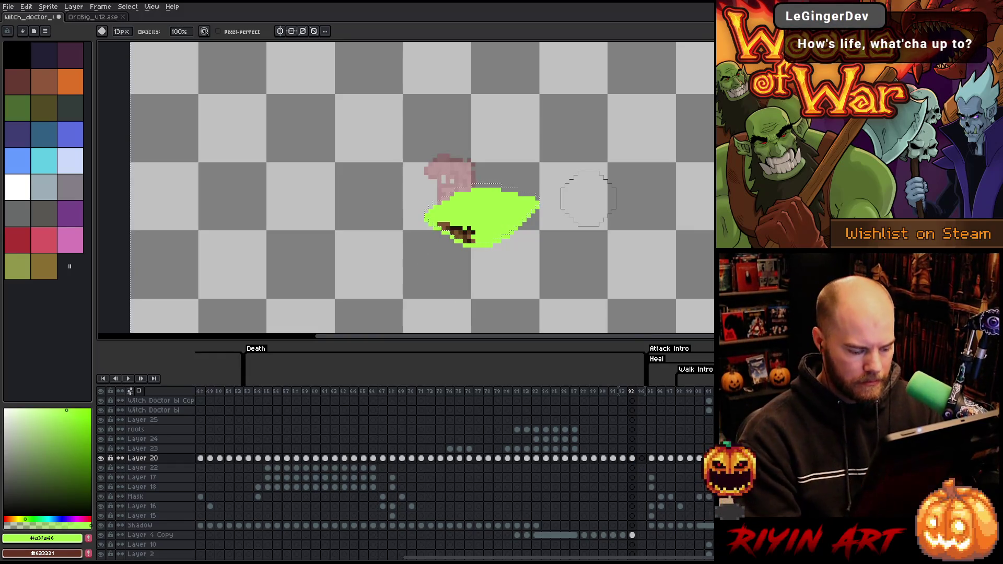
{"action": "left_click", "coordinate": [642, 459]}
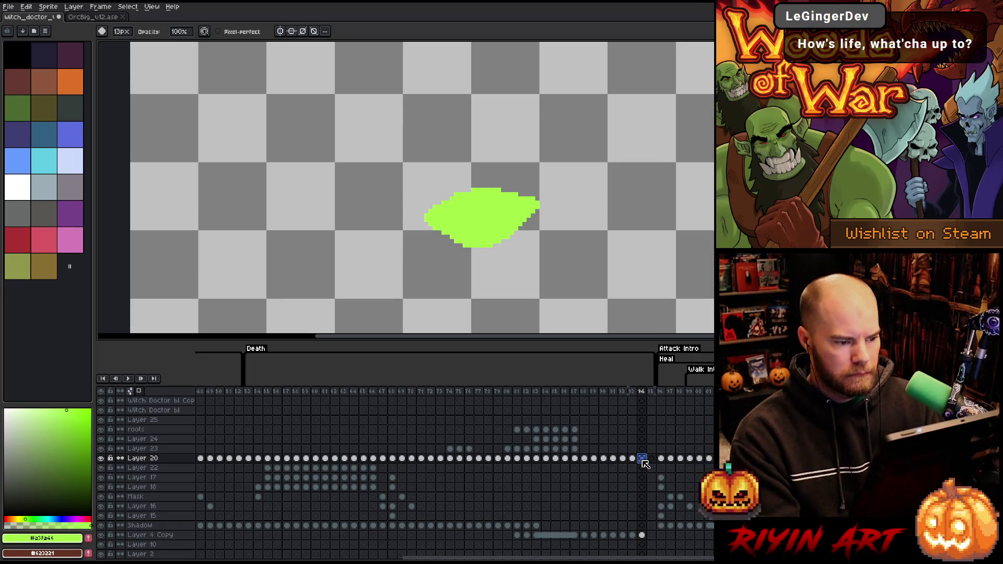
On frame 94, select the green pool on Layer 4 Copy and shrink it.
{"action": "left_click", "coordinate": [642, 536]}
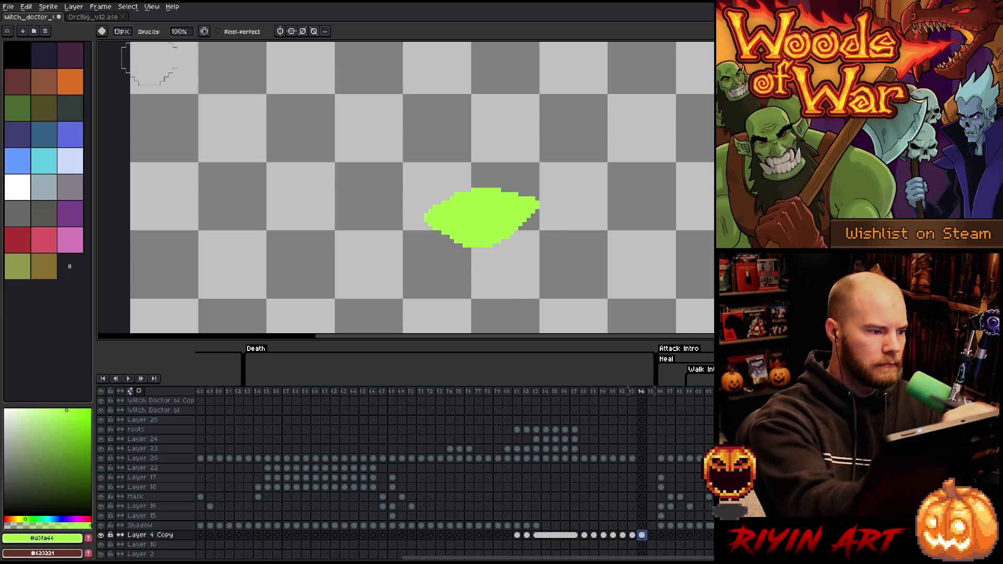
{"action": "key", "text": "b"}
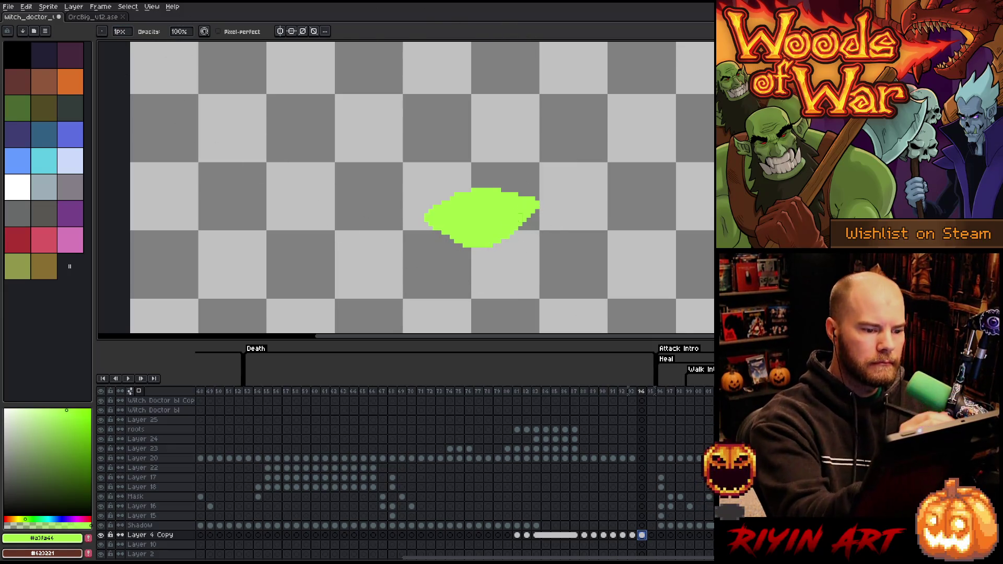
{"action": "key", "text": "m"}
{"action": "mouse_move", "coordinate": [501, 196]}
{"action": "left_mouse_down"}
{"action": "mouse_move", "coordinate": [454, 204]}
{"action": "mouse_move", "coordinate": [495, 241]}
{"action": "left_mouse_up"}
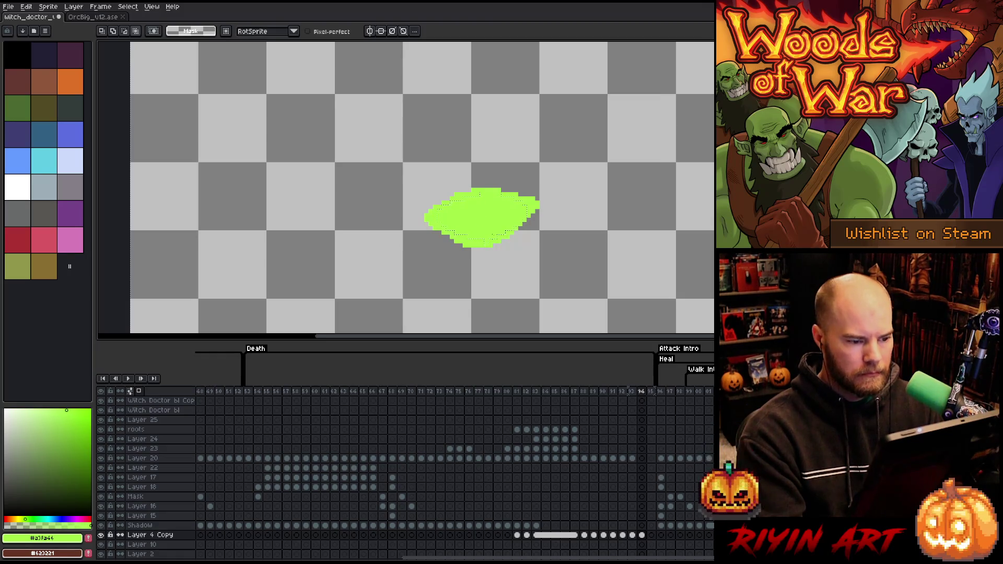
{"action": "key", "text": "ctrl+z"}
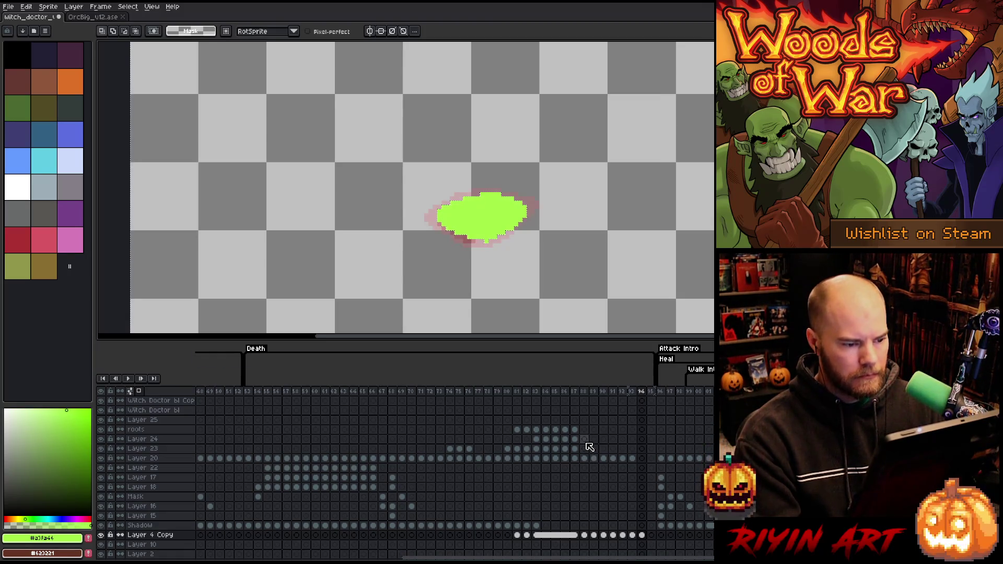
Add a new frame 95 and try a black stroke on the pool, then undo it.
{"action": "key", "text": "b"}
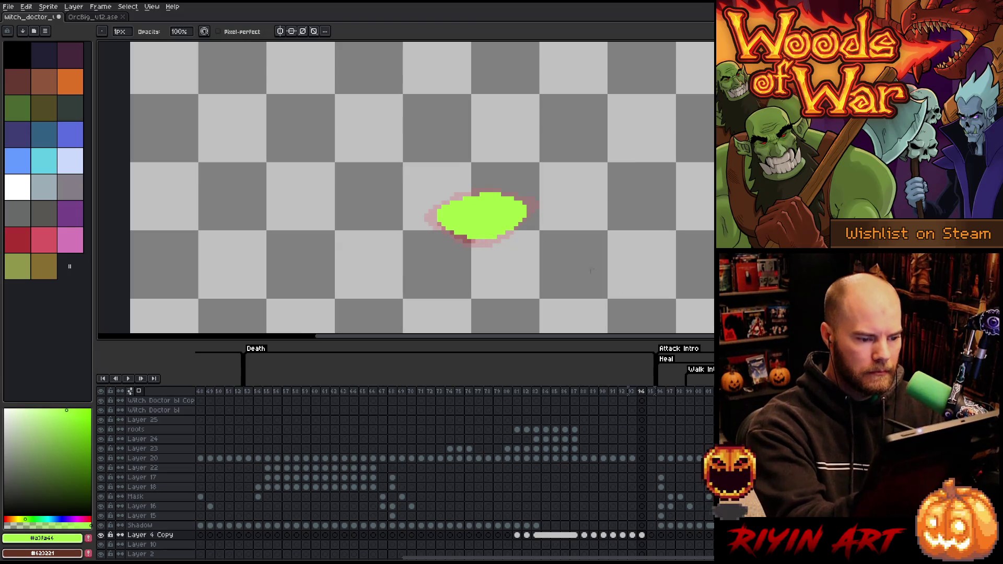
{"action": "key", "text": "alt+n"}
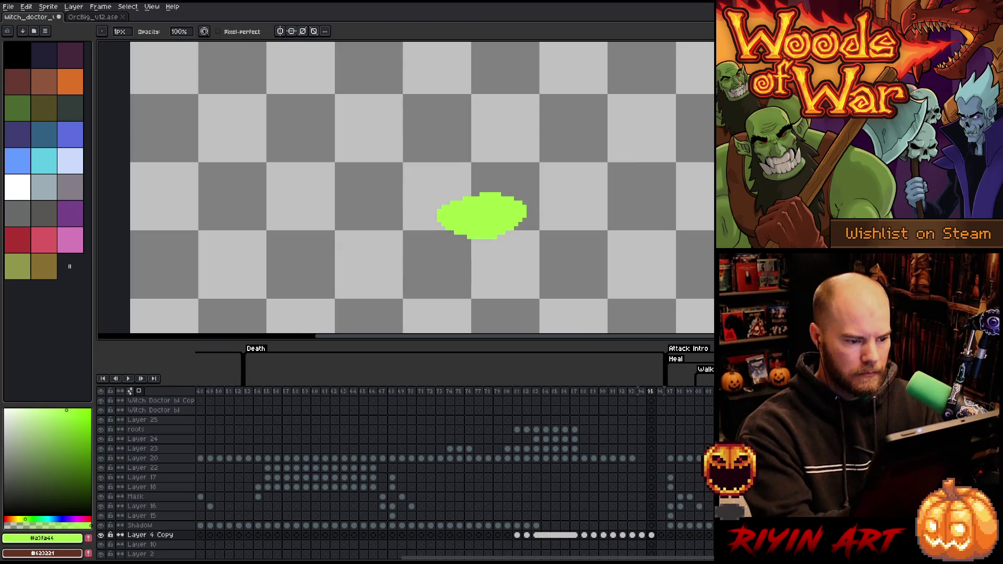
{"action": "key", "text": "m"}
{"action": "mouse_move", "coordinate": [489, 203]}
{"action": "left_mouse_down"}
{"action": "mouse_move", "coordinate": [460, 225]}
{"action": "mouse_move", "coordinate": [451, 212]}
{"action": "mouse_move", "coordinate": [488, 199]}
{"action": "mouse_move", "coordinate": [460, 226]}
{"action": "left_mouse_up"}
{"action": "key", "text": "ctrl+z"}
{"action": "key", "text": "ctrl+z"}
{"action": "key", "text": "ctrl+z"}
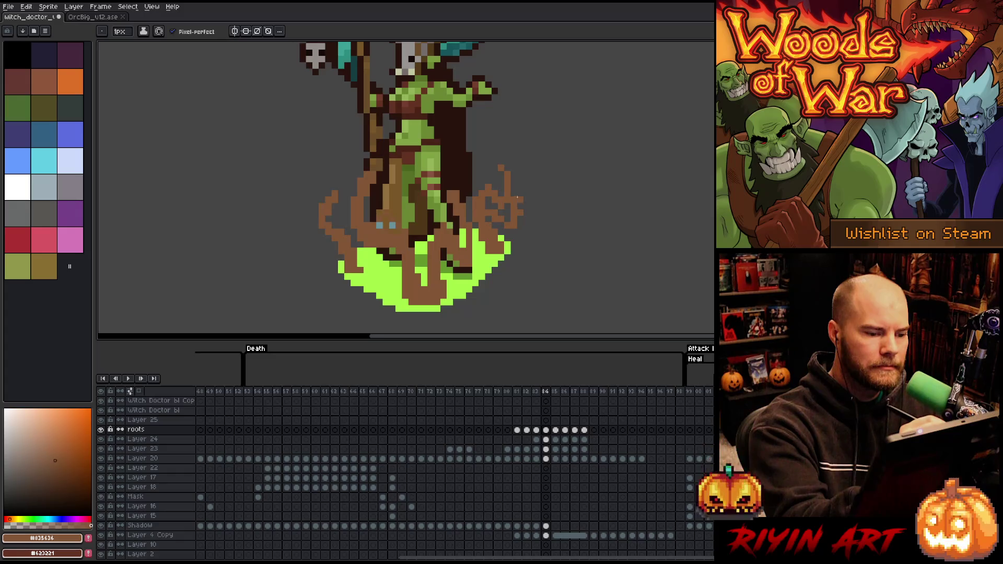
Trim the top of the right-hand root and part of a middle root on the roots layer.
{"action": "key", "text": "b"}
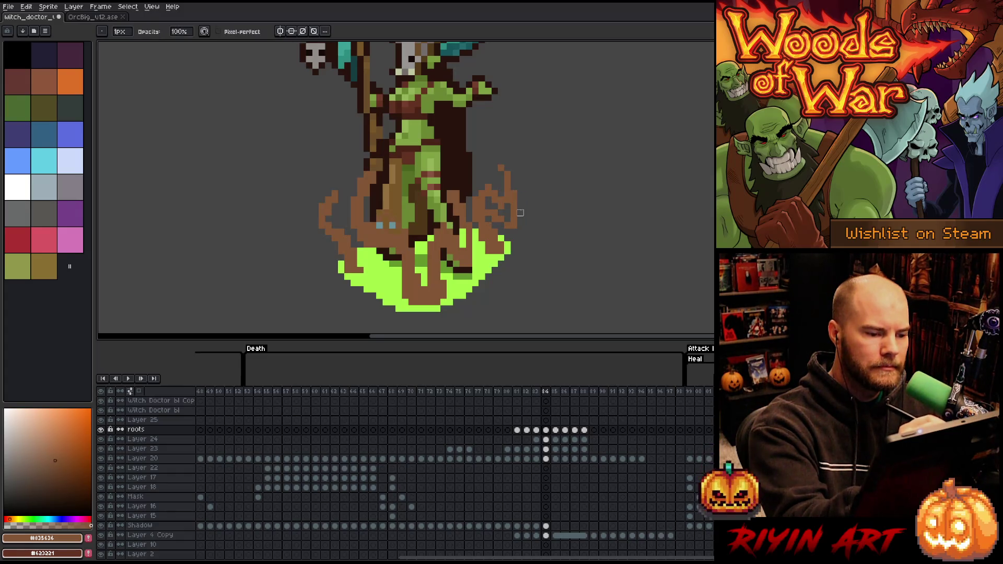
{"action": "key", "text": "b"}
{"action": "key", "text": "e"}
{"action": "mouse_move", "coordinate": [504, 168]}
{"action": "left_mouse_down"}
{"action": "mouse_move", "coordinate": [506, 199]}
{"action": "mouse_move", "coordinate": [486, 198]}
{"action": "left_mouse_up"}
{"action": "key", "text": "b"}
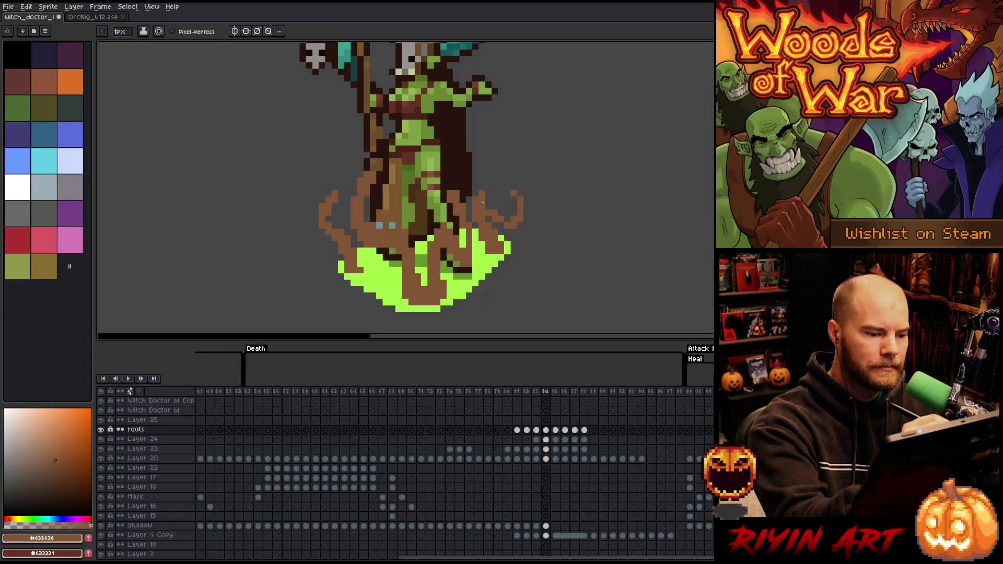
{"action": "key", "text": "e"}
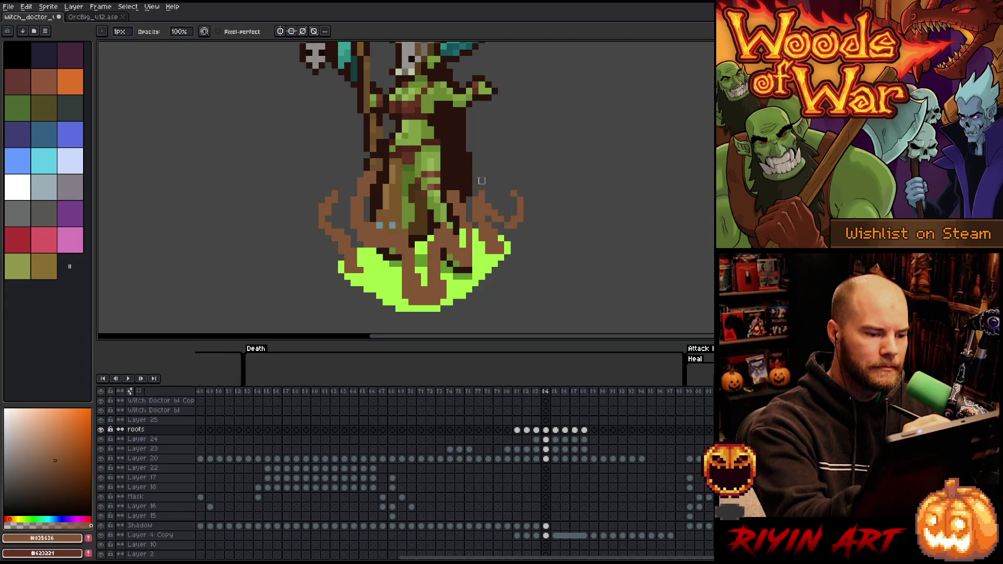
{"action": "key", "text": "b"}
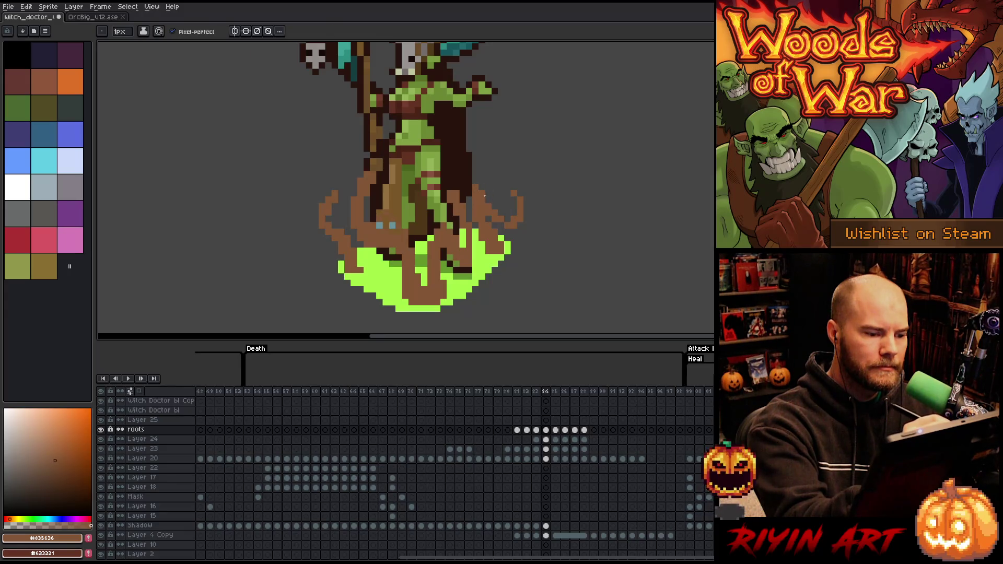
{"action": "key", "text": "e"}
{"action": "key", "text": "b"}
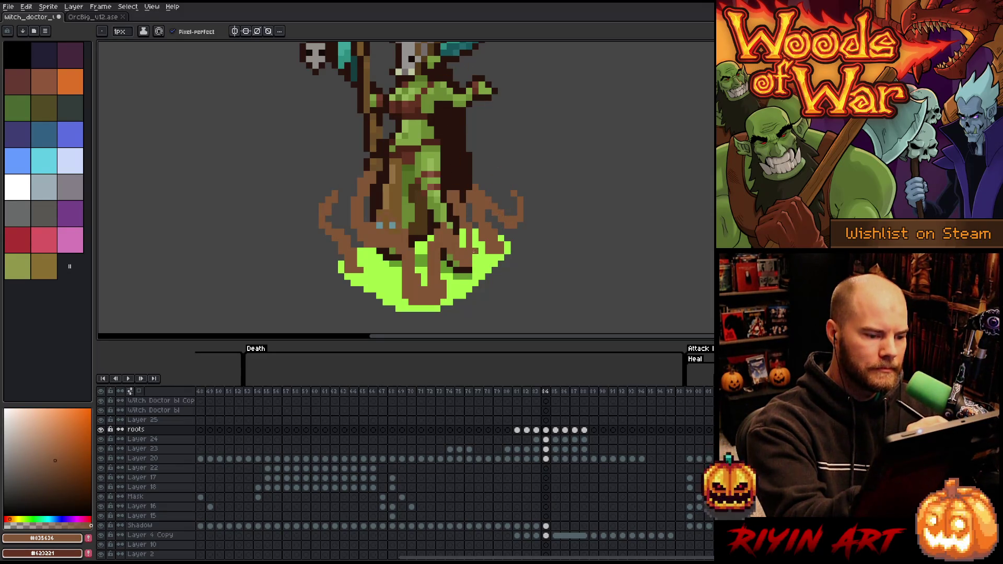
{"action": "key", "text": "e"}
{"action": "mouse_move", "coordinate": [466, 229]}
{"action": "left_mouse_down"}
{"action": "mouse_move", "coordinate": [463, 212]}
{"action": "mouse_move", "coordinate": [469, 231]}
{"action": "left_mouse_up"}
{"action": "key", "text": "b"}
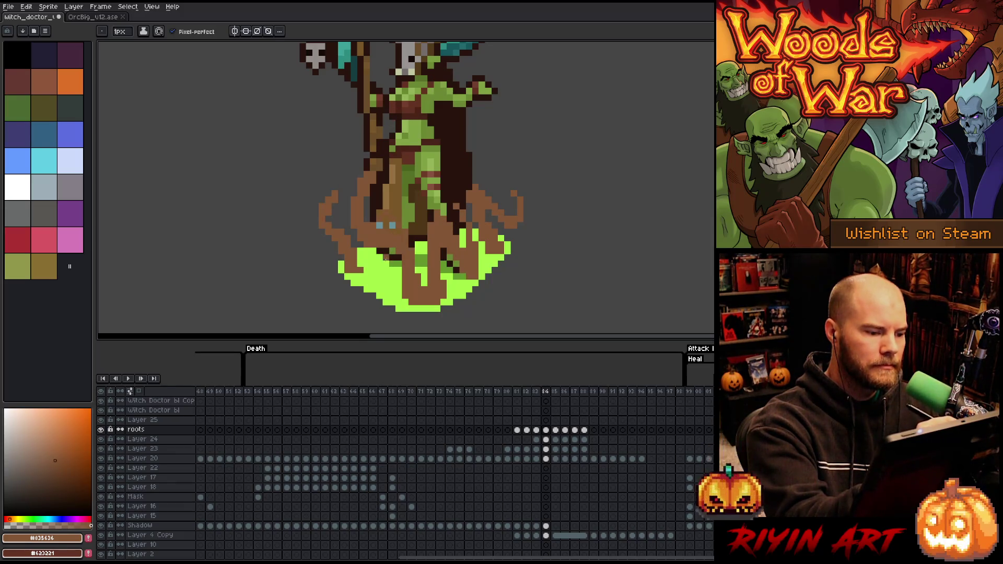
Clean up root pixels and stray strands on the figure's left side, restoring the small blue pixel.
{"action": "key", "text": "e"}
{"action": "mouse_move", "coordinate": [370, 193]}
{"action": "left_mouse_down"}
{"action": "mouse_move", "coordinate": [366, 178]}
{"action": "mouse_move", "coordinate": [354, 199]}
{"action": "mouse_move", "coordinate": [388, 265]}
{"action": "mouse_move", "coordinate": [399, 213]}
{"action": "left_mouse_up"}
{"action": "key", "text": "b"}
{"action": "key", "text": "e"}
{"action": "left_click", "coordinate": [380, 222]}
{"action": "key", "text": "b"}
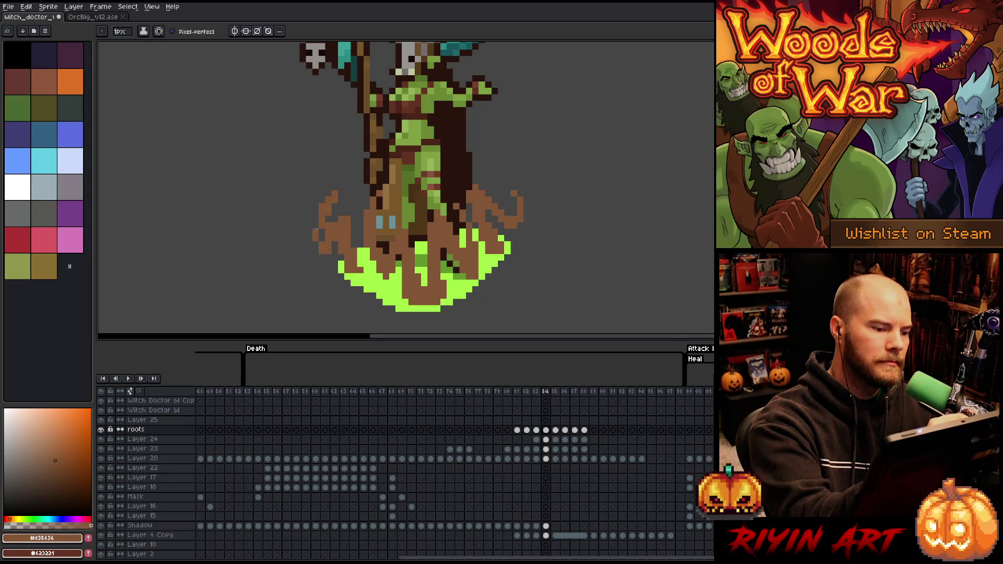
{"action": "key", "text": "e"}
{"action": "mouse_move", "coordinate": [332, 193]}
{"action": "left_mouse_down"}
{"action": "mouse_move", "coordinate": [322, 212]}
{"action": "mouse_move", "coordinate": [339, 229]}
{"action": "left_mouse_up"}
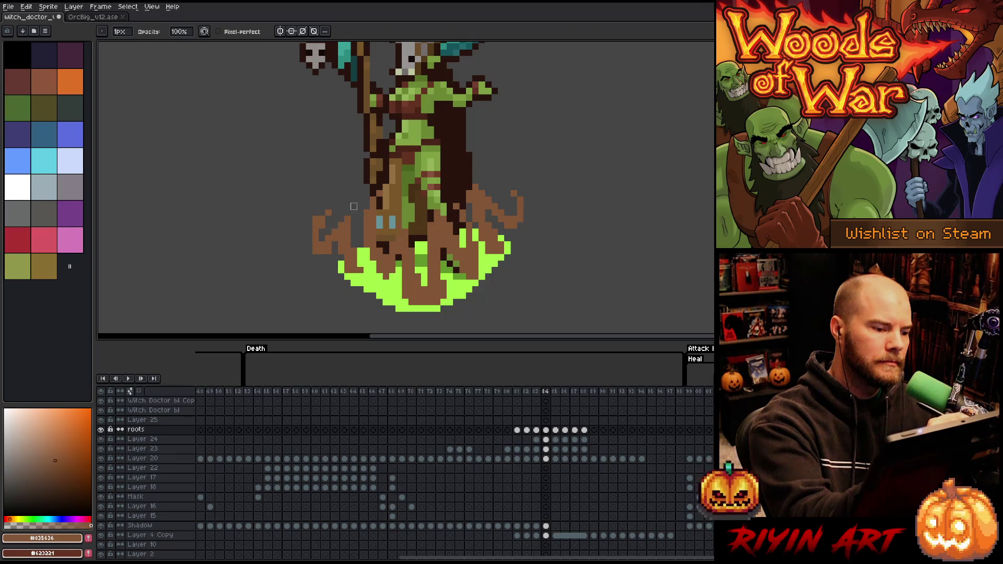
{"action": "key", "text": "b"}
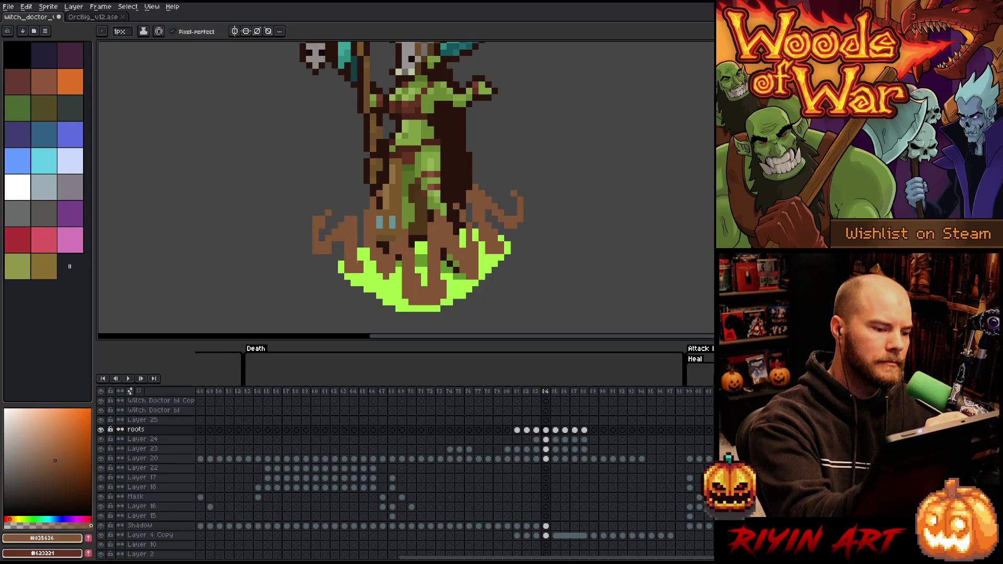
{"action": "key", "text": "e"}
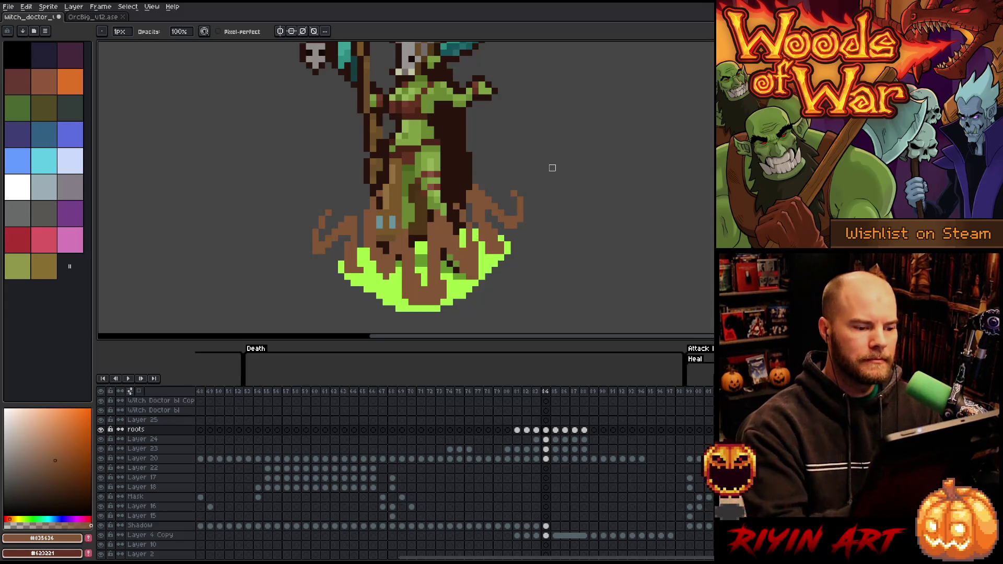
Play the animation from frame 79 to check the reshaped roots.
{"action": "left_click", "coordinate": [497, 392]}
{"action": "key", "text": "Return"}
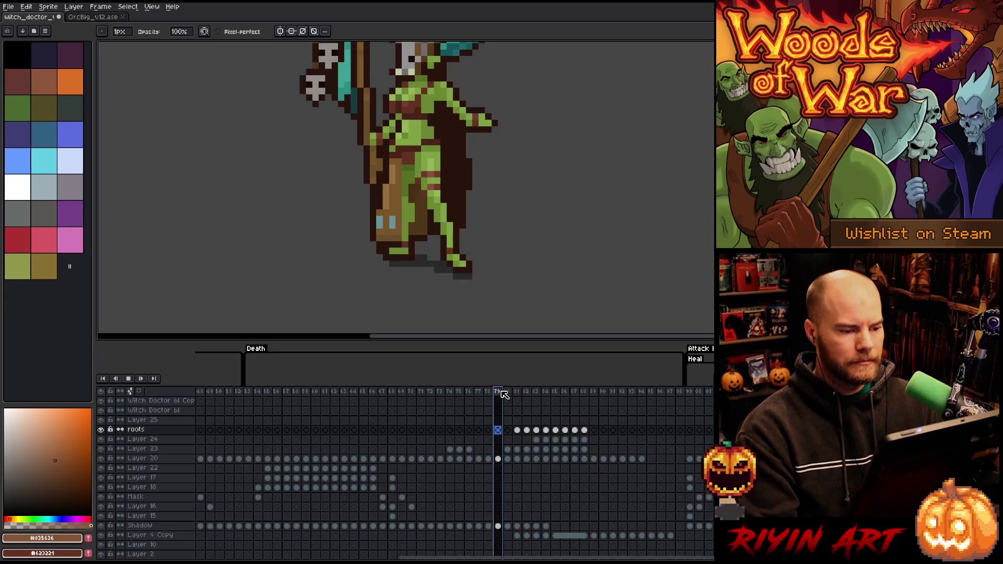
{"action": "scroll", "coordinate": [420, 220], "scroll_direction": "down", "scroll_amount": 4}
{"action": "key", "text": "Return"}
{"action": "key", "text": "Return"}
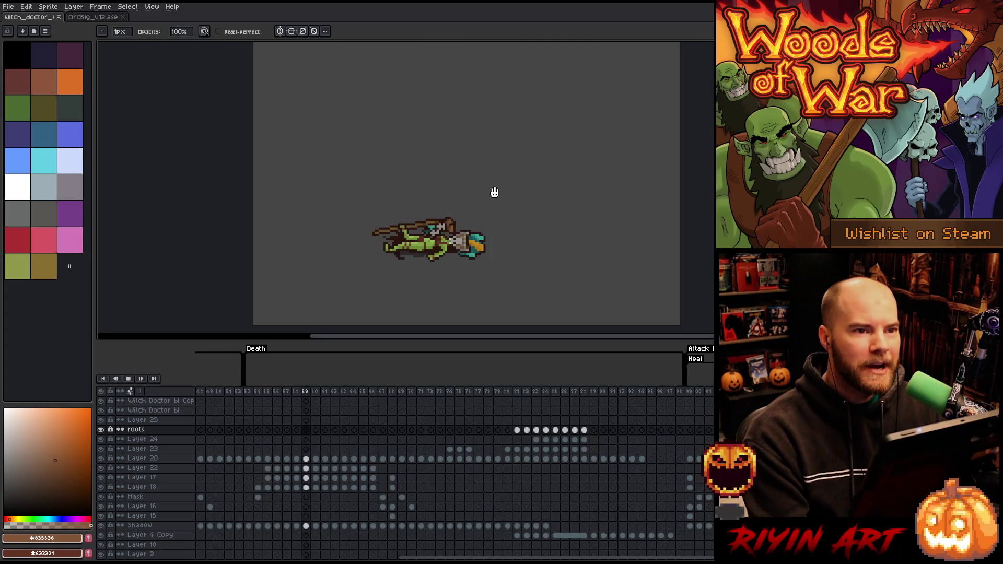
Recentre the sprite and replay the Death animation.
{"action": "scroll", "coordinate": [468, 195], "scroll_direction": "up", "scroll_amount": 1}
{"action": "left_click_drag", "start_coordinate": [462, 214], "coordinate": [445, 208]}
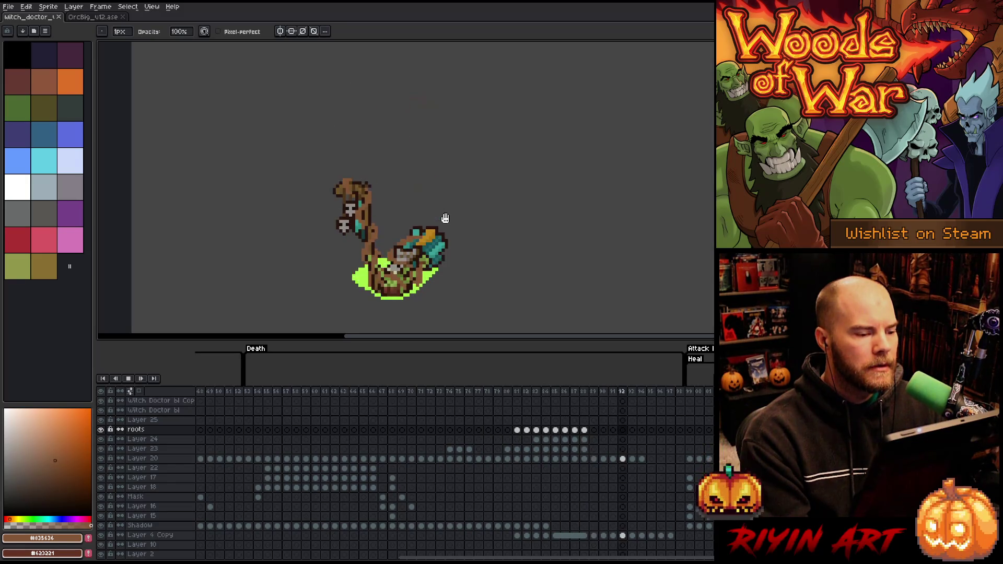
{"action": "key", "text": "Return"}
{"action": "key", "text": "v"}
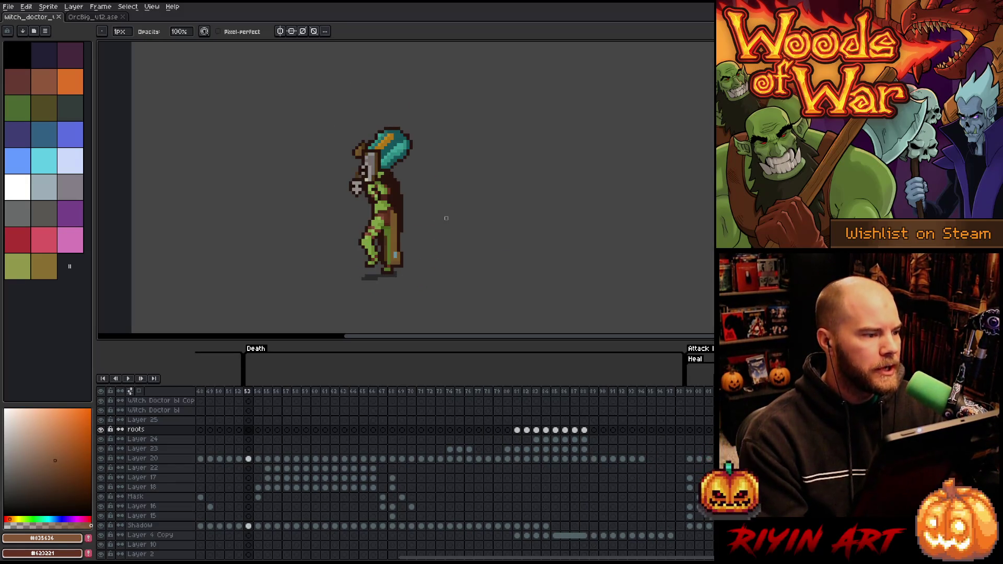
{"action": "key", "text": "Return"}
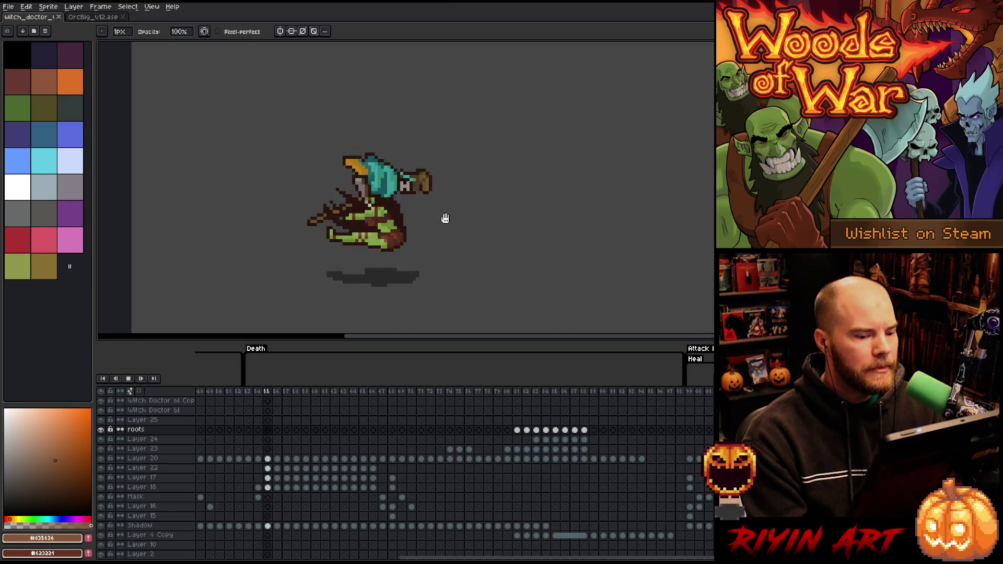
{"action": "key", "text": "Return"}
Step through the heal frames from 81 to 89, painting one pixel beside the staff.
{"action": "left_click", "coordinate": [509, 395]}
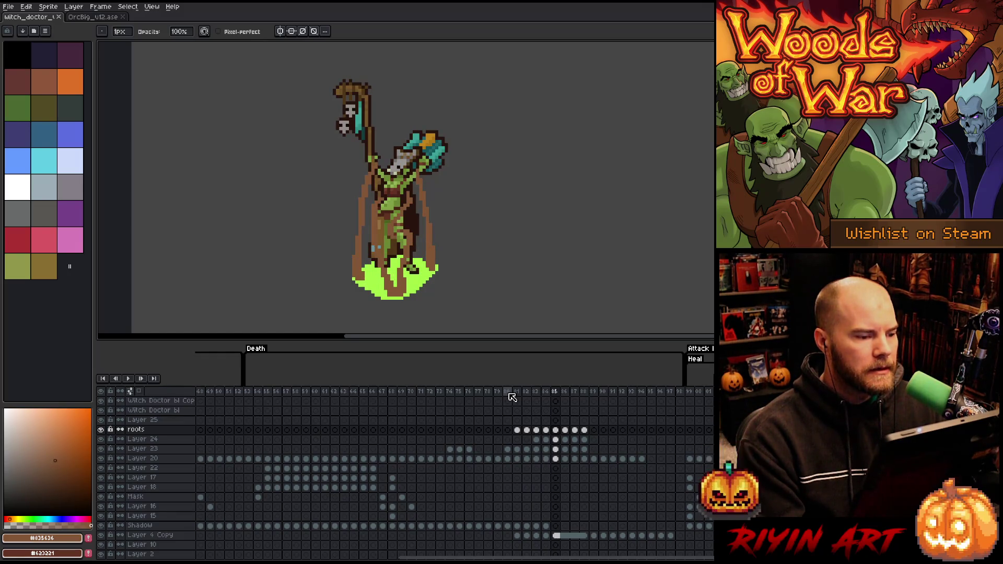
{"action": "key", "text": "Right"}
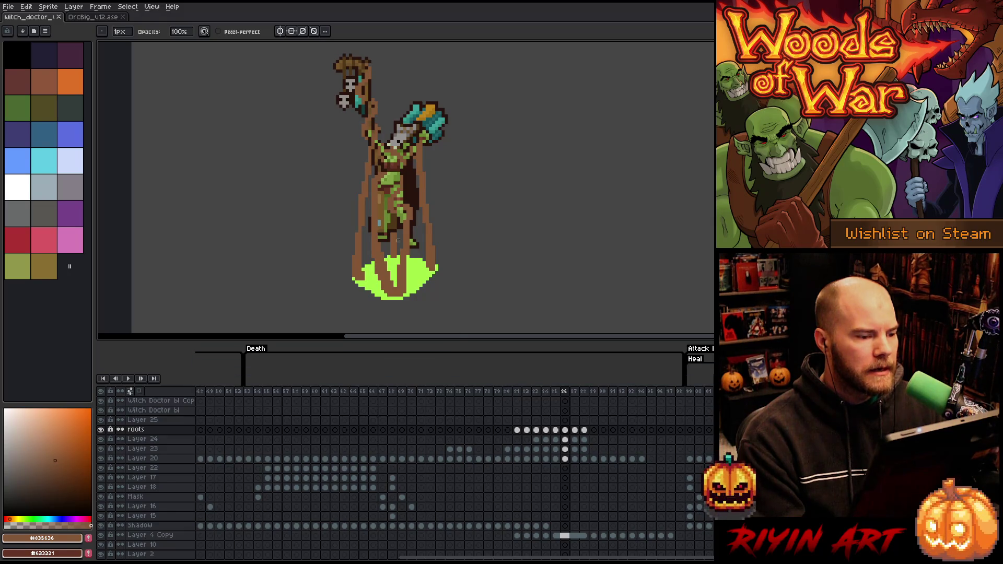
{"action": "scroll", "coordinate": [361, 98], "scroll_direction": "up", "scroll_amount": 2}
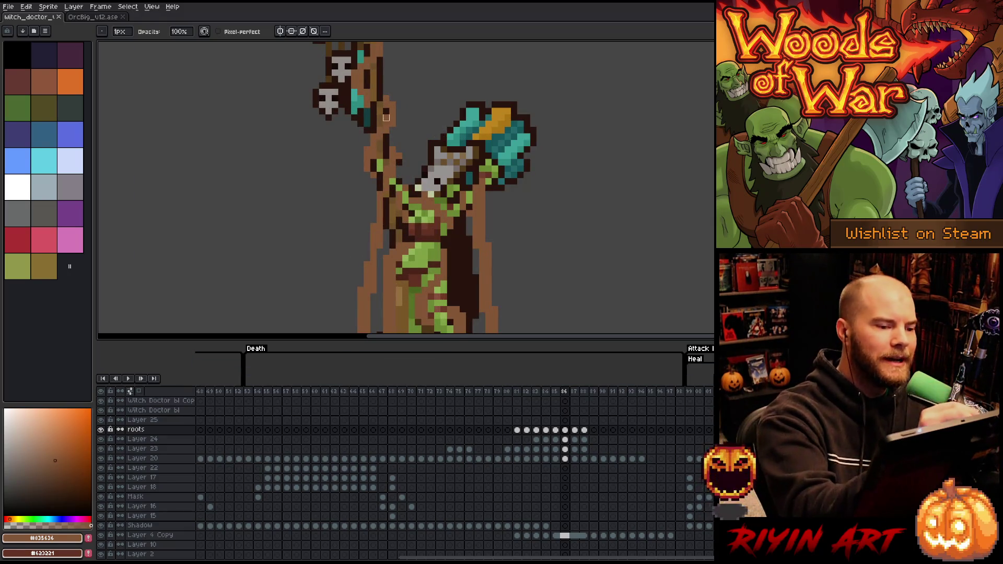
{"action": "left_click", "coordinate": [488, 130]}
{"action": "key", "text": "Right"}
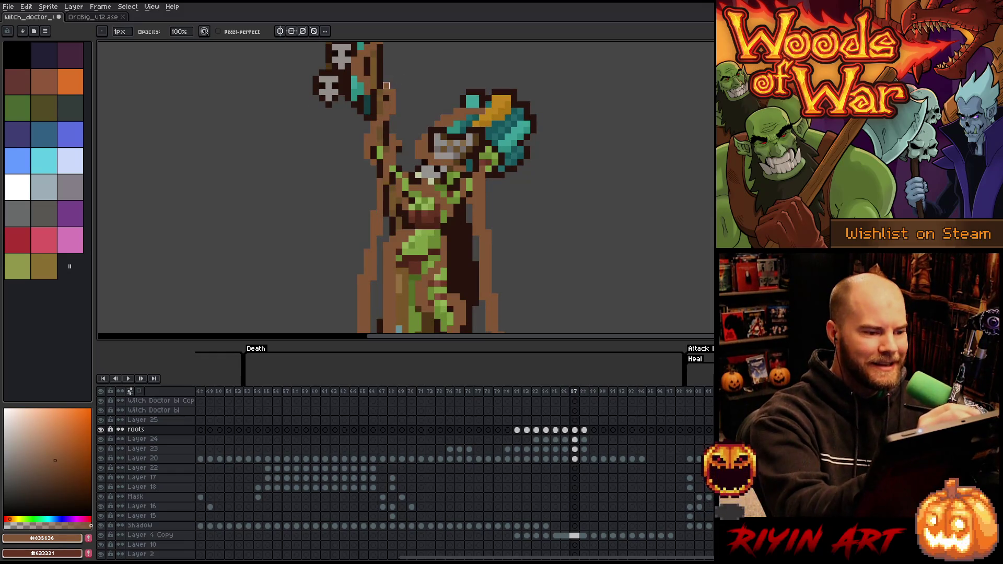
{"action": "key", "text": "Right"}
{"action": "key", "text": "Right"}
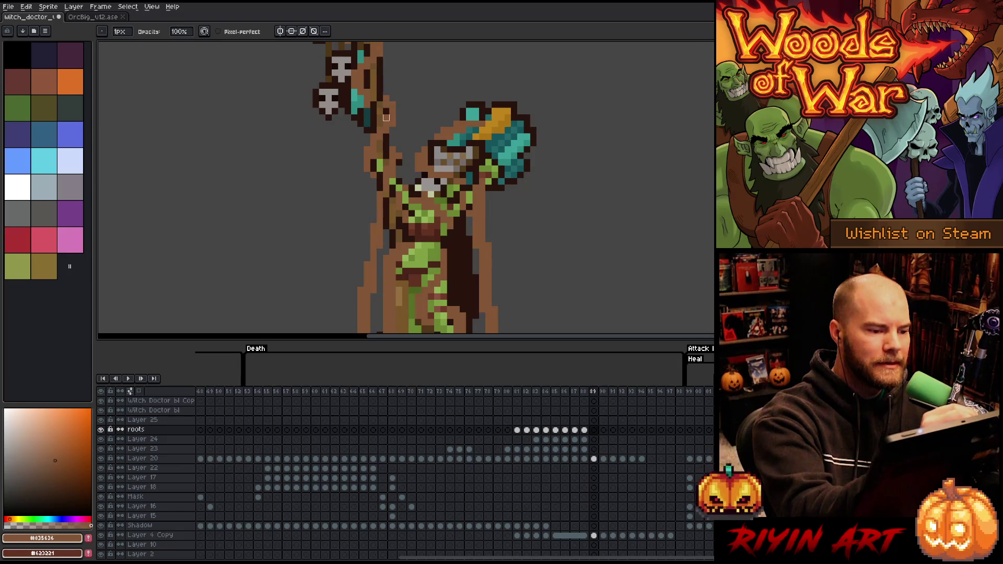
Sample the dark brown colour from the sprite with the pencil active.
{"action": "key", "text": "v"}
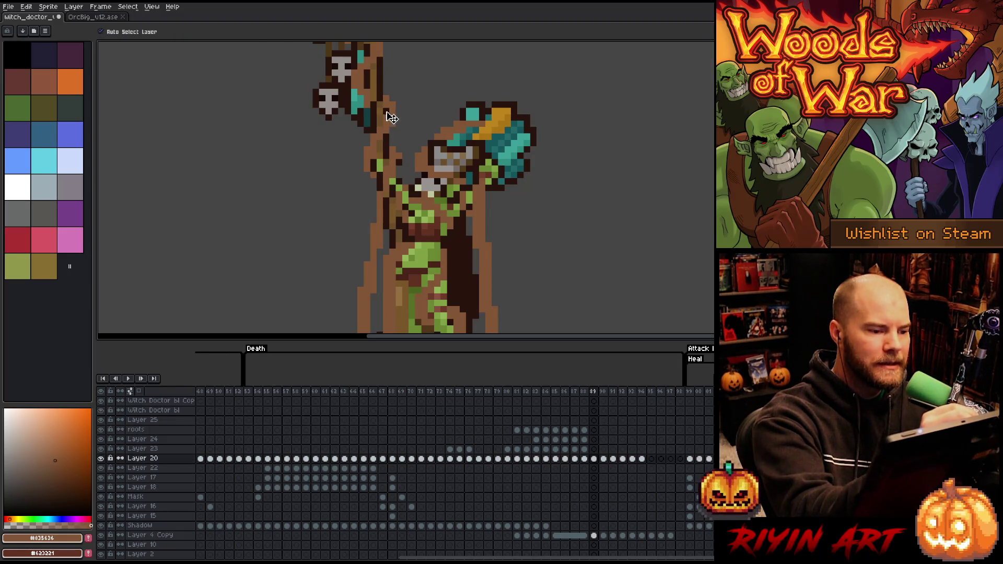
{"action": "key", "text": "b"}
{"action": "left_click", "coordinate": [385, 111], "text": "alt"}
Flip through frames 90 to 93 and on to the pool-only frame to compare poses.
{"action": "key", "text": "period"}
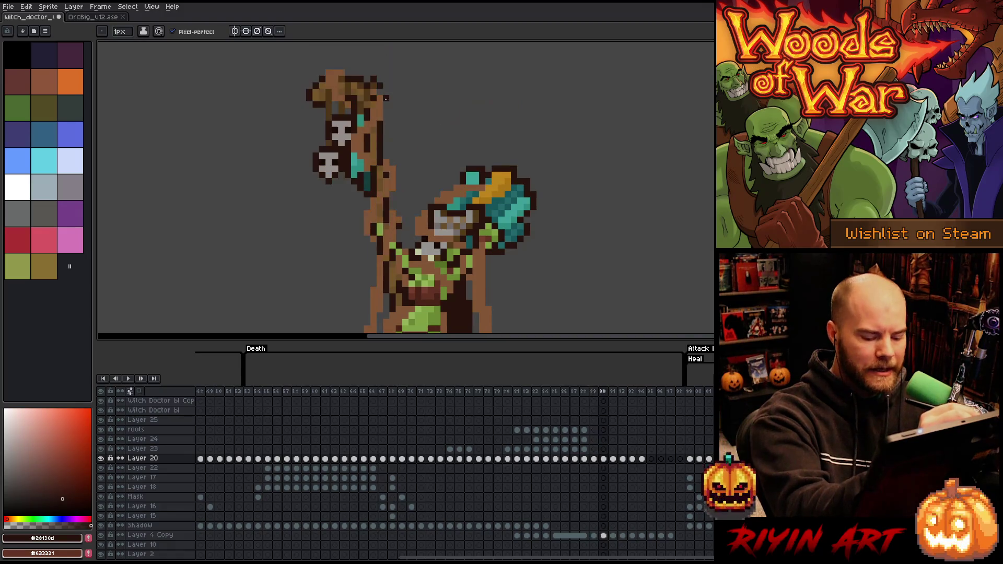
{"action": "key", "text": "period"}
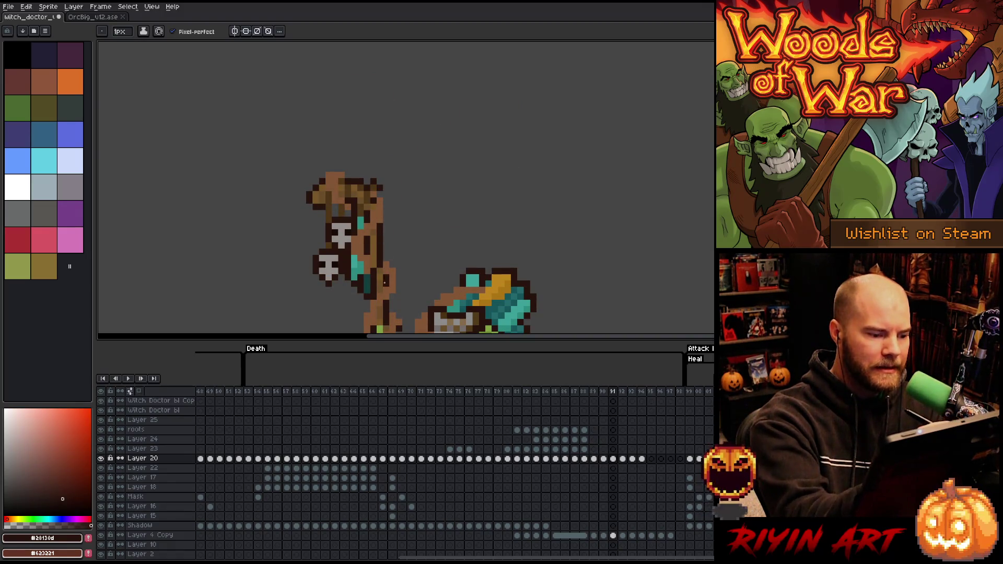
{"action": "key", "text": "ctrl+z"}
{"action": "key", "text": "period"}
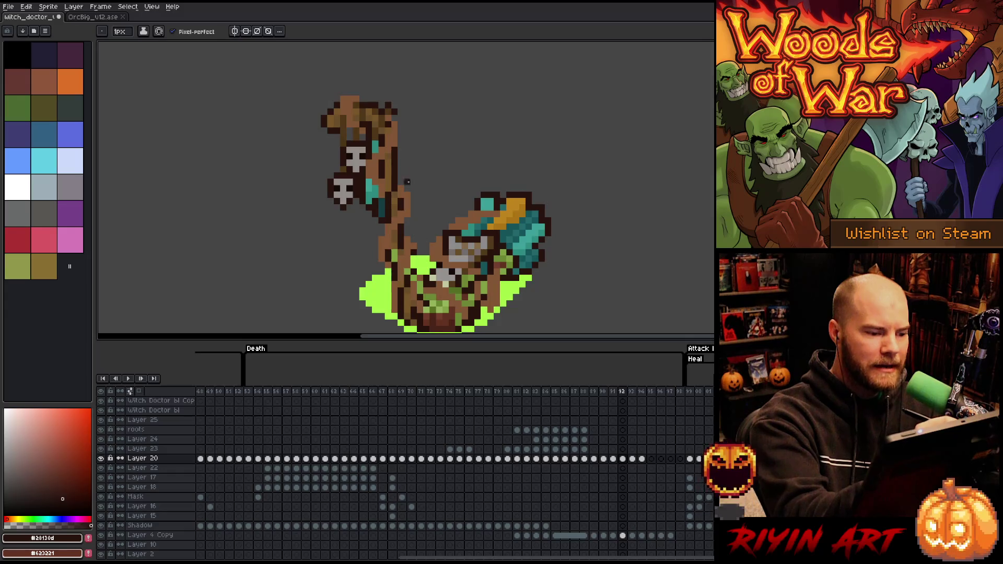
{"action": "key", "text": "period"}
{"action": "key", "text": "comma"}
{"action": "key", "text": "period"}
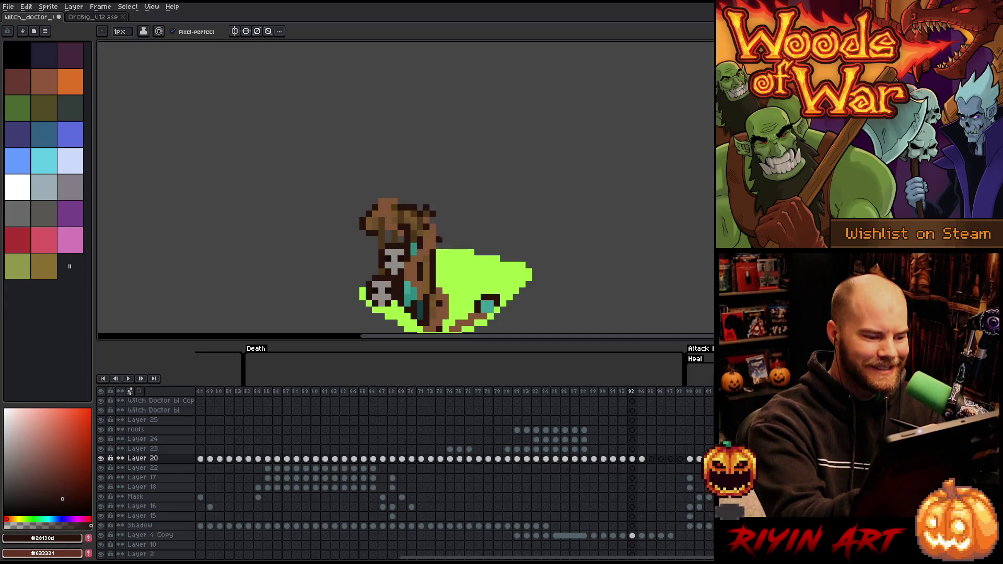
{"action": "key", "text": "comma"}
{"action": "key", "text": "period"}
{"action": "key", "text": "period"}
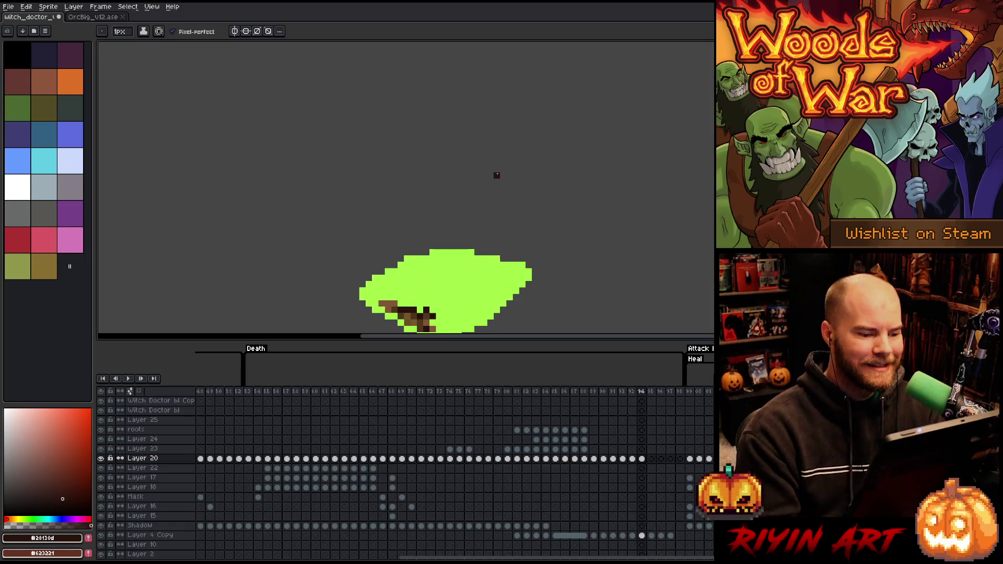
{"action": "key", "text": "comma"}
{"action": "key", "text": "period"}
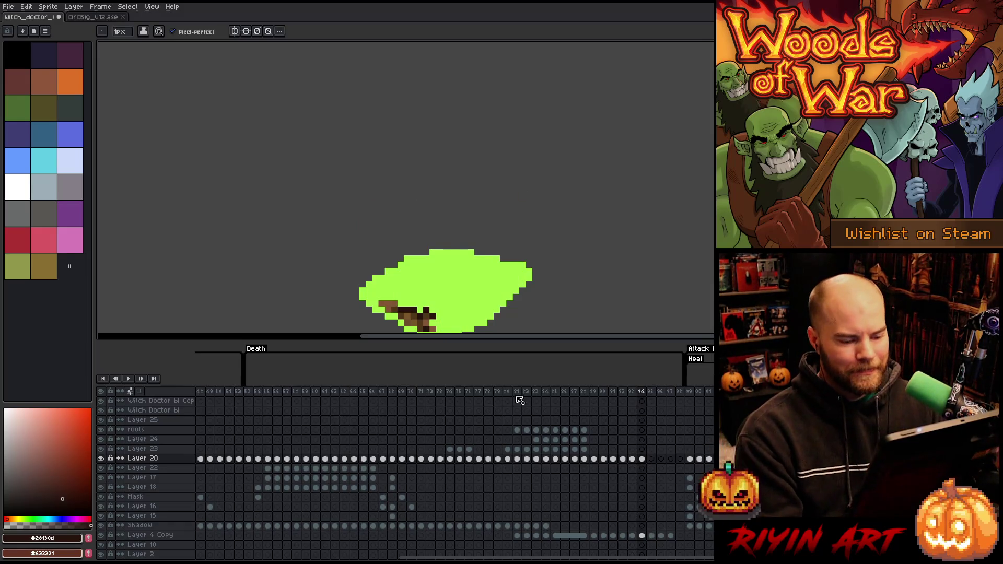
Replay the animation from frame 76, then again from frame 53.
{"action": "left_click", "coordinate": [469, 391]}
{"action": "scroll", "coordinate": [498, 240], "scroll_direction": "down", "scroll_amount": 3}
{"action": "left_click_drag", "start_coordinate": [498, 240], "coordinate": [462, 230]}
{"action": "scroll", "coordinate": [438, 211], "scroll_direction": "up", "scroll_amount": 1}
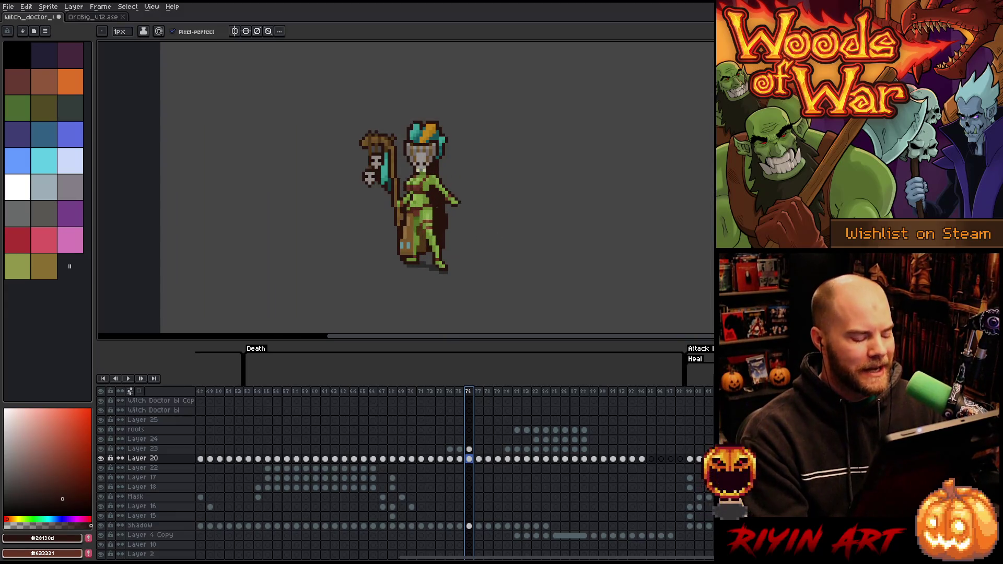
{"action": "key", "text": "Return"}
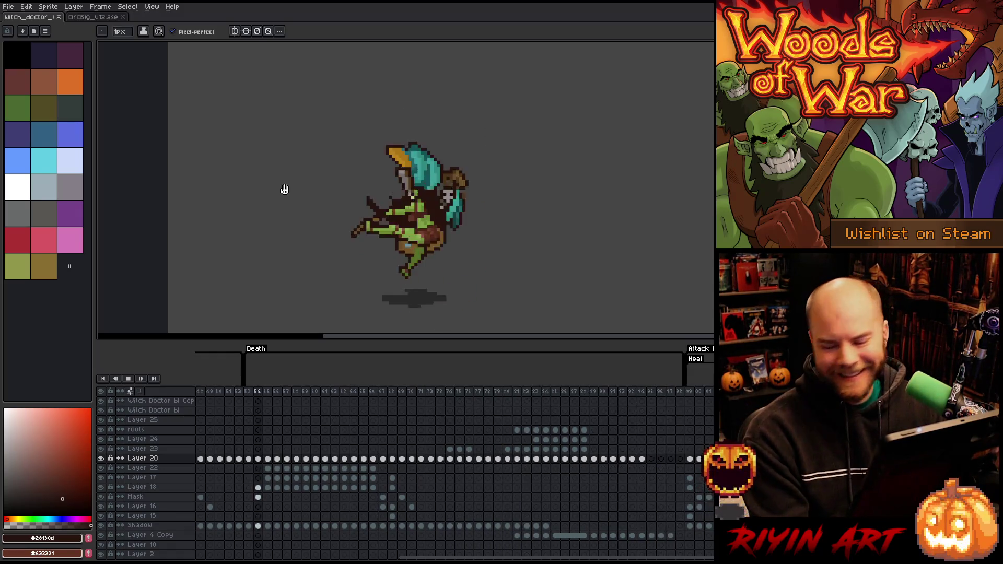
{"action": "key", "text": "Return"}
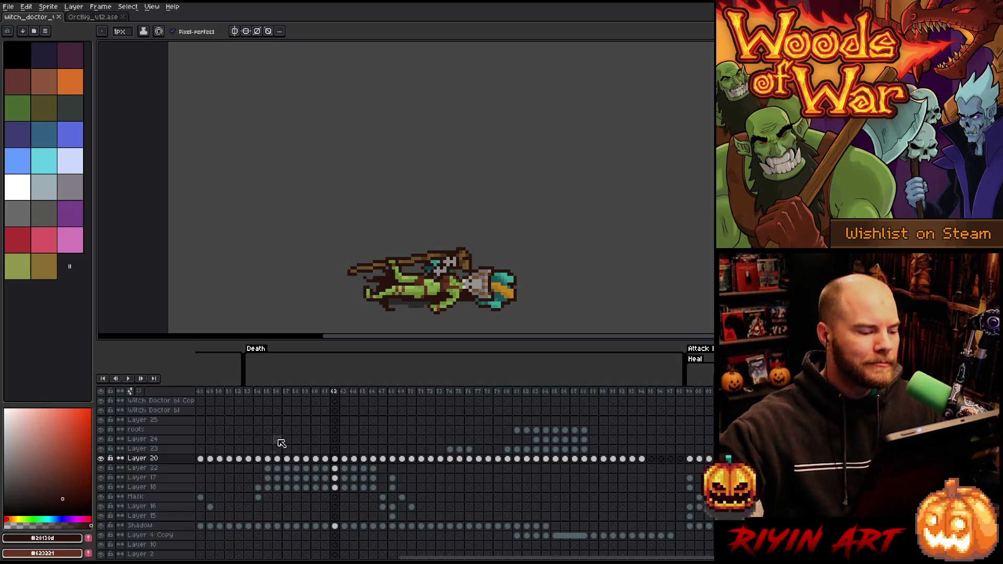
{"action": "left_click", "coordinate": [248, 393]}
{"action": "key", "text": "Return"}
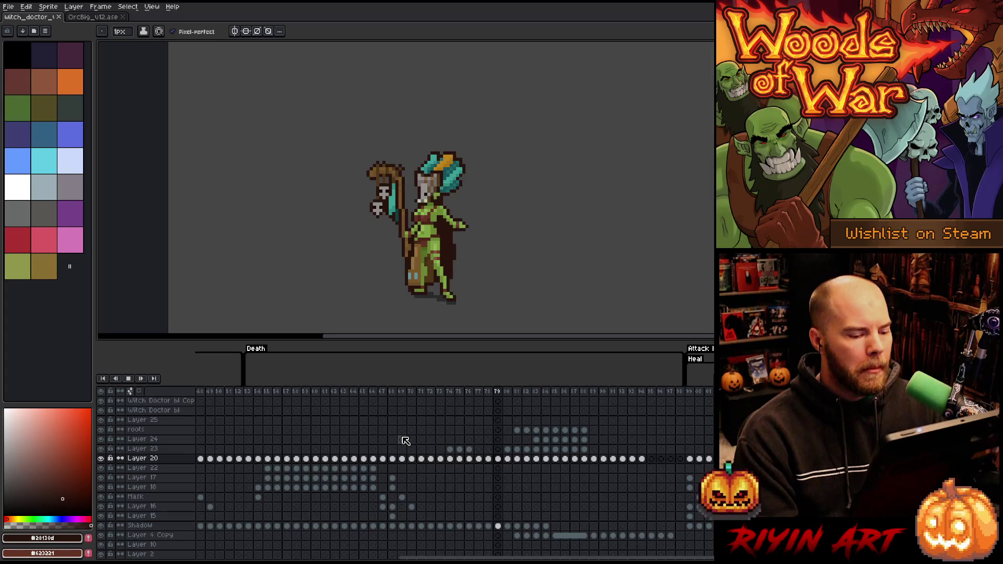
{"action": "key", "text": "Return"}
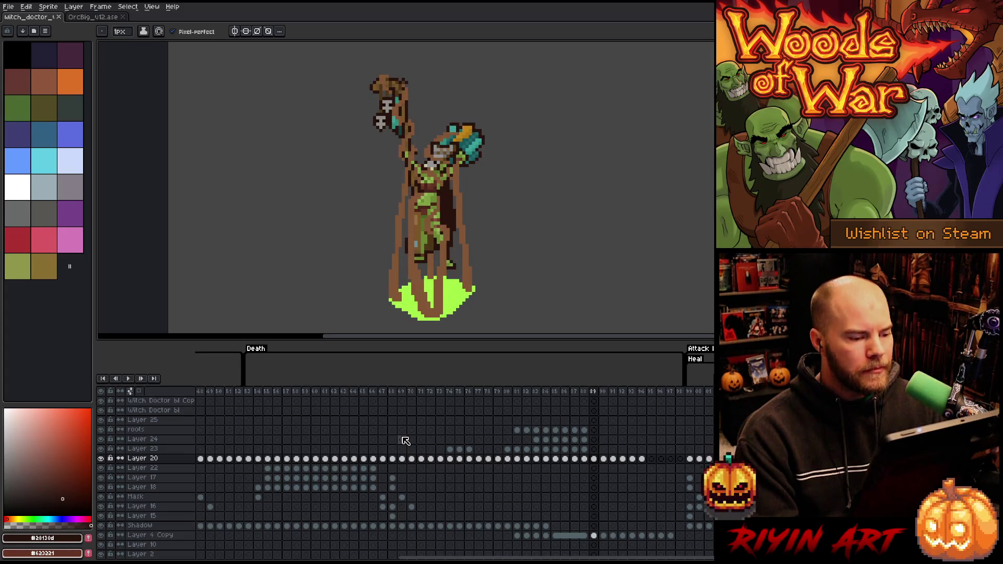
Delete the roots, Layer 24 and Layer 23 layers and replay from about frame 72.
{"action": "left_click", "coordinate": [163, 430]}
{"action": "key", "text": "Delete"}
{"action": "key", "text": "Delete"}
{"action": "key", "text": "Delete"}
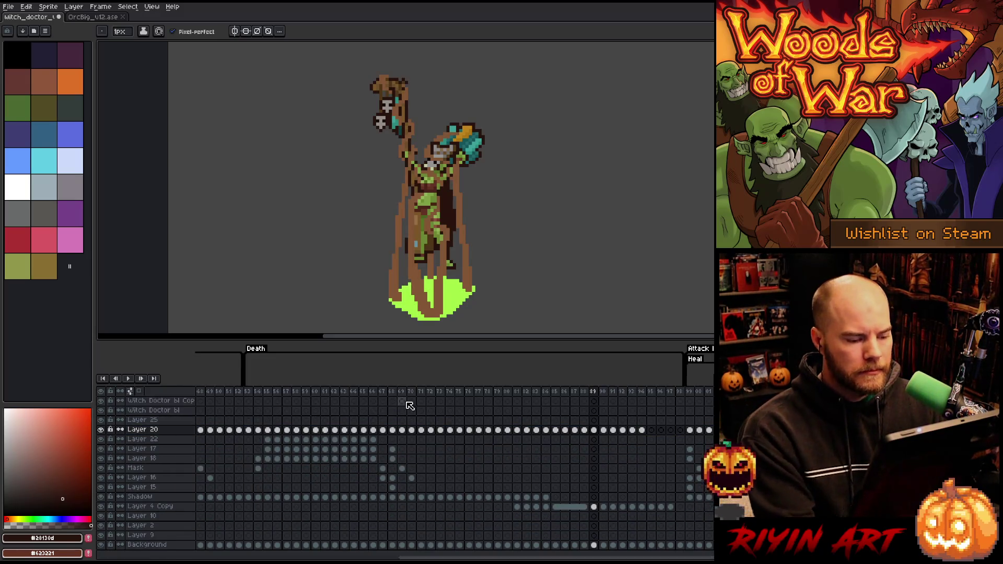
{"action": "left_click", "coordinate": [433, 392]}
{"action": "key", "text": "Return"}
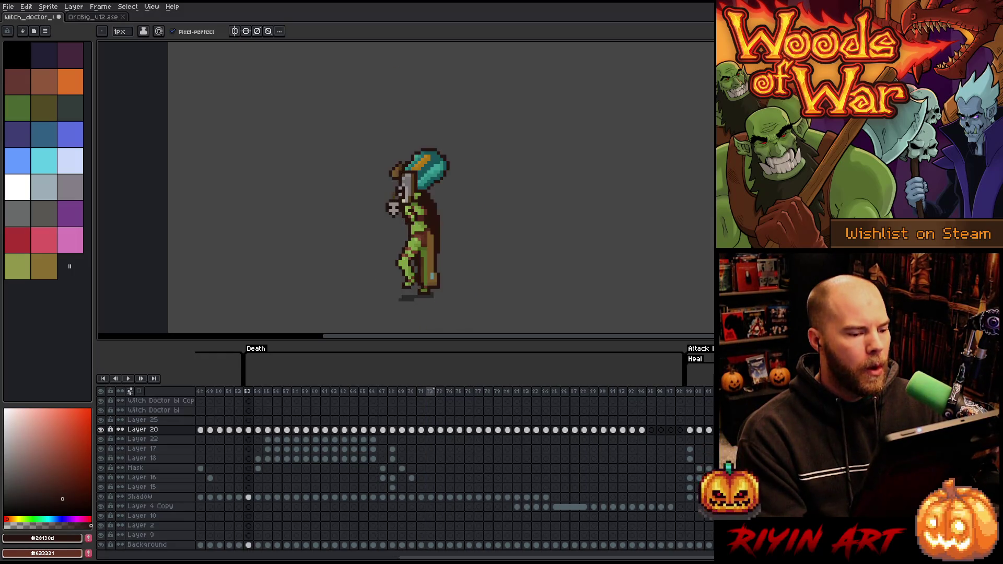
Glance at OrcBig_v12.ase, return to the witch doctor, and undo to restore Layer 23.
{"action": "left_click", "coordinate": [107, 17]}
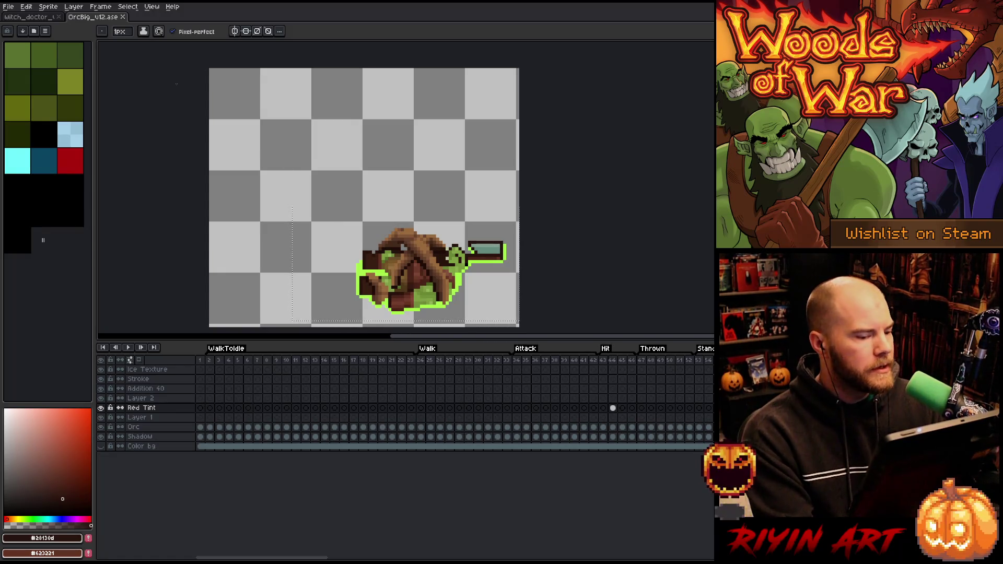
{"action": "left_click", "coordinate": [39, 18]}
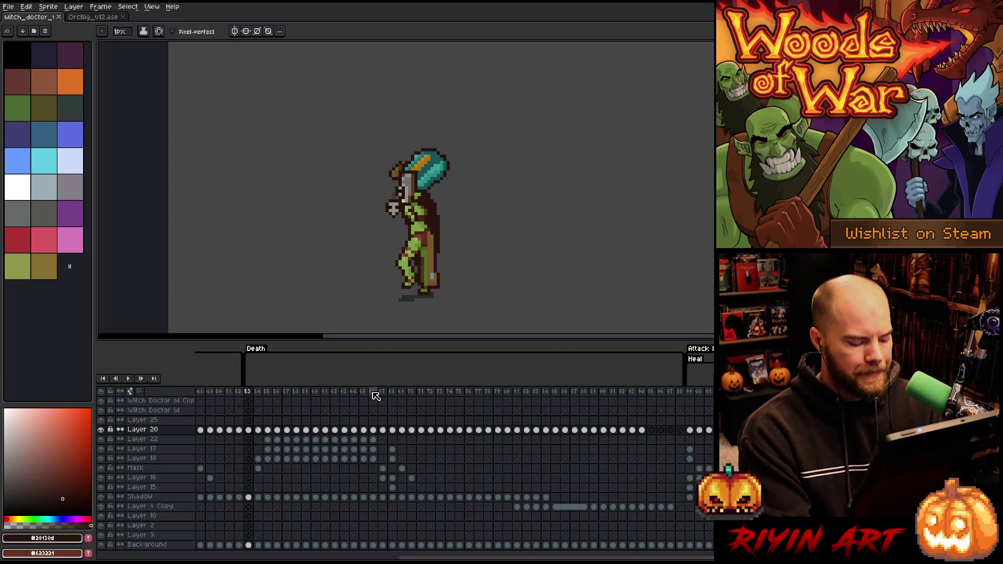
{"action": "key", "text": "ctrl+z"}
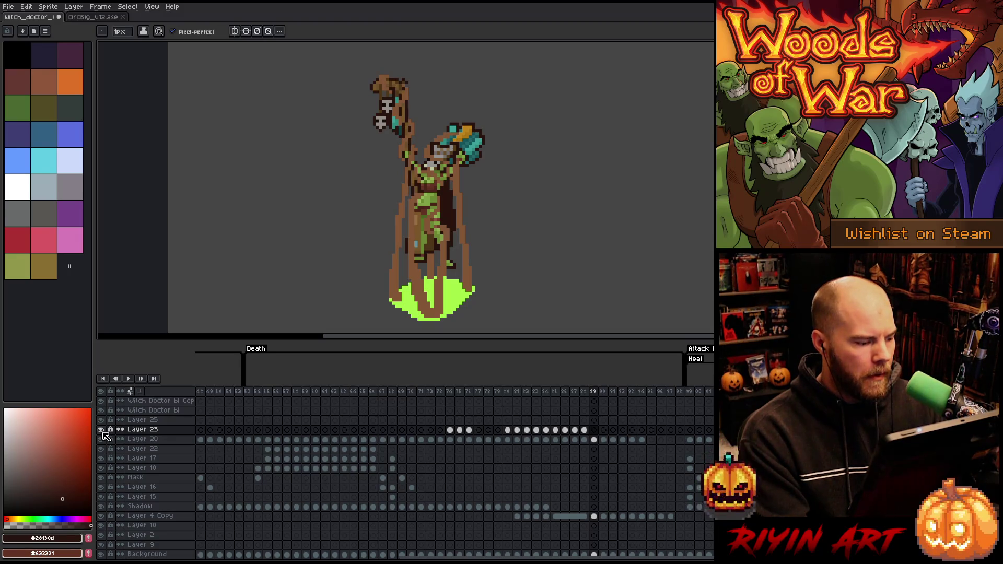
Replay and step through the frames from 74 onward.
{"action": "left_click", "coordinate": [450, 393]}
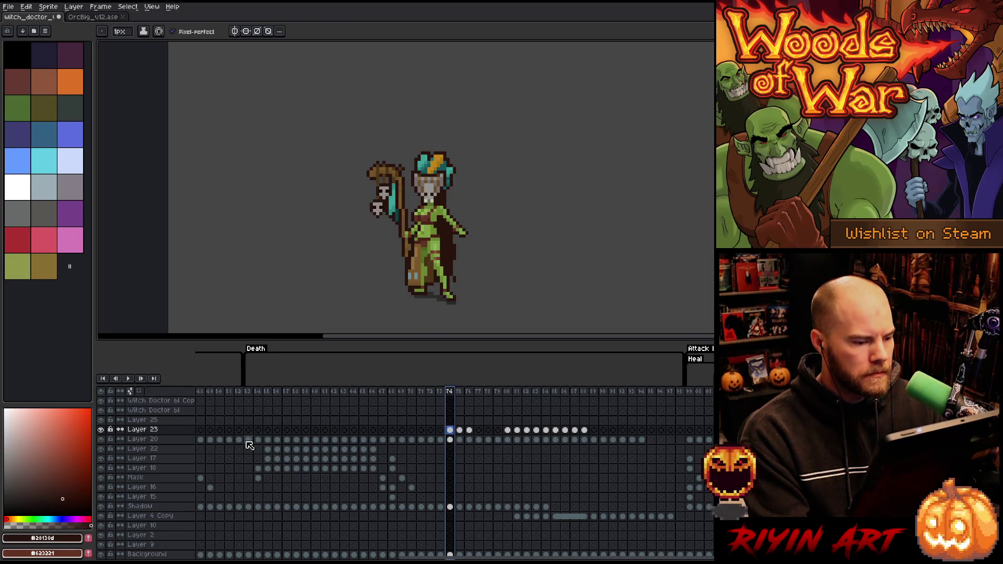
{"action": "key", "text": "Return"}
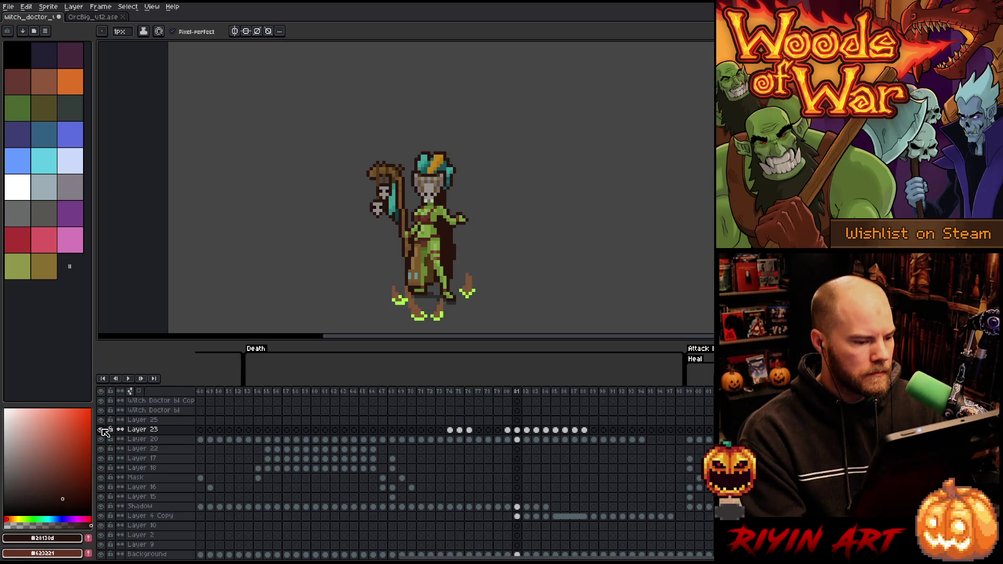
{"action": "key", "text": "Left"}
{"action": "key", "text": "Right"}
{"action": "key", "text": "Right"}
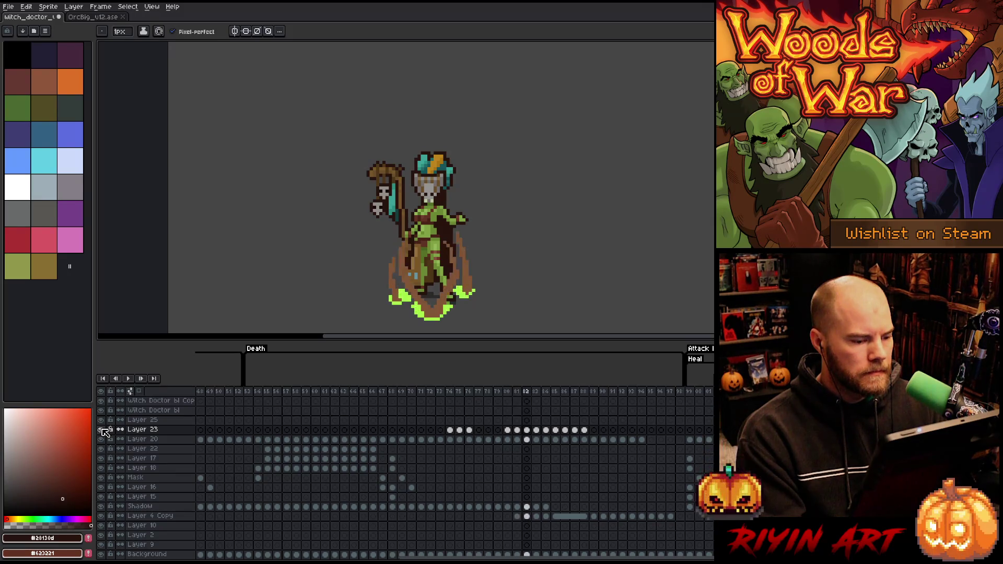
{"action": "key", "text": "Right"}
{"action": "key", "text": "Right"}
{"action": "key", "text": "Right"}
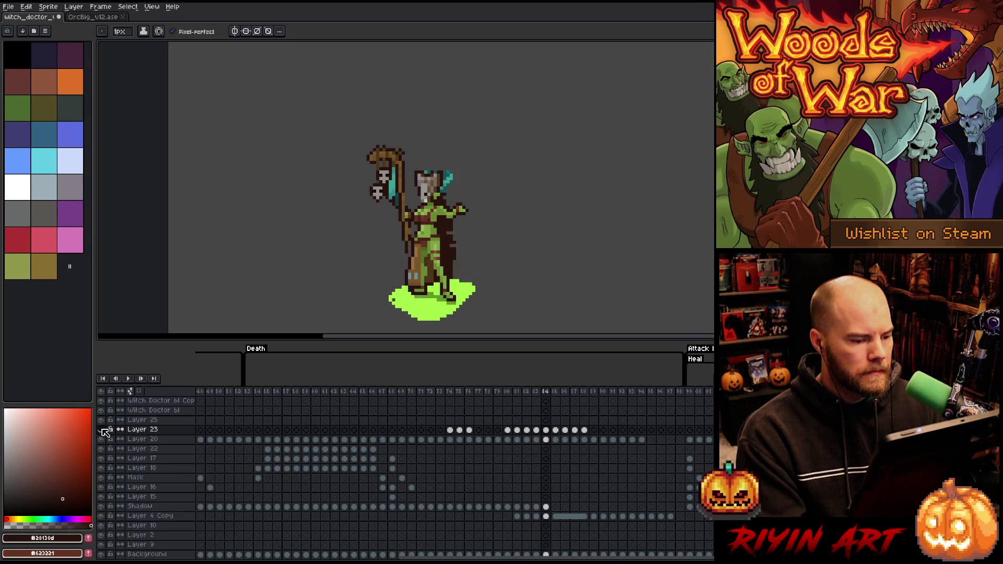
{"action": "key", "text": "Right"}
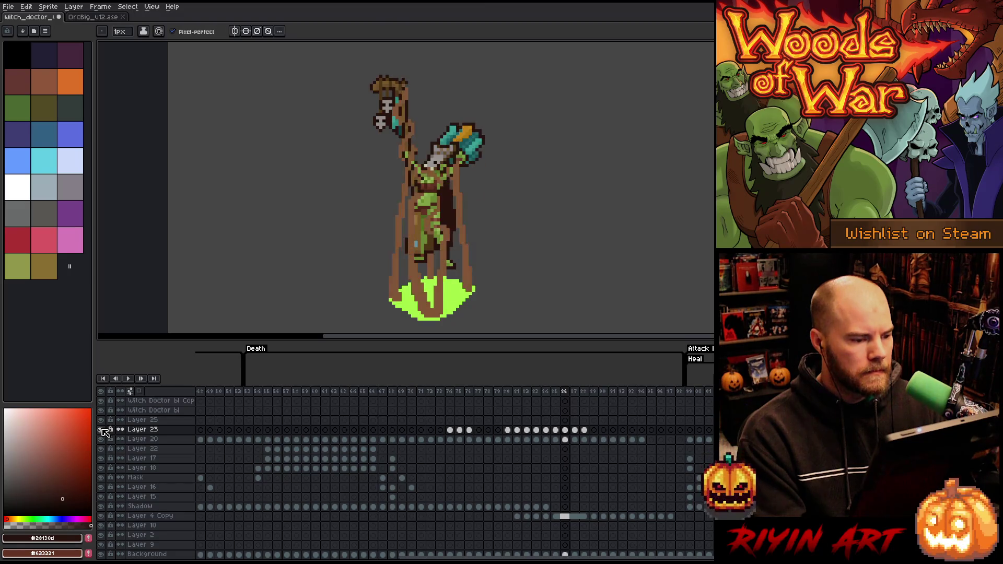
{"action": "key", "text": "Right"}
{"action": "key", "text": "Right"}
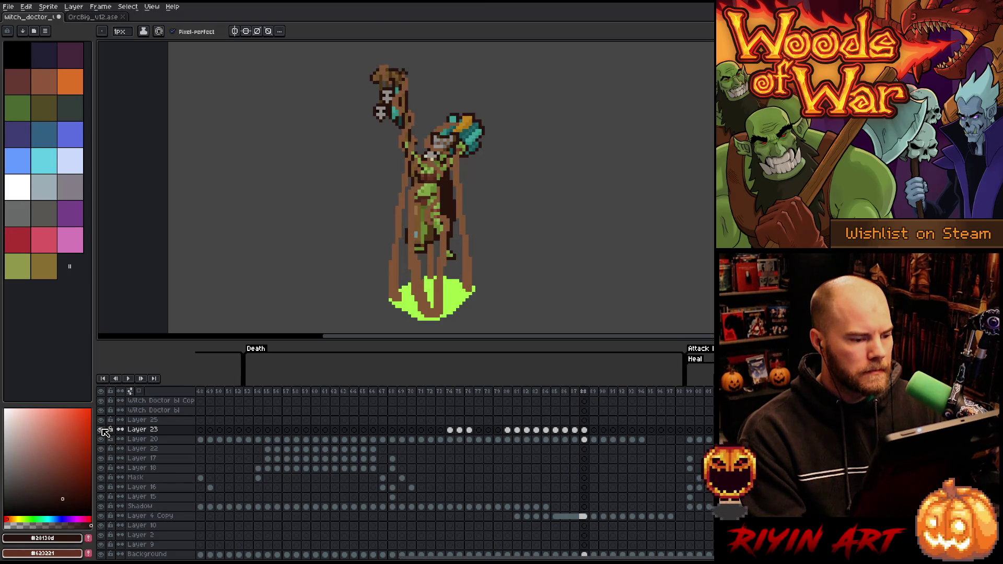
{"action": "left_click", "coordinate": [450, 395]}
{"action": "key", "text": "Right"}
{"action": "key", "text": "Return"}
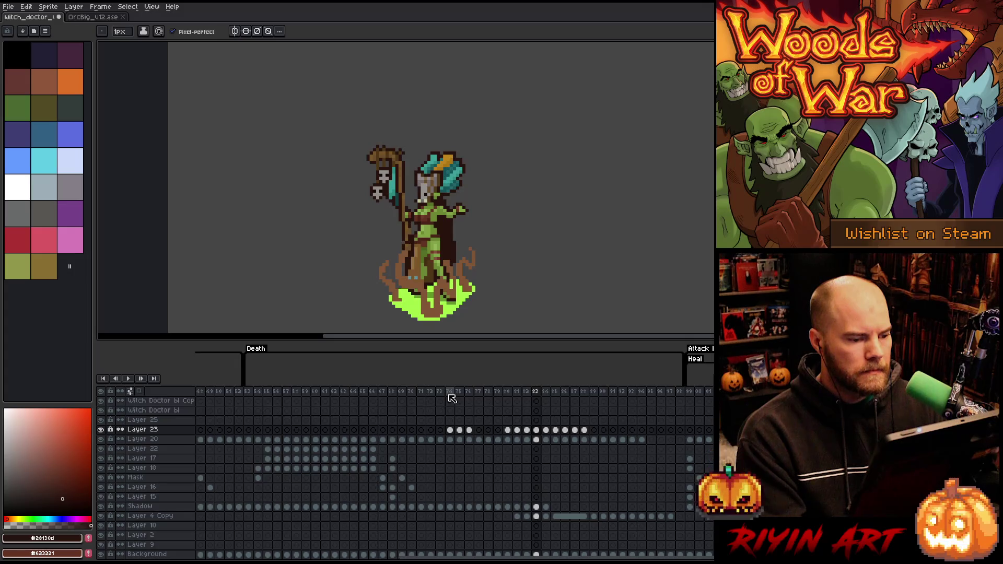
Select the Layer 25 cel at frame 81.
{"action": "left_click", "coordinate": [507, 392]}
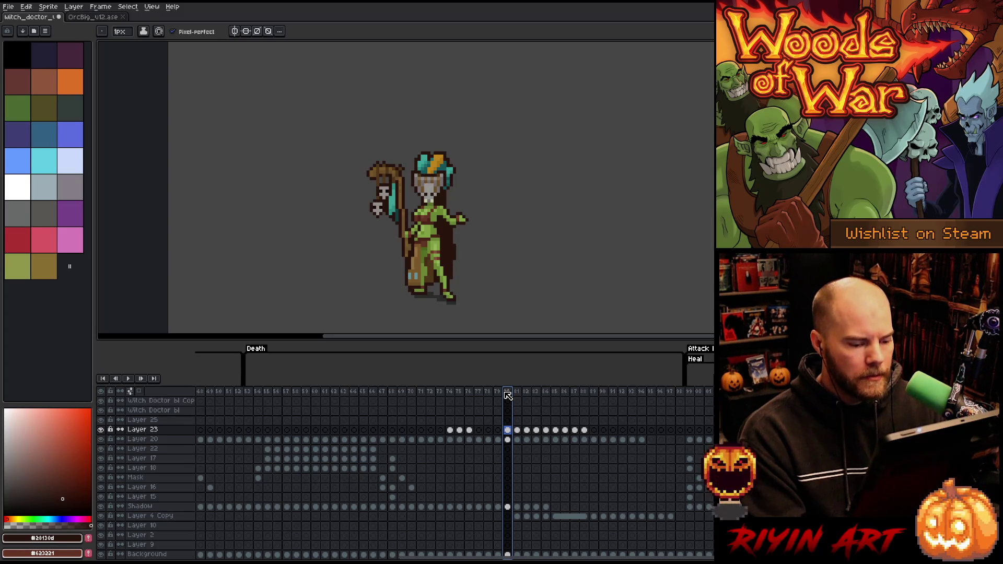
{"action": "key", "text": "Right"}
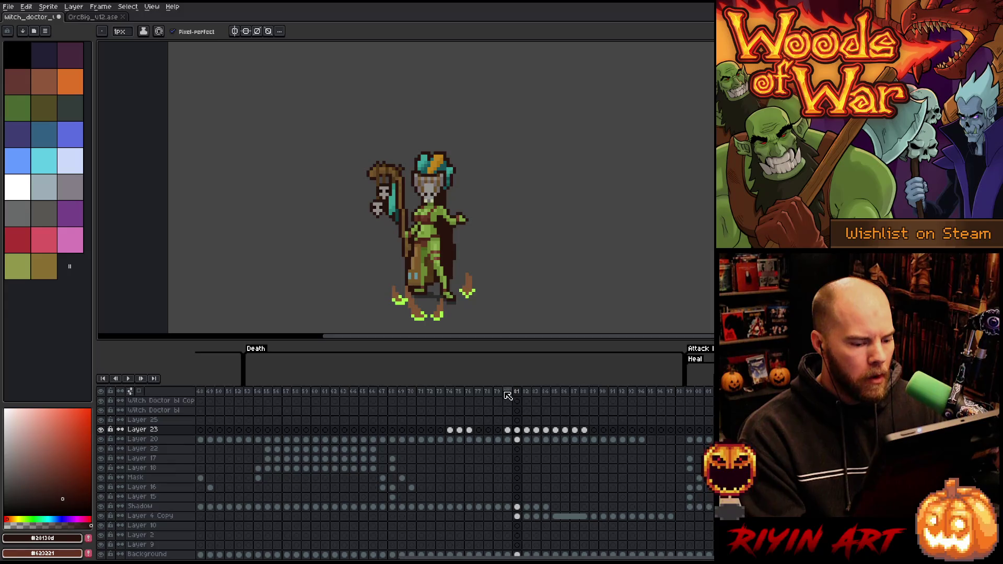
{"action": "left_click", "coordinate": [517, 420]}
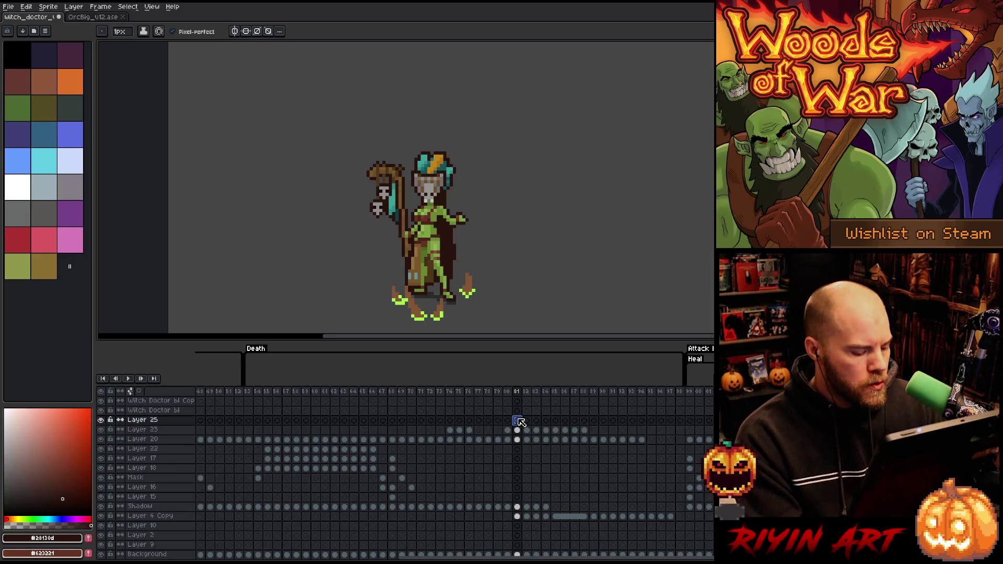
Paste the orc sprite left of the witch doctor on Layer 25, commit it and deselect.
{"action": "key", "text": "ctrl+v"}
{"action": "mouse_move", "coordinate": [423, 111]}
{"action": "left_mouse_down"}
{"action": "mouse_move", "coordinate": [645, 232]}
{"action": "mouse_move", "coordinate": [344, 266]}
{"action": "mouse_move", "coordinate": [265, 244]}
{"action": "left_mouse_up"}
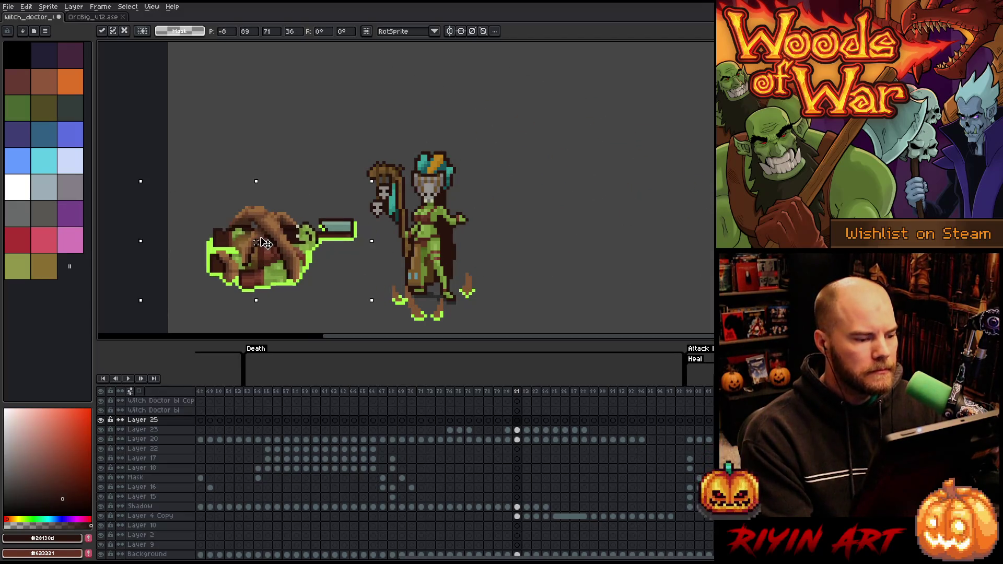
{"action": "scroll", "coordinate": [272, 240], "scroll_direction": "up", "scroll_amount": 1}
{"action": "left_click_drag", "start_coordinate": [362, 266], "coordinate": [375, 223]}
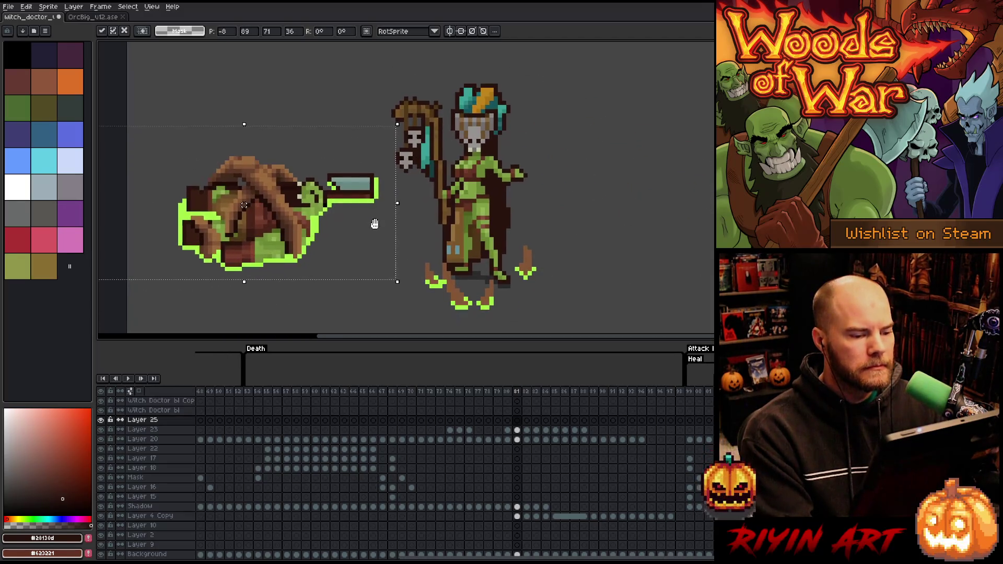
{"action": "left_click_drag", "start_coordinate": [509, 201], "coordinate": [507, 213]}
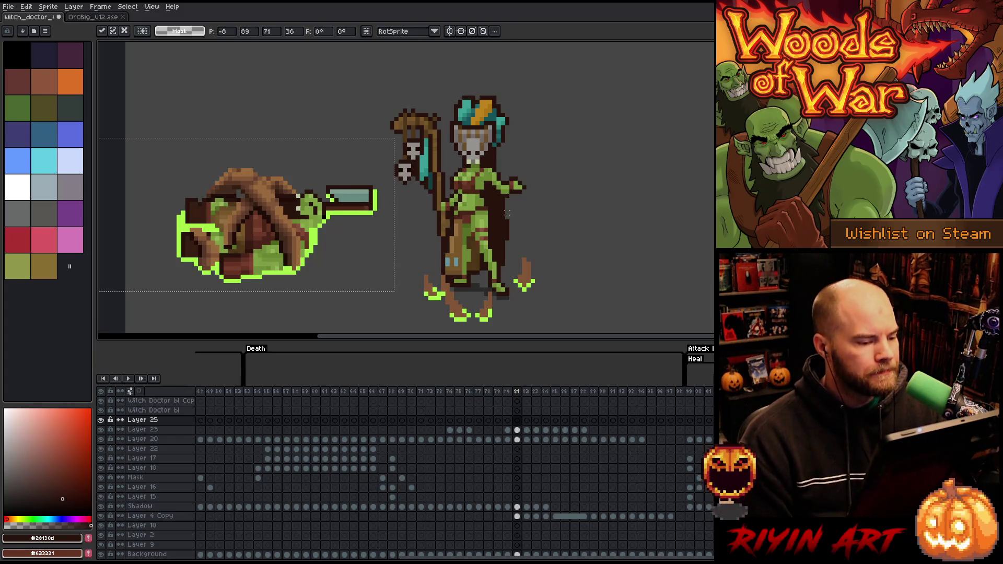
{"action": "key", "text": "Return"}
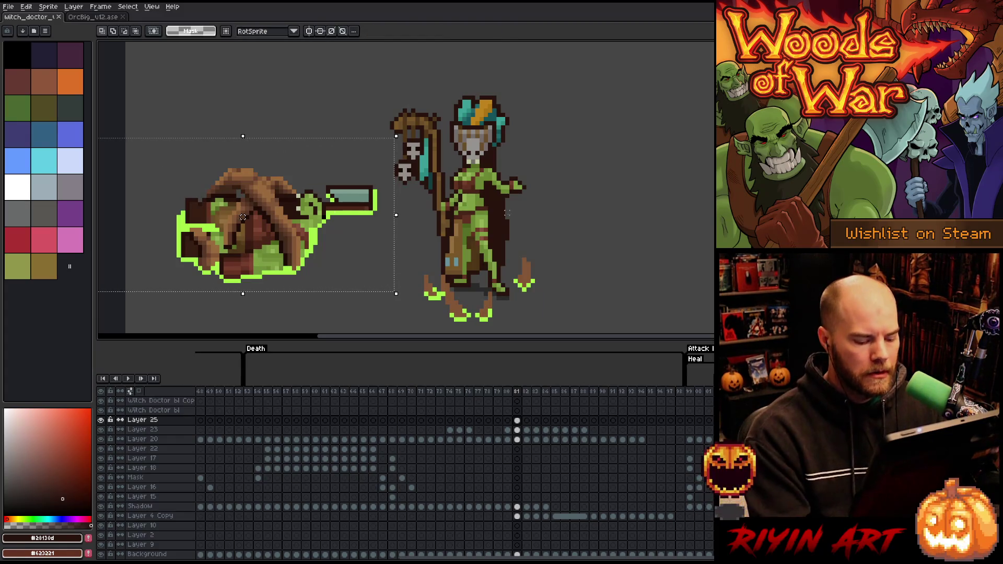
{"action": "key", "text": "ctrl+d"}
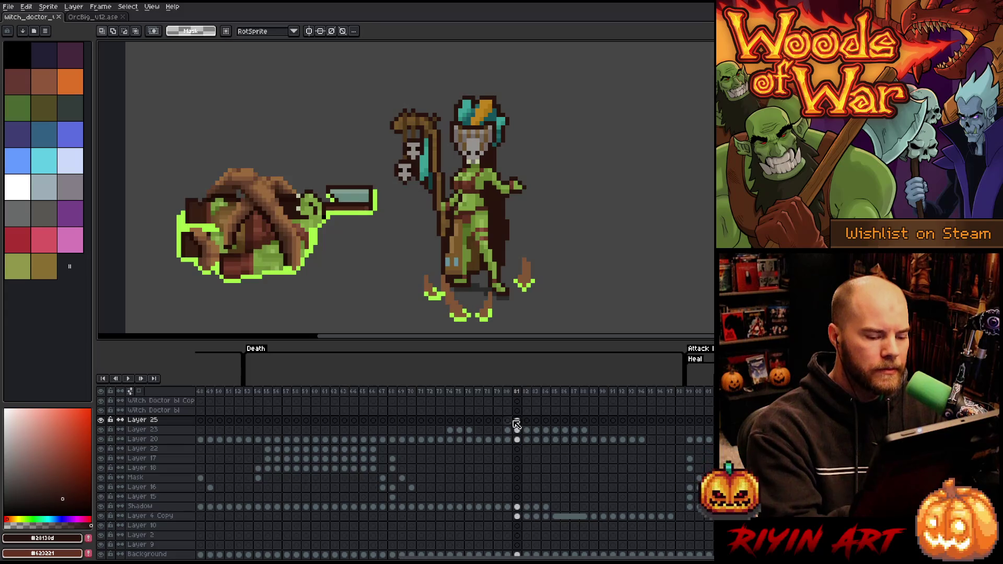
Eyedrop brown #835636 from the canvas and return to the pencil.
{"action": "left_click", "coordinate": [433, 283], "text": "ctrl"}
{"action": "left_click", "coordinate": [433, 282], "text": "alt"}
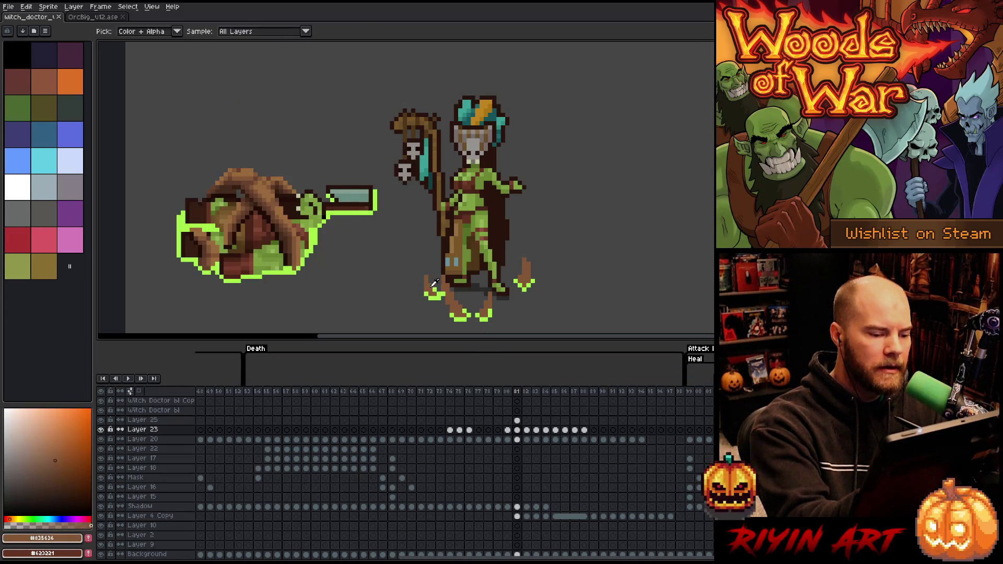
{"action": "left_click", "coordinate": [440, 242]}
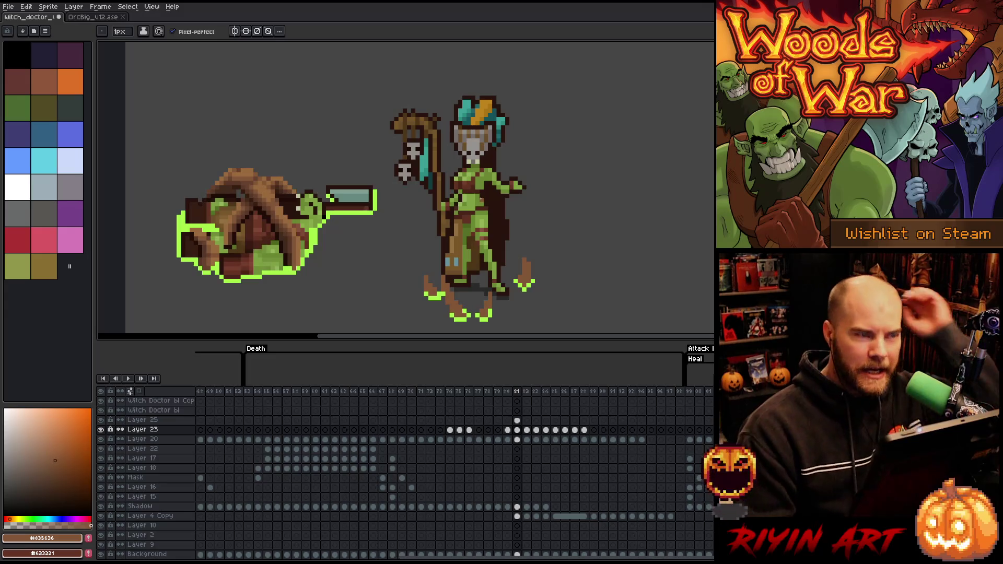
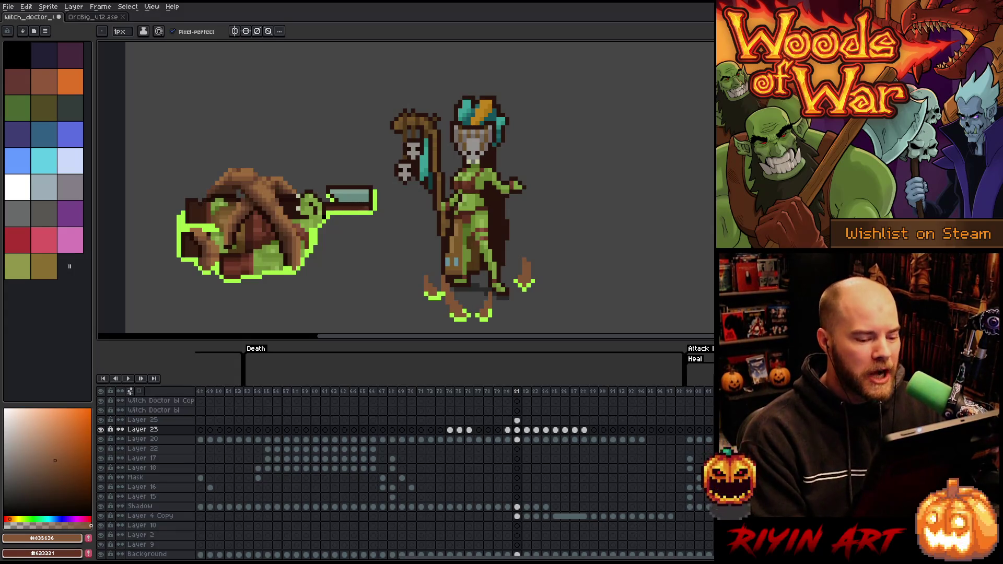
On Layer 23 frame 81, paint root tendrils at the feet using browns #63422d, #583826, #835636, #422a1c.
{"action": "left_click", "coordinate": [523, 430]}
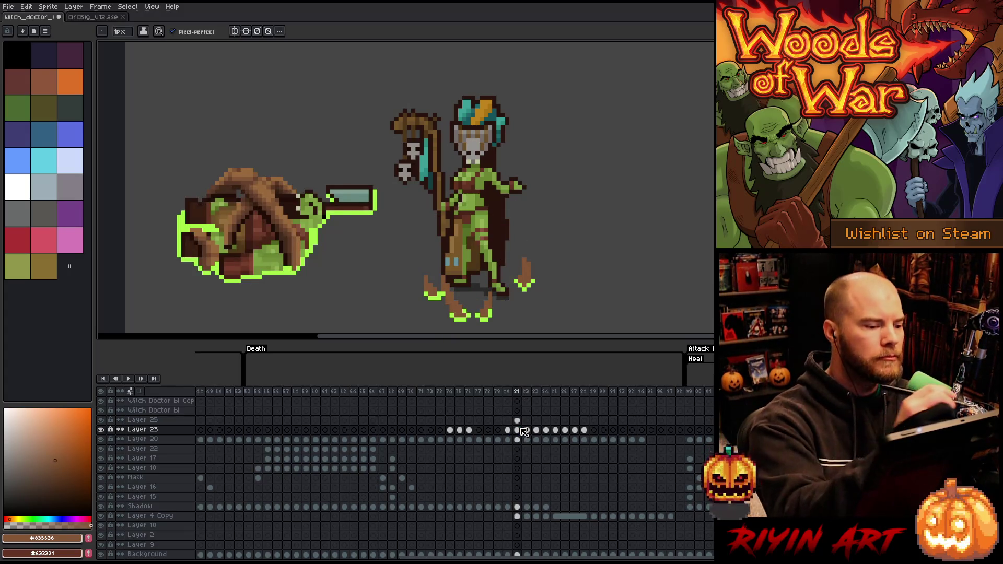
{"action": "left_click", "coordinate": [270, 207], "text": "alt"}
{"action": "left_click", "coordinate": [270, 206], "text": "alt"}
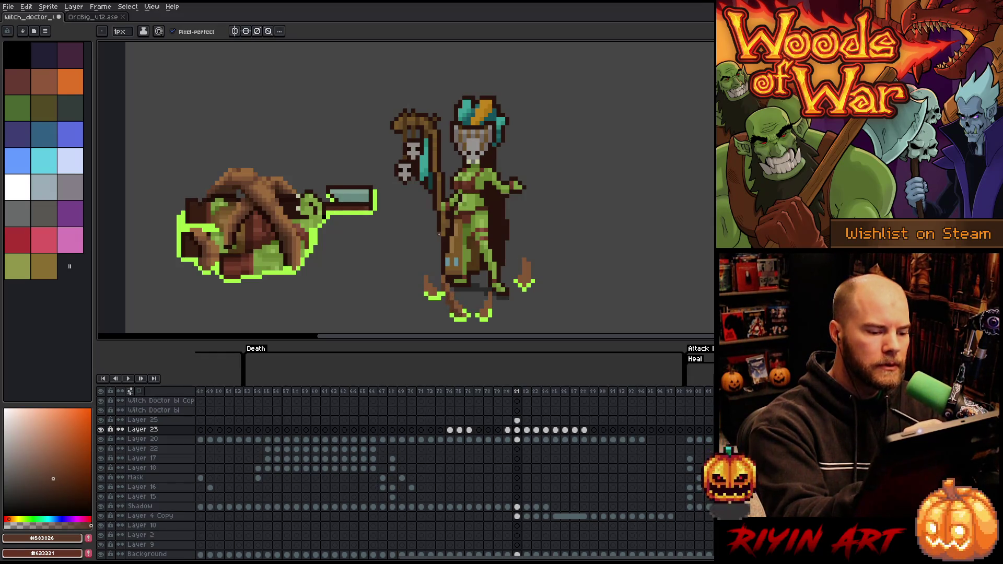
{"action": "left_click", "coordinate": [290, 235], "text": "alt"}
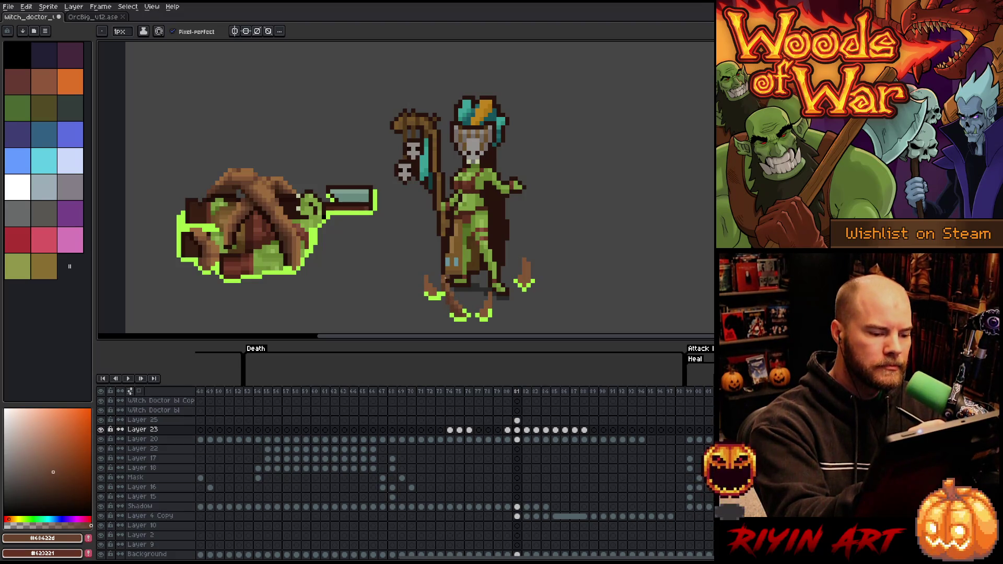
{"action": "left_click", "coordinate": [456, 304], "text": "alt"}
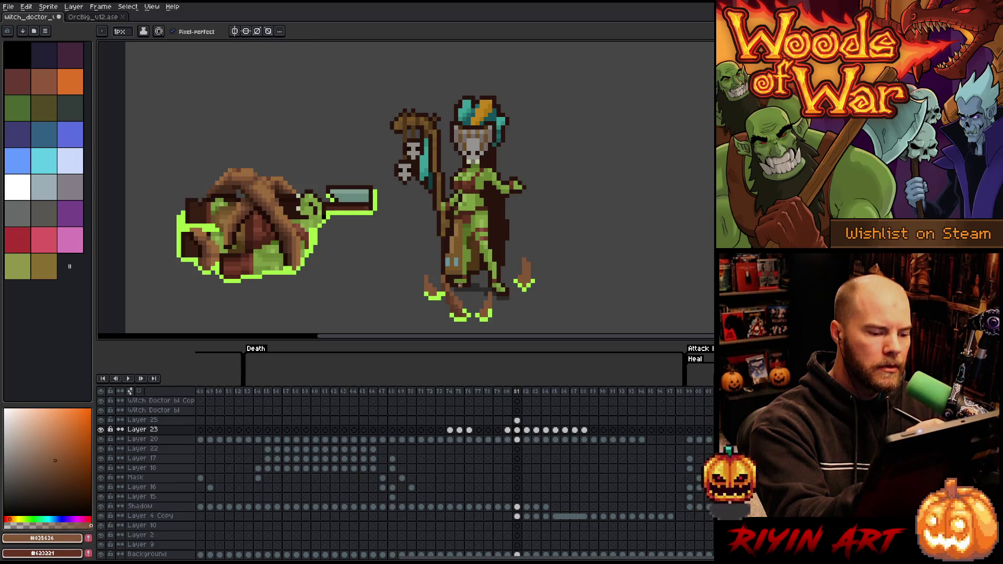
{"action": "key", "text": "alt"}
{"action": "left_click", "coordinate": [455, 298], "text": "alt"}
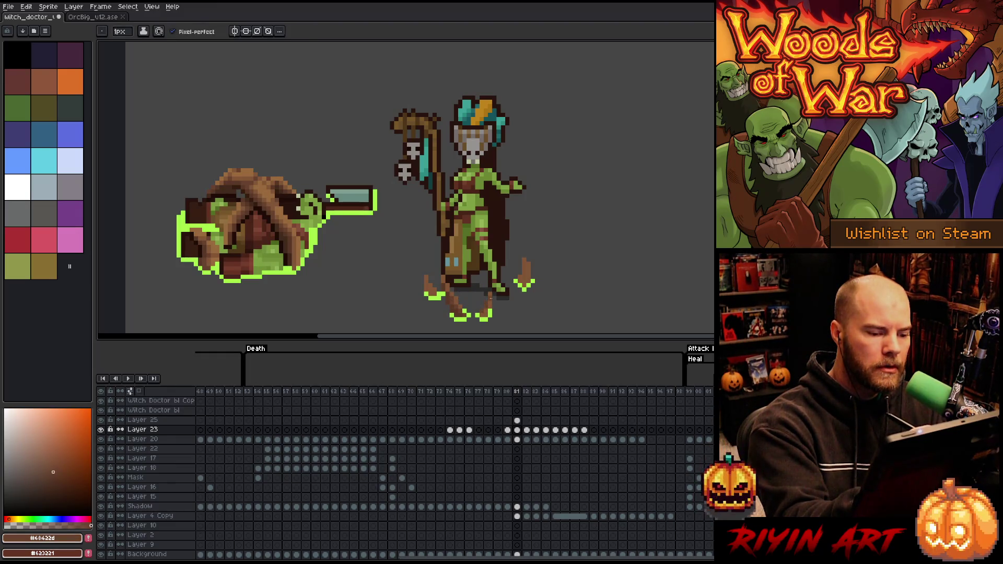
{"action": "left_click", "coordinate": [506, 291], "text": "alt"}
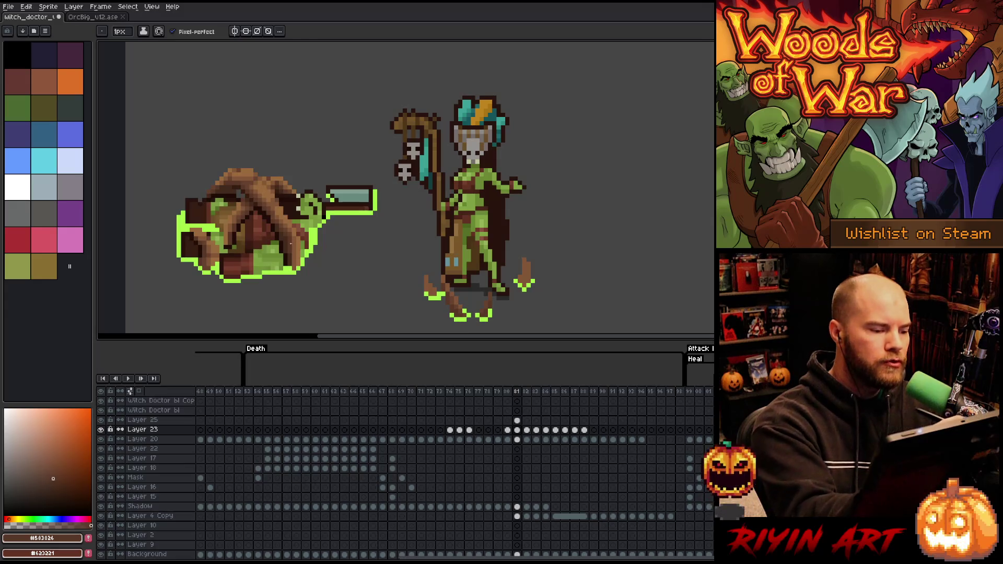
{"action": "left_click", "coordinate": [506, 302], "text": "alt"}
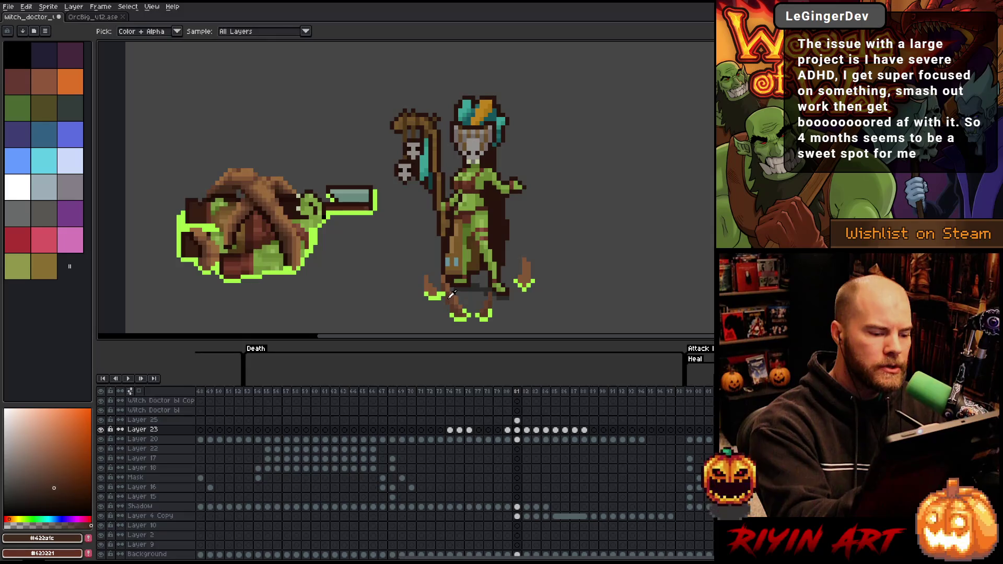
Shade the tendrils with #583826, #63422d, #835636 and light #996a3b highlights, then save.
{"action": "left_click", "coordinate": [431, 290], "text": "alt"}
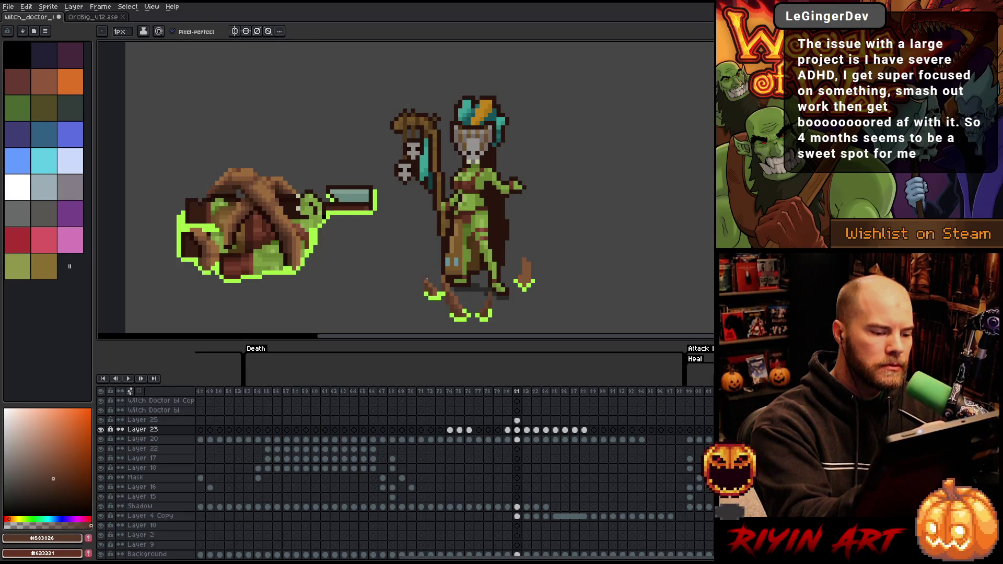
{"action": "left_click", "coordinate": [427, 281], "text": "alt"}
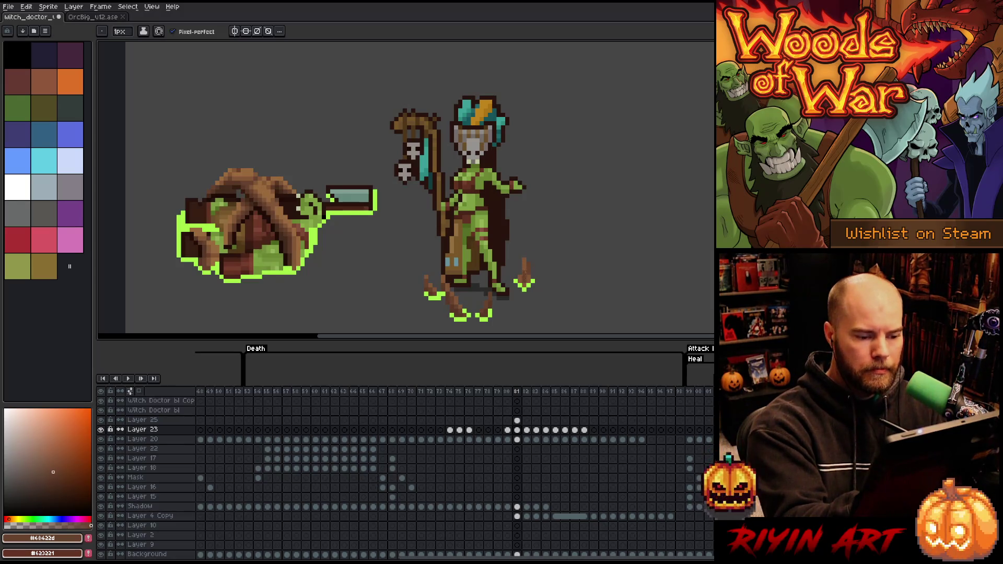
{"action": "key", "text": "i"}
{"action": "left_click", "coordinate": [491, 307], "text": "alt"}
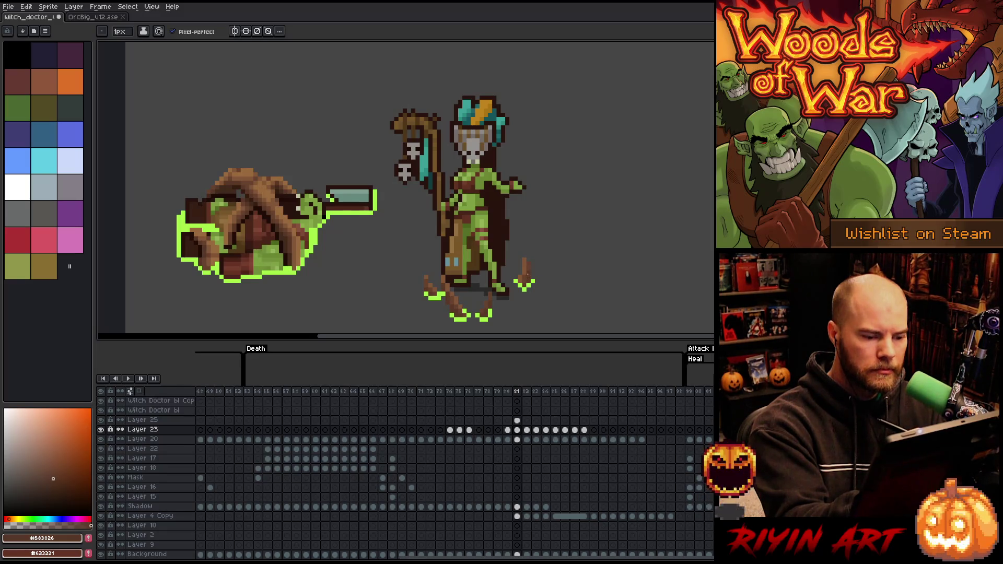
{"action": "left_click", "coordinate": [524, 277], "text": "alt"}
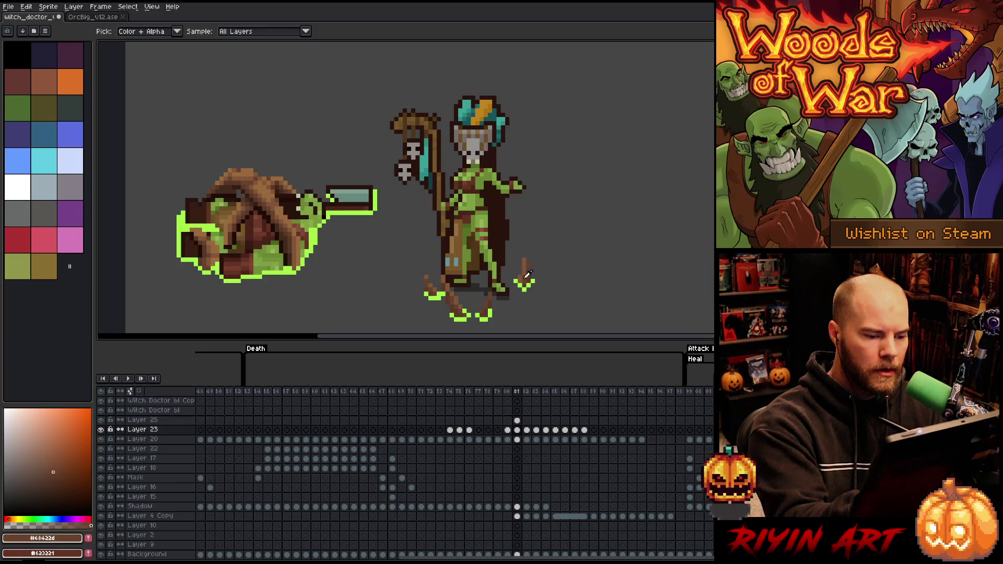
{"action": "left_click", "coordinate": [525, 259], "text": "alt"}
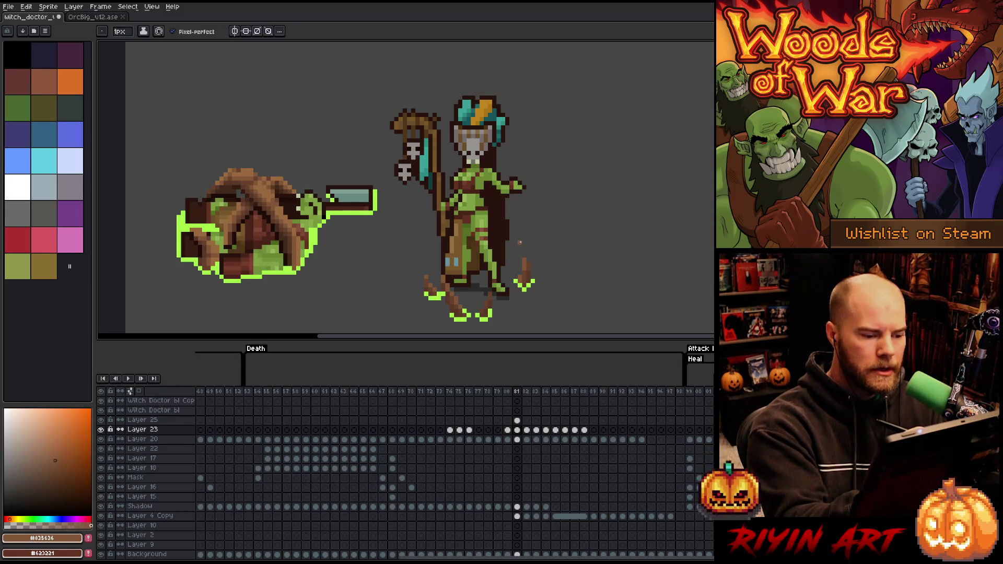
{"action": "left_click", "coordinate": [299, 184], "text": "alt"}
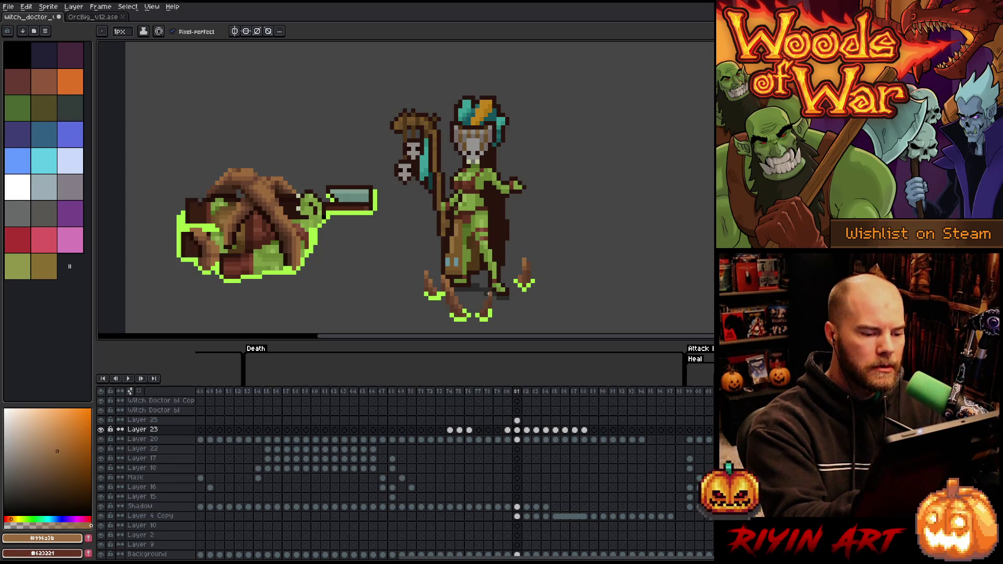
{"action": "left_click", "coordinate": [460, 292], "text": "alt"}
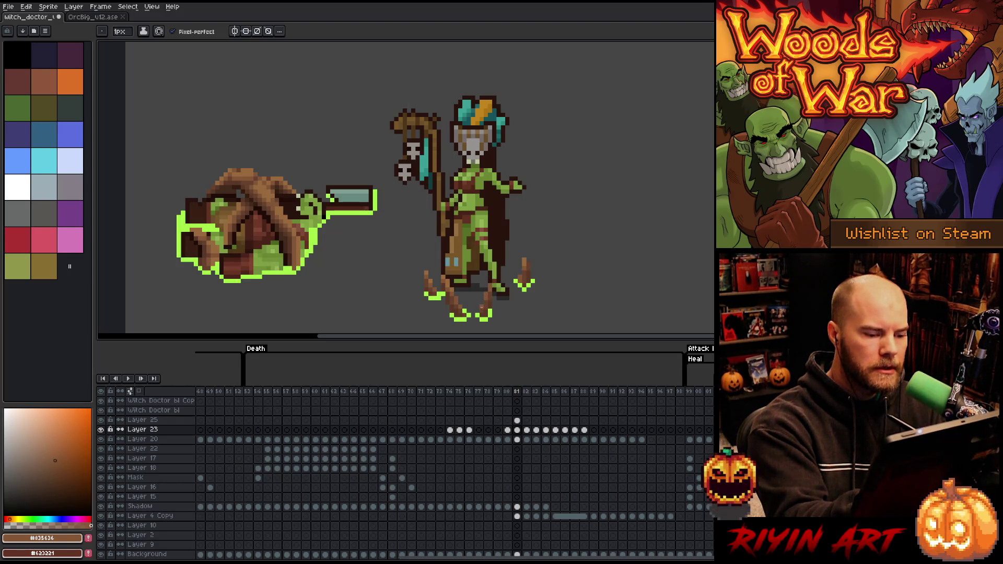
{"action": "left_click", "coordinate": [490, 282], "text": "alt"}
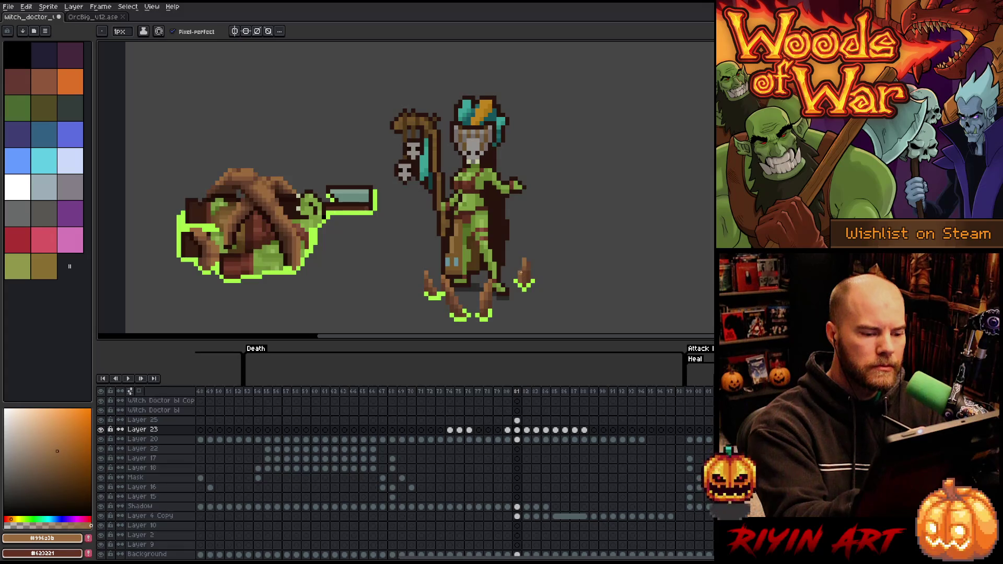
{"action": "left_click", "coordinate": [524, 270], "text": "alt"}
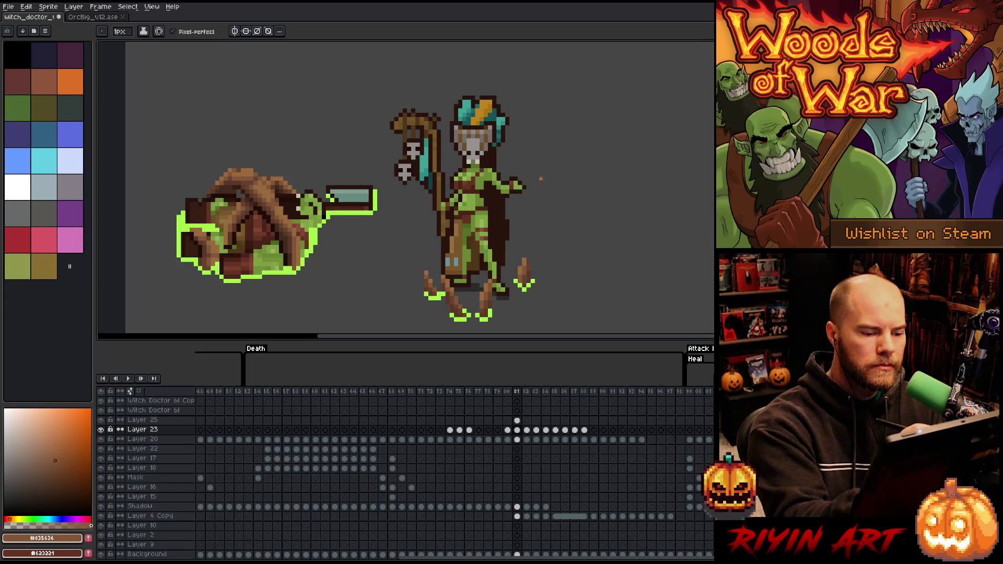
{"action": "left_click", "coordinate": [434, 284], "text": "alt"}
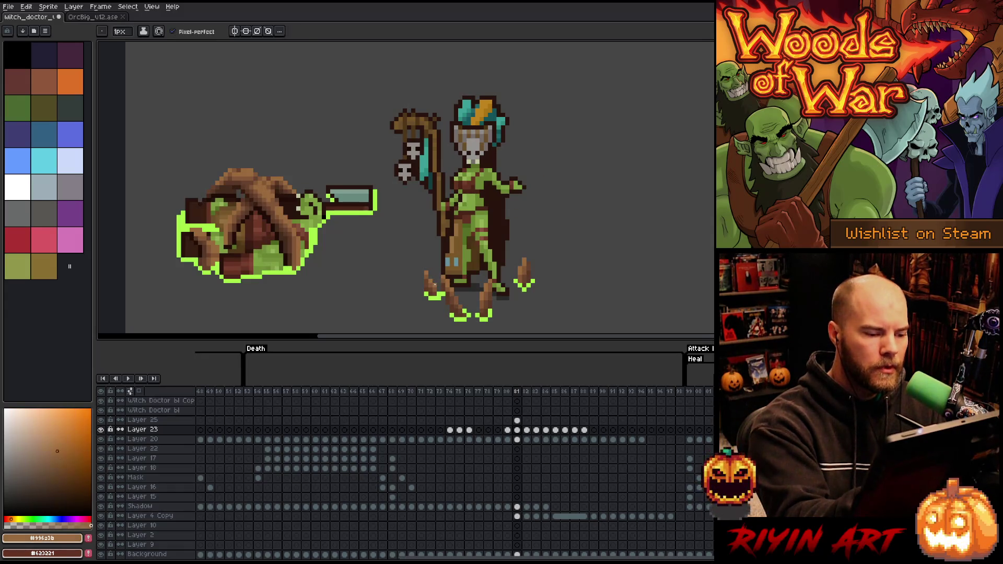
{"action": "key", "text": "ctrl+s"}
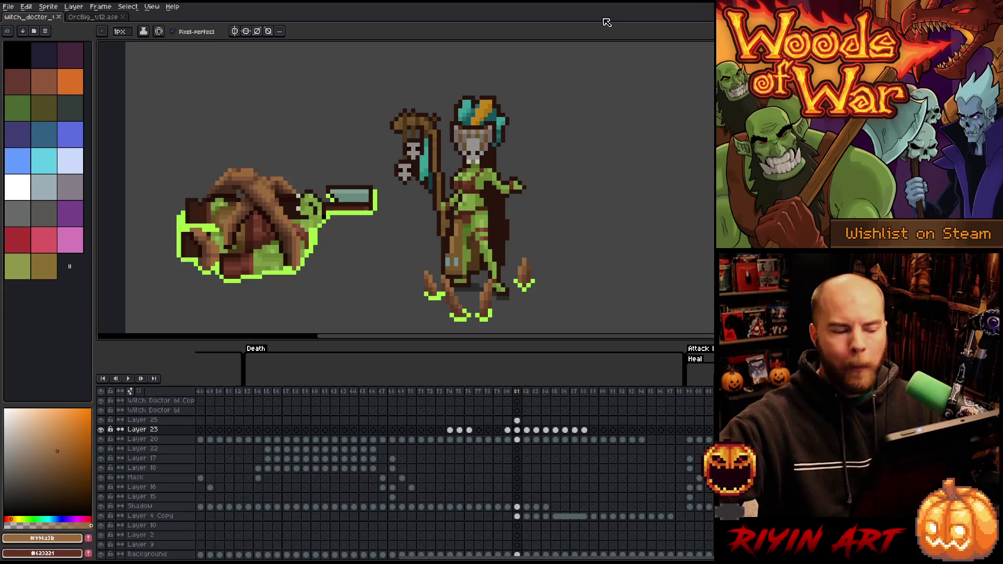
Play the animation and compare frames 80 and 81 to review the tendrils.
{"action": "left_click", "coordinate": [508, 391]}
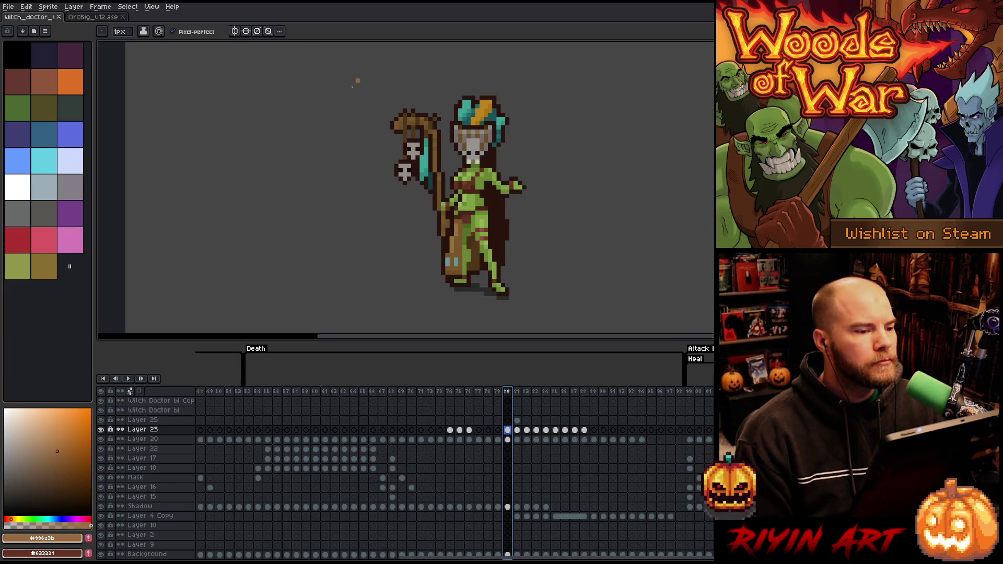
{"action": "left_click", "coordinate": [498, 393]}
{"action": "left_click", "coordinate": [509, 393]}
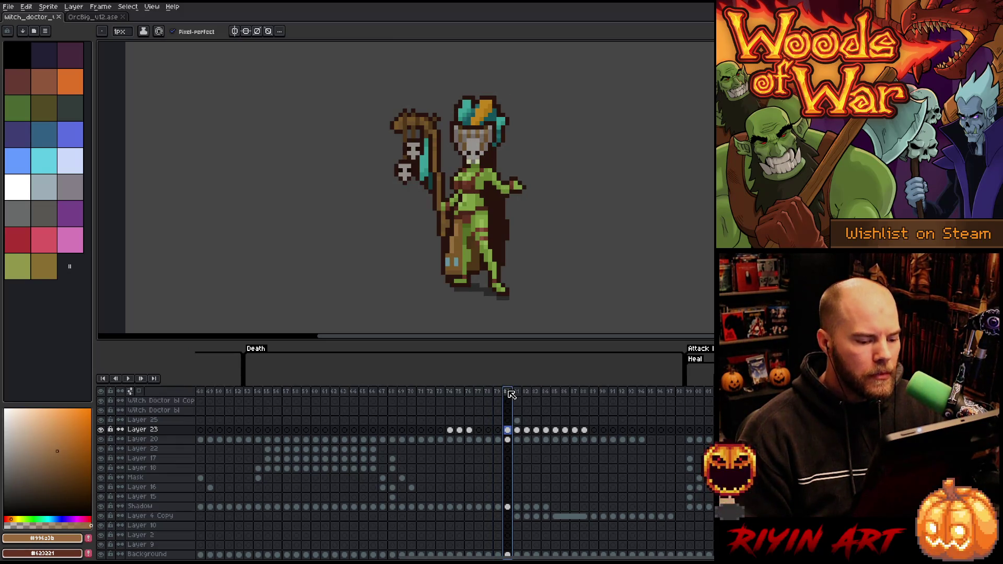
{"action": "key", "text": "Return"}
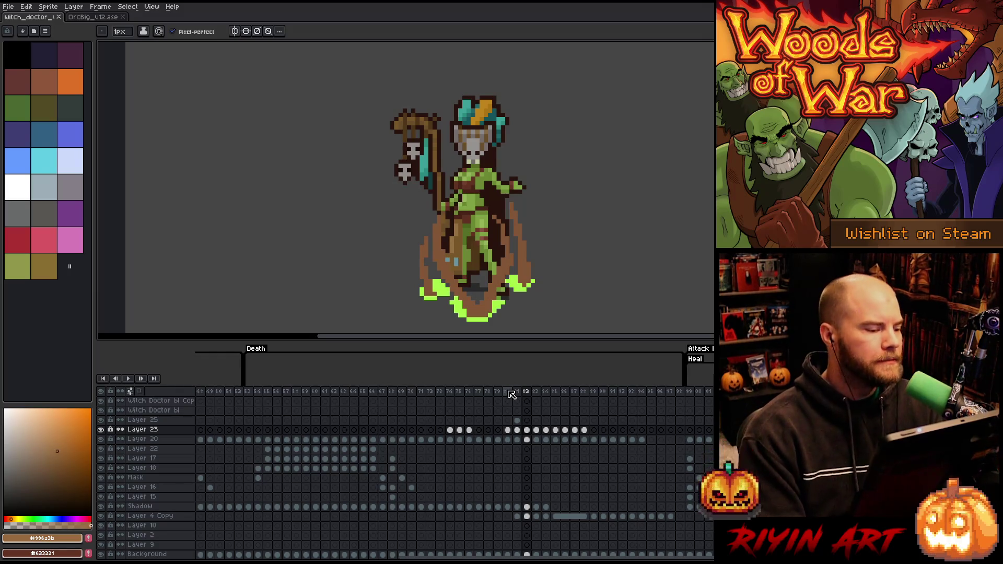
{"action": "left_click", "coordinate": [513, 393]}
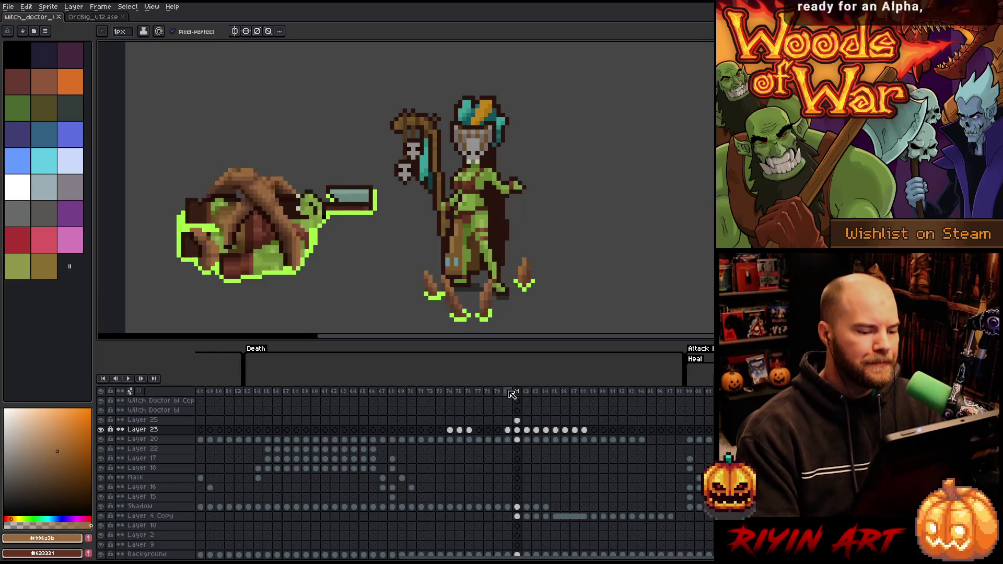
{"action": "left_click", "coordinate": [488, 294], "text": "alt"}
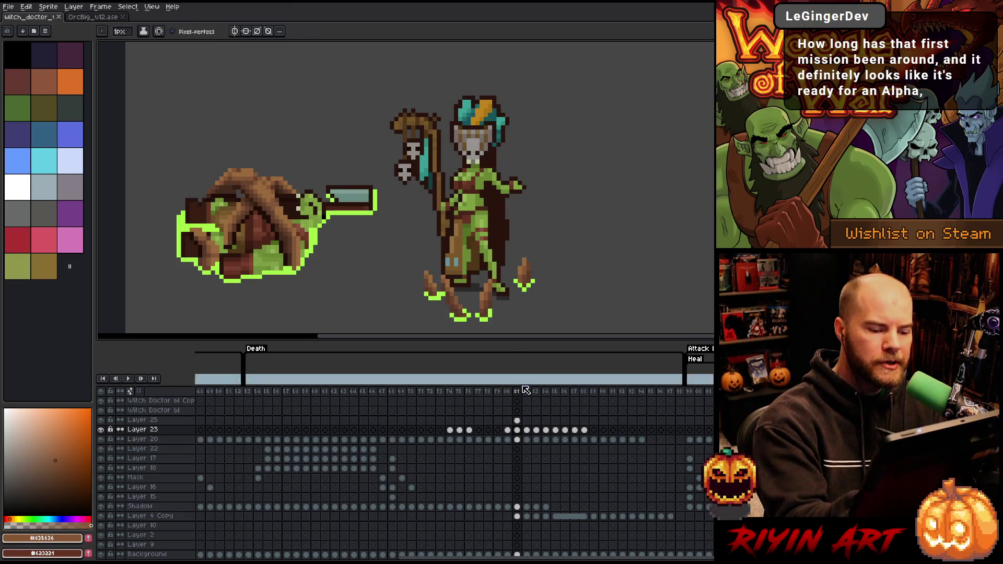
Move to frame 82 on Layer 23 with dark brown #63422d sampled and the Pencil active.
{"action": "left_click", "coordinate": [527, 430]}
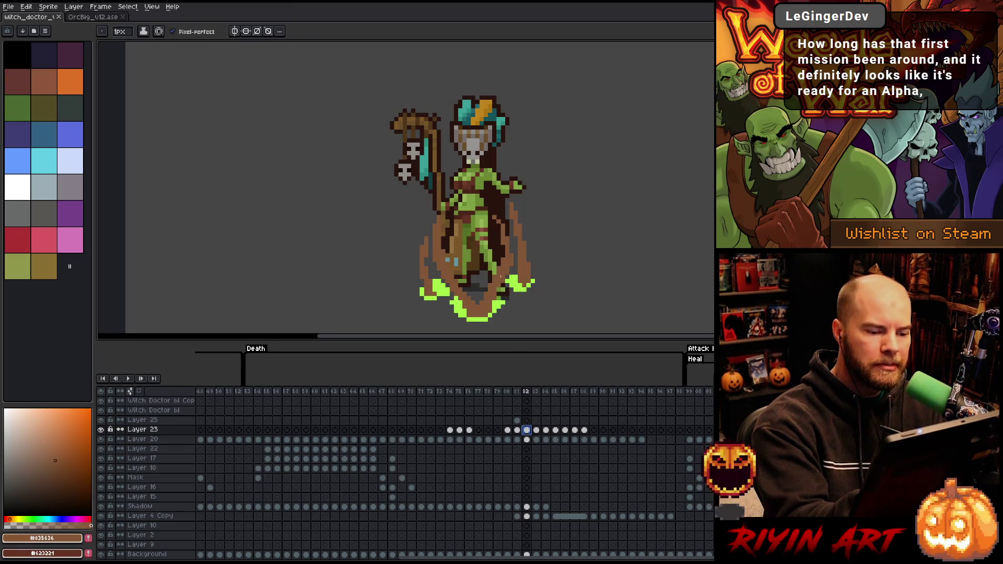
{"action": "key", "text": "Left"}
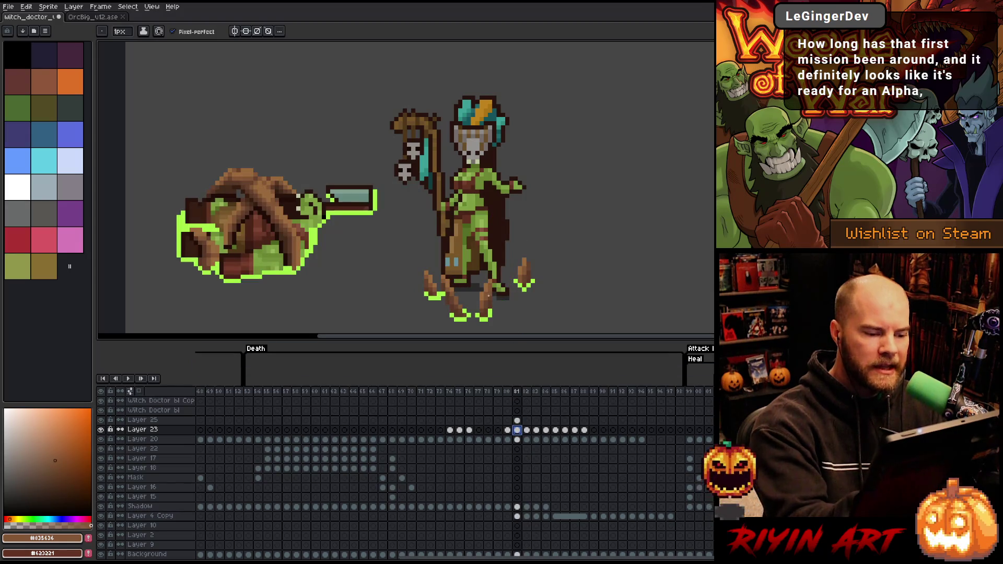
{"action": "left_click", "coordinate": [513, 205], "text": "alt"}
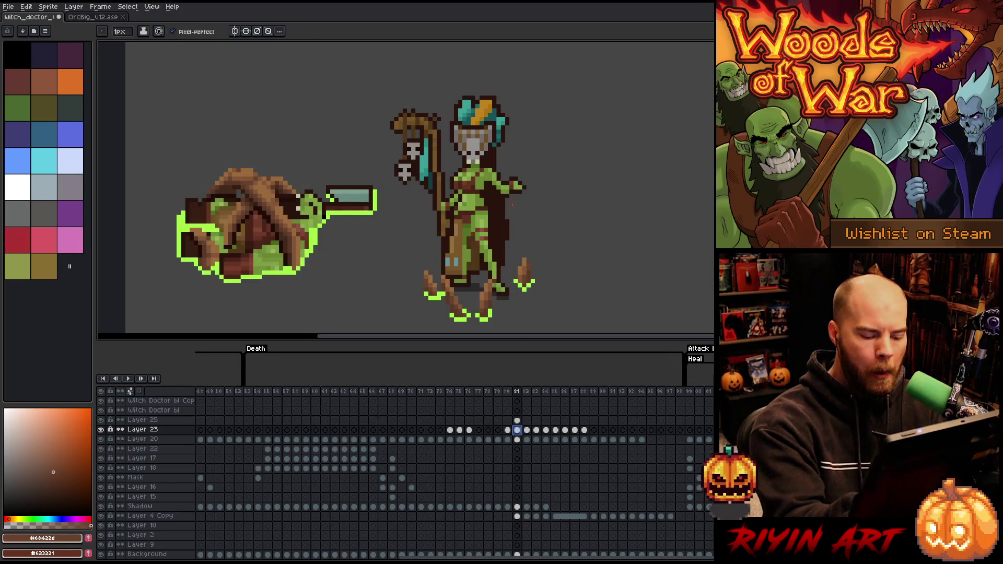
{"action": "key", "text": "Right"}
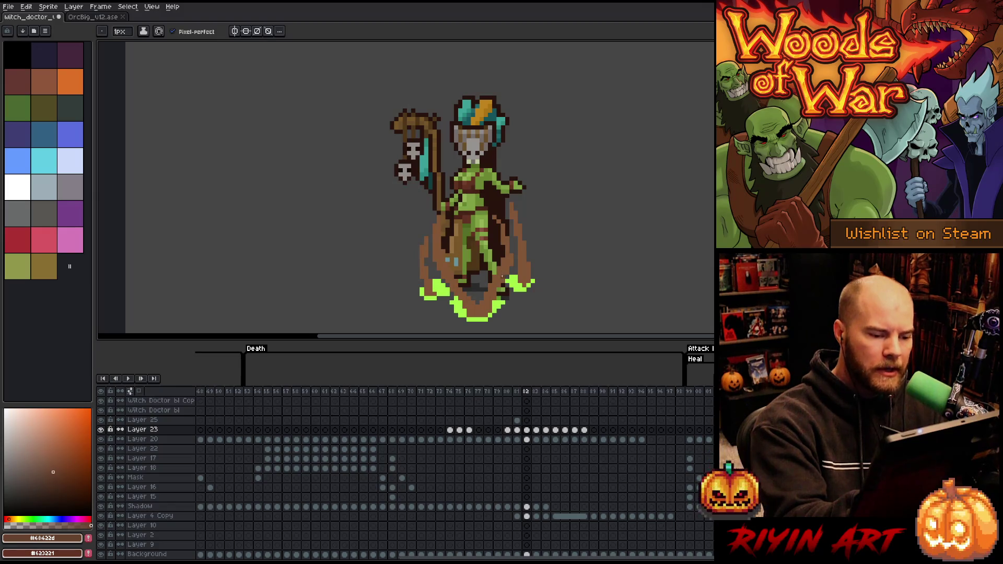
{"action": "key", "text": "w"}
{"action": "key", "text": "b"}
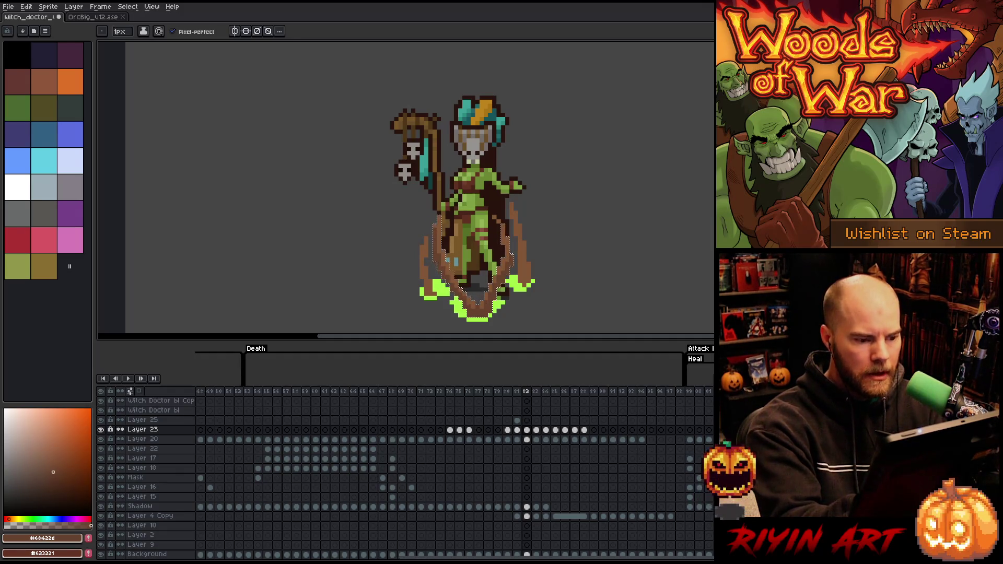
On Layer 25 frame 82, sample the root browns and adjust the drawing colour to mid brown.
{"action": "left_click", "coordinate": [517, 420]}
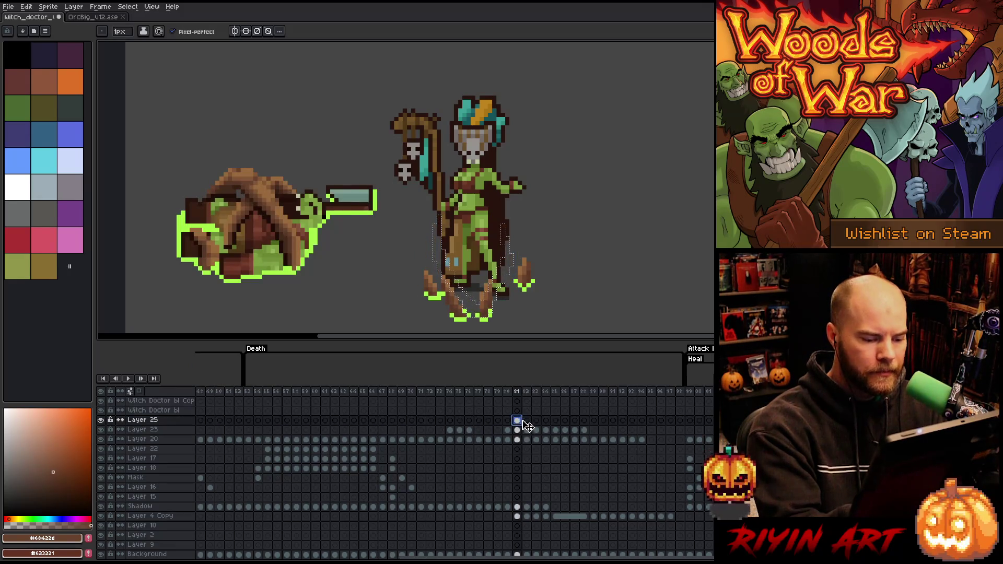
{"action": "left_click", "coordinate": [526, 421]}
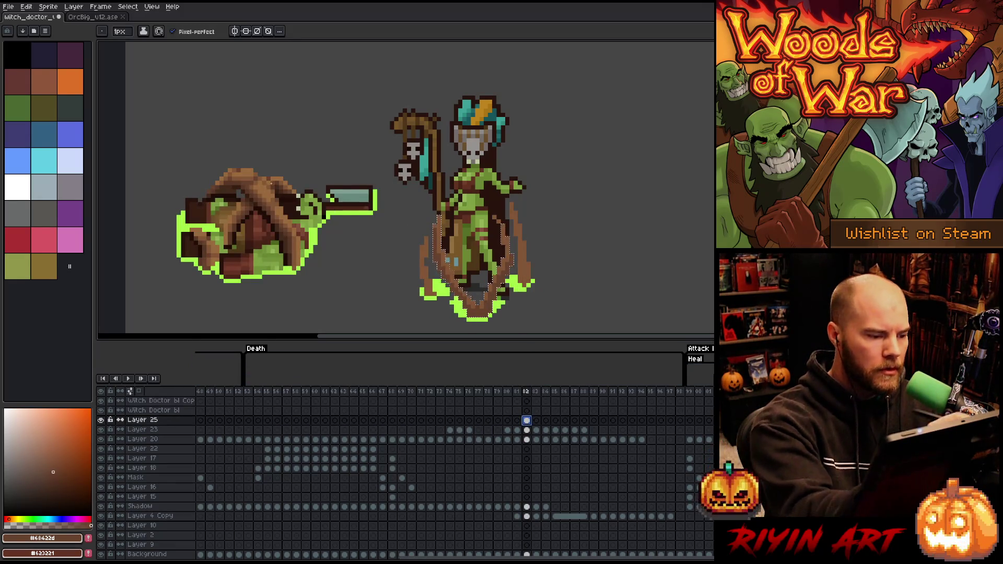
{"action": "left_click", "coordinate": [272, 208], "text": "alt"}
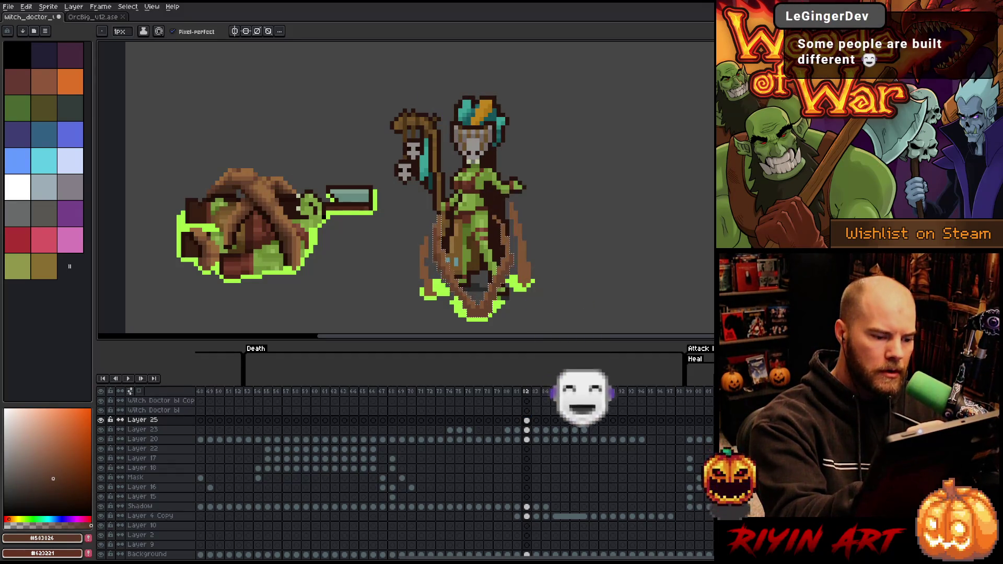
{"action": "left_click", "coordinate": [446, 265], "text": "alt"}
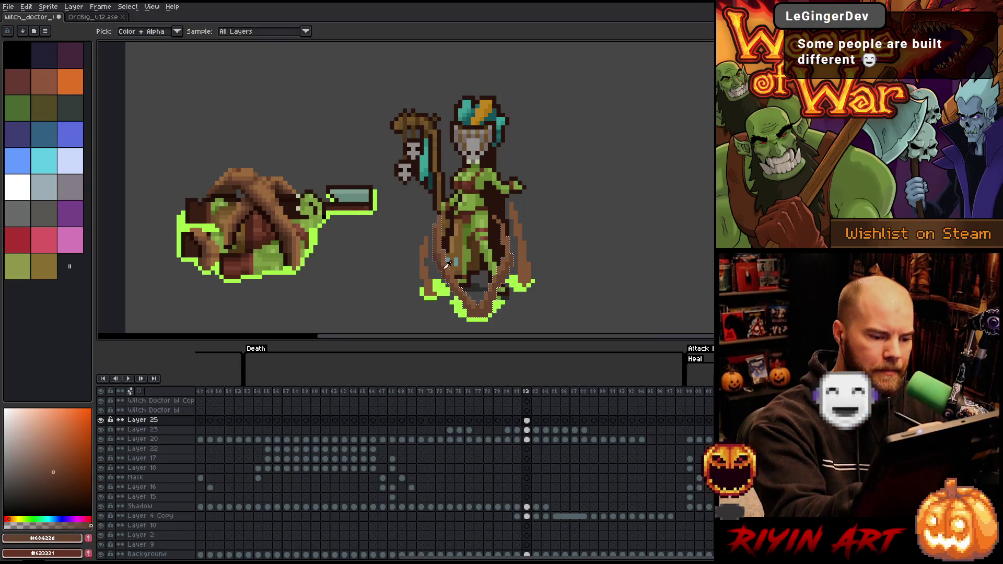
{"action": "left_click", "coordinate": [446, 265], "text": "alt"}
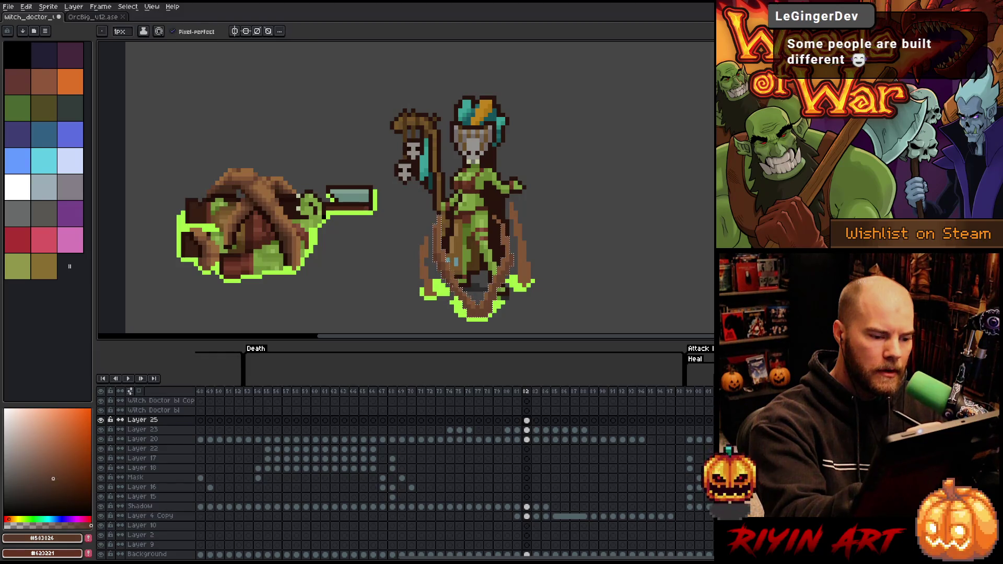
{"action": "left_click", "coordinate": [447, 265], "text": "alt"}
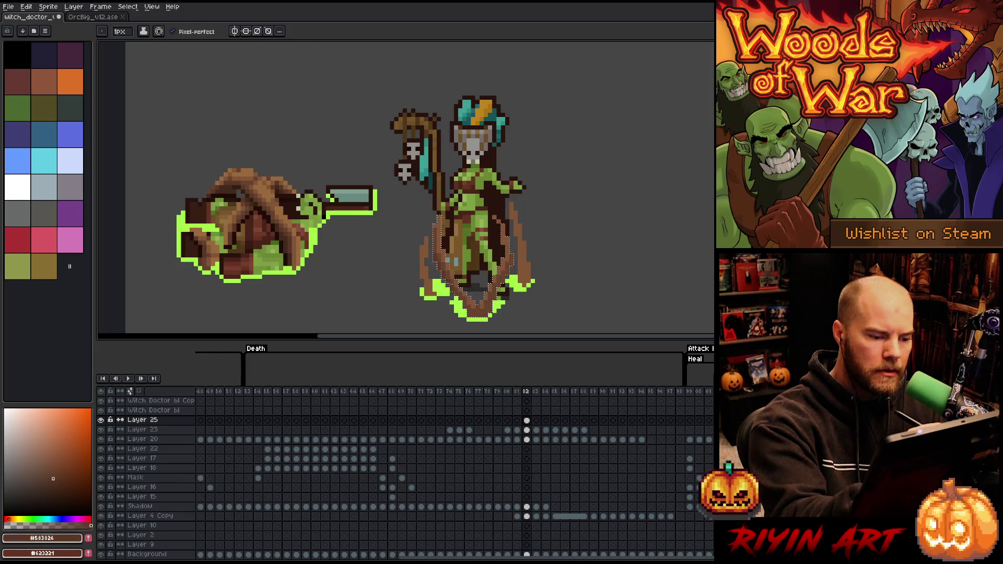
{"action": "left_click", "coordinate": [452, 262], "text": "alt"}
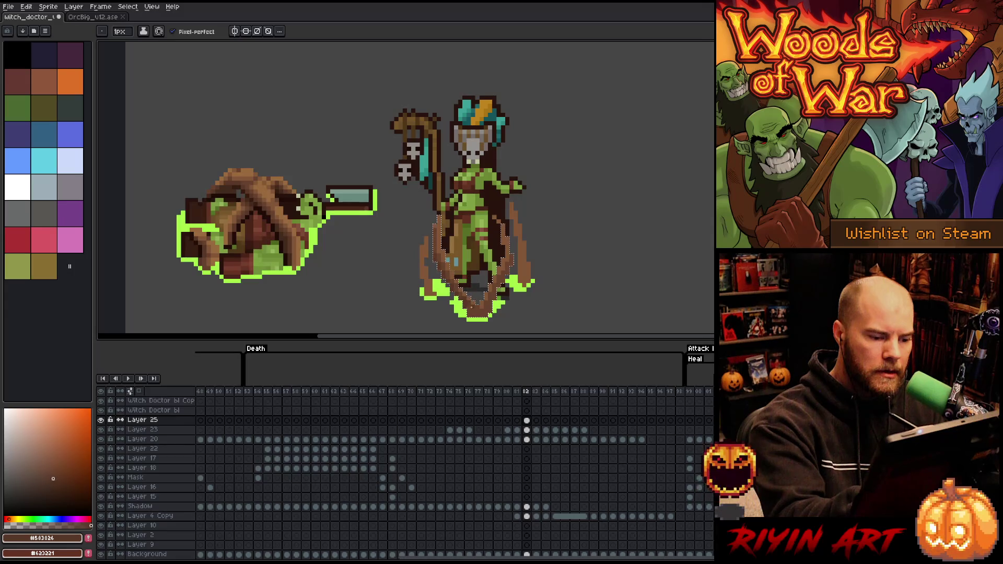
{"action": "left_click", "coordinate": [452, 262], "text": "alt"}
{"action": "left_click", "coordinate": [448, 260], "text": "alt"}
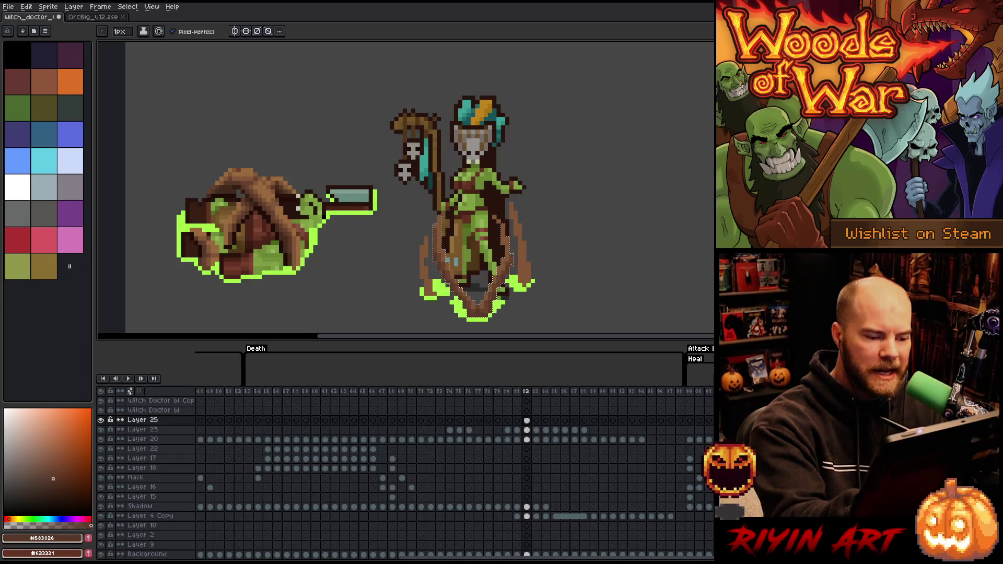
{"action": "left_click", "coordinate": [53, 472]}
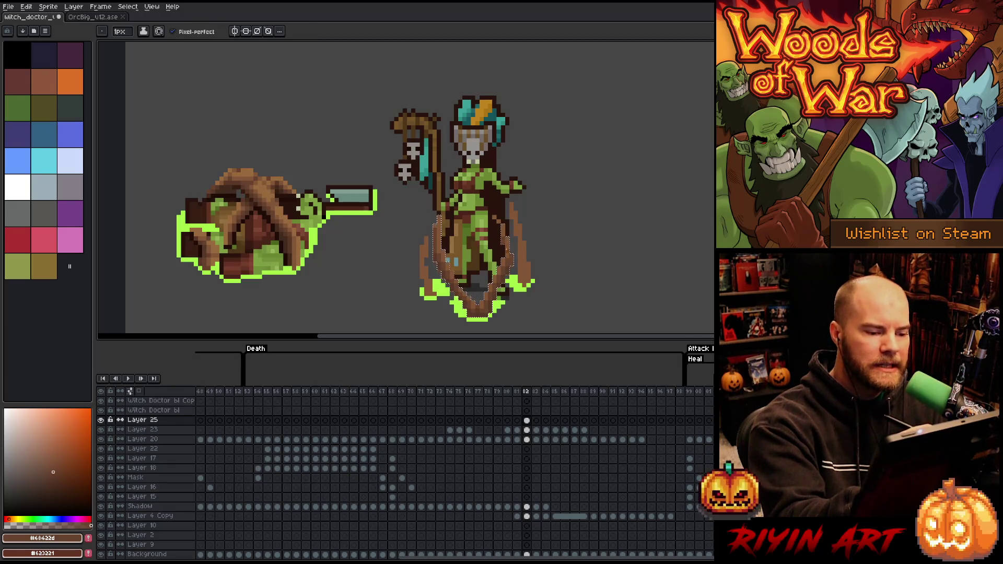
{"action": "left_click", "coordinate": [53, 478]}
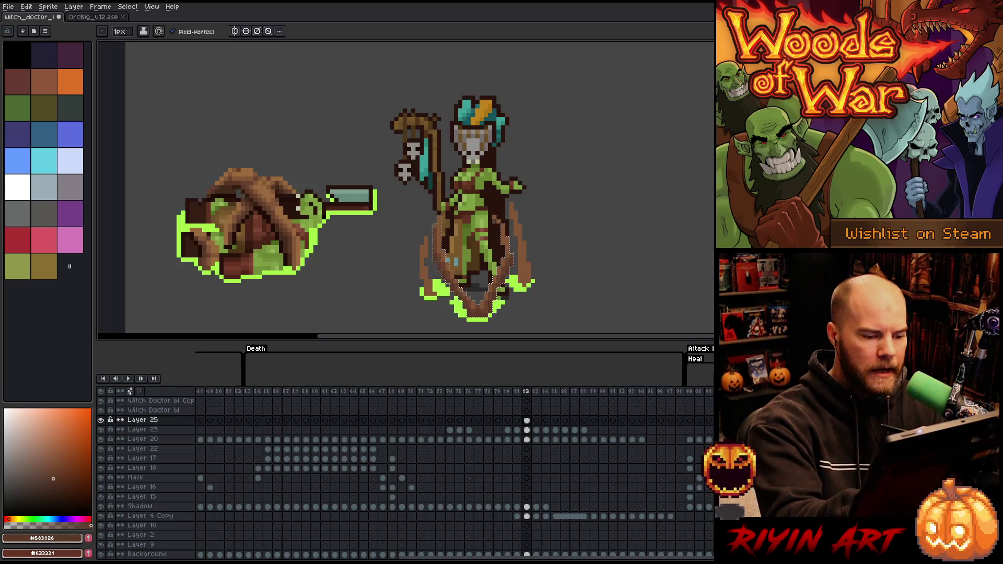
{"action": "key", "text": "Left"}
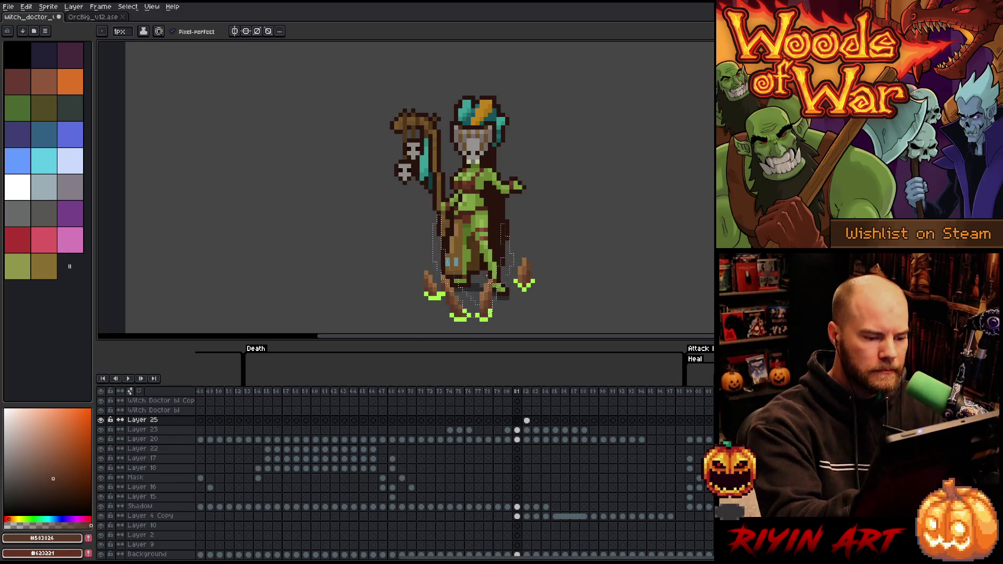
{"action": "key", "text": "Right"}
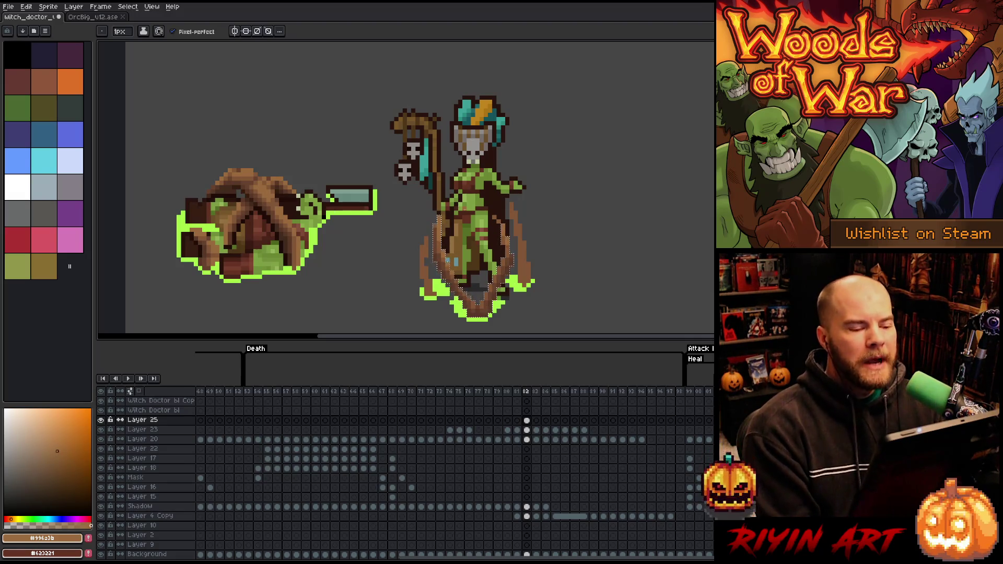
Deselect and shade the tendrils with dark root brown, tan highlights and the darkest outline brown.
{"action": "key", "text": "ctrl+d"}
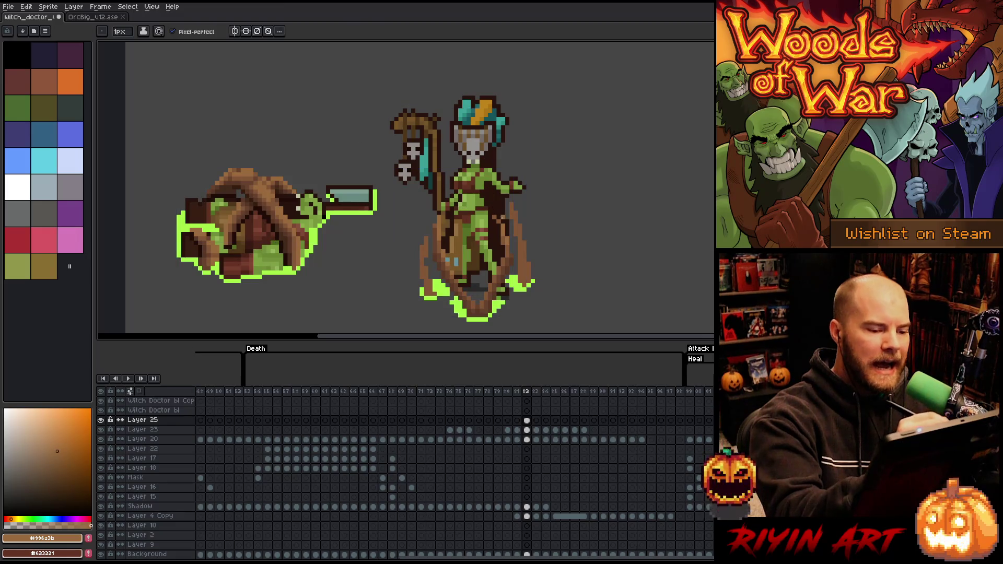
{"action": "left_click", "coordinate": [502, 233], "text": "alt"}
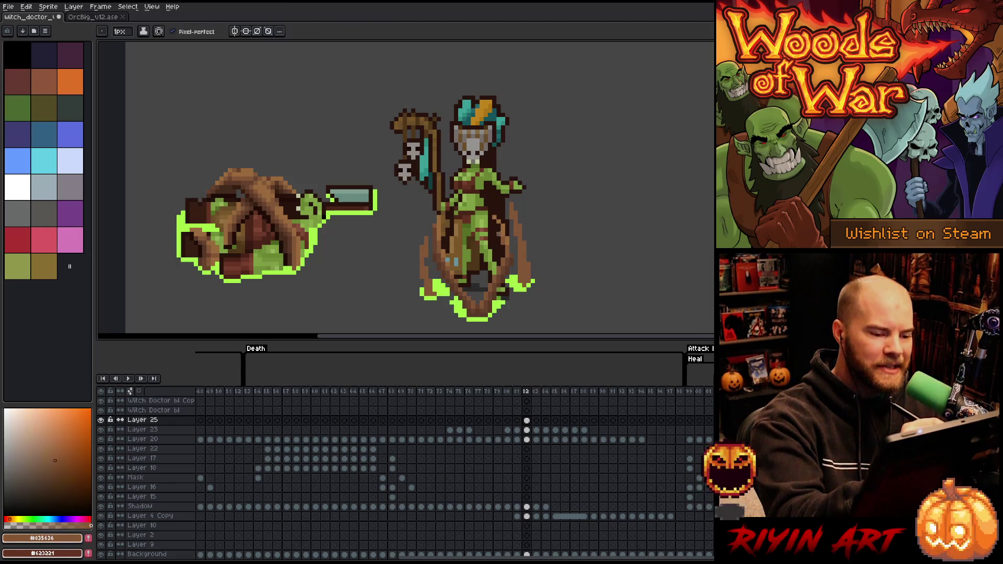
{"action": "left_click", "coordinate": [497, 217], "text": "alt"}
{"action": "left_click", "coordinate": [498, 216], "text": "alt"}
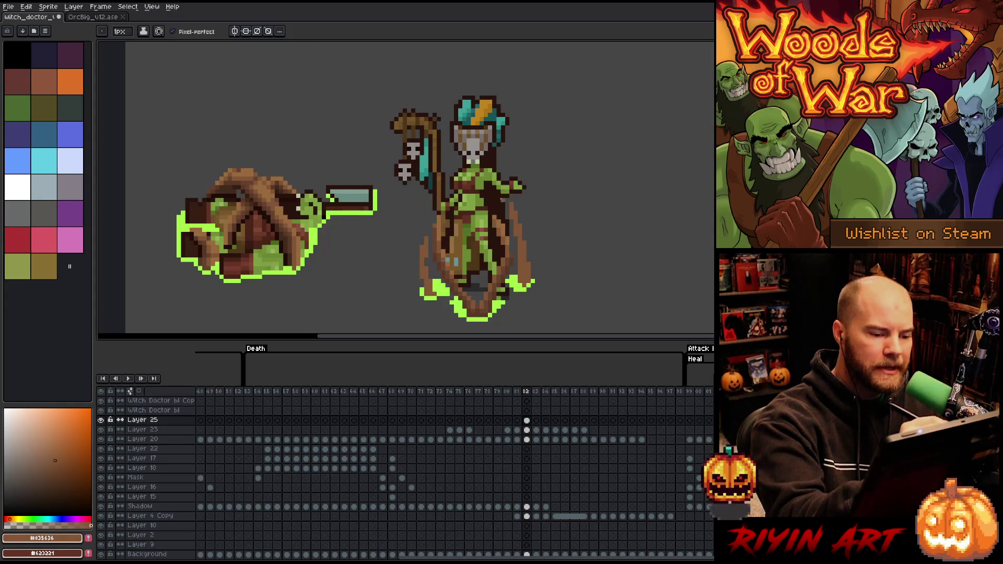
{"action": "left_click", "coordinate": [507, 239], "text": "alt"}
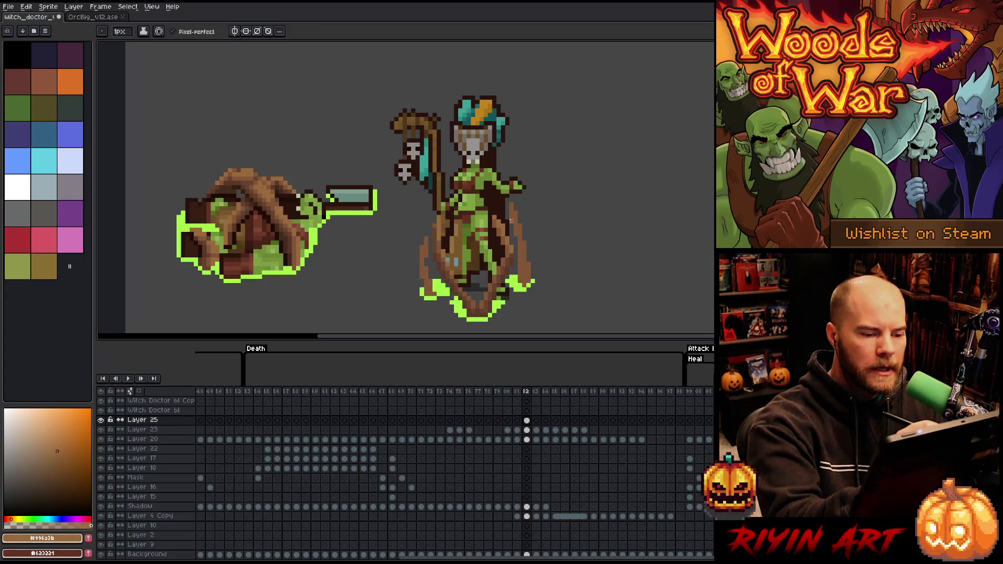
{"action": "left_click", "coordinate": [512, 241], "text": "alt"}
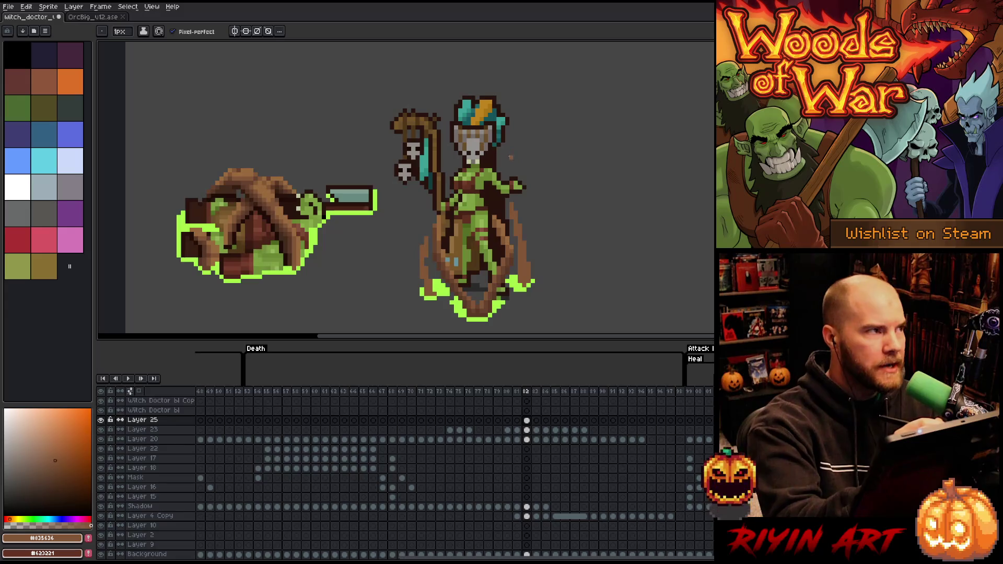
{"action": "left_click", "coordinate": [514, 243], "text": "alt"}
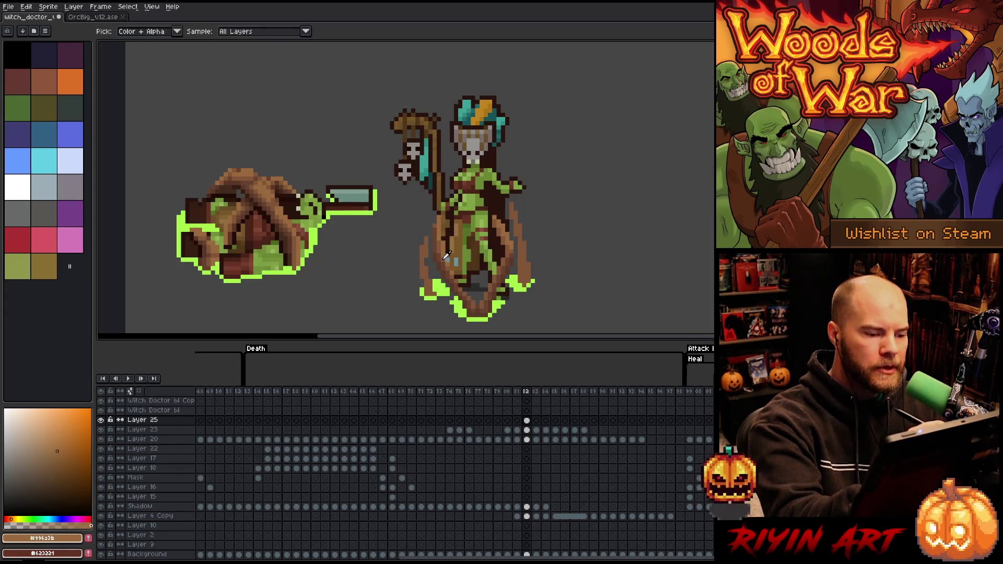
{"action": "left_click", "coordinate": [445, 249], "text": "alt"}
{"action": "left_click", "coordinate": [447, 255], "text": "alt"}
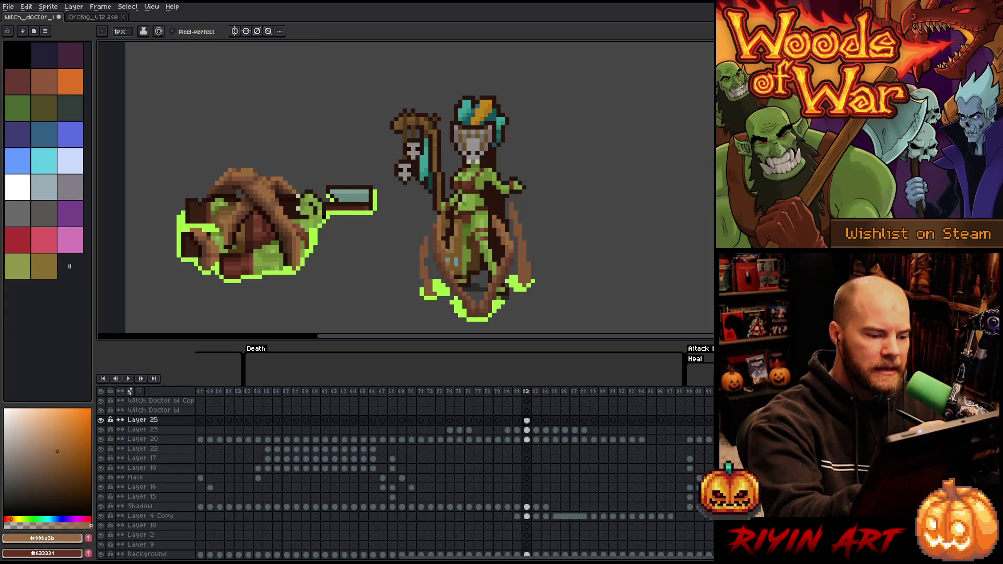
{"action": "left_click", "coordinate": [446, 265], "text": "alt"}
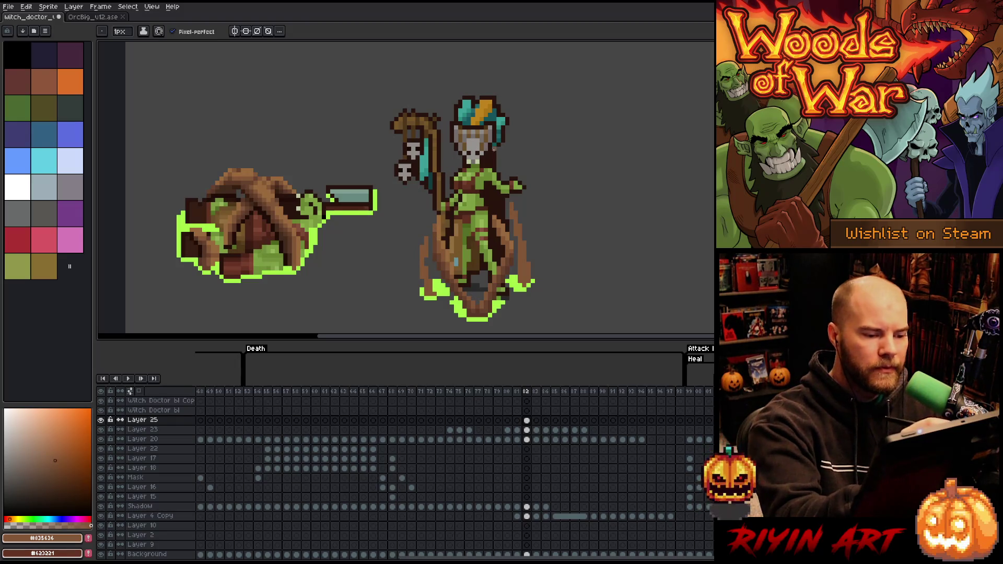
{"action": "left_click", "coordinate": [511, 241], "text": "alt"}
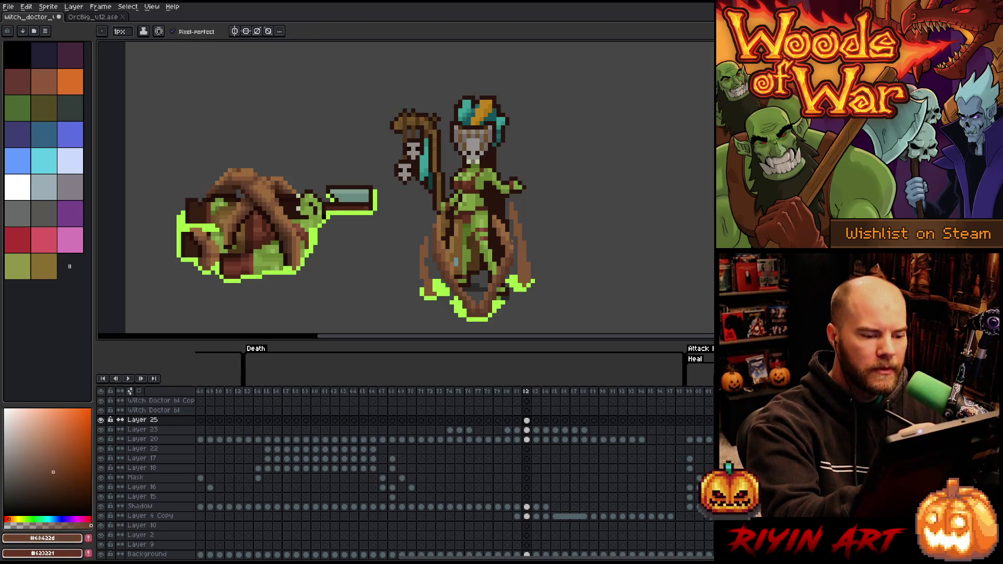
{"action": "left_click", "coordinate": [511, 249], "text": "alt"}
{"action": "left_click", "coordinate": [511, 249], "text": "alt"}
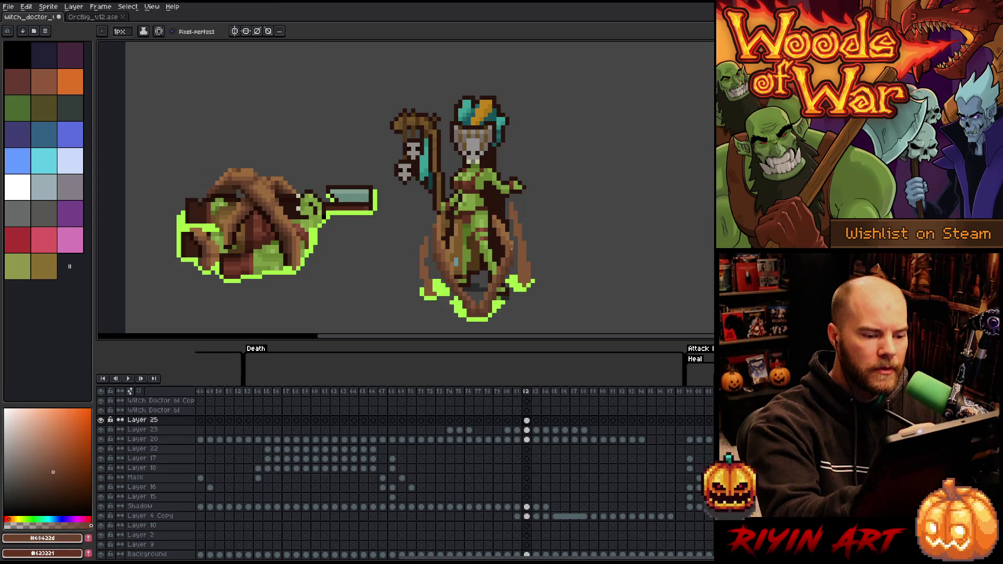
{"action": "left_click", "coordinate": [514, 239], "text": "alt"}
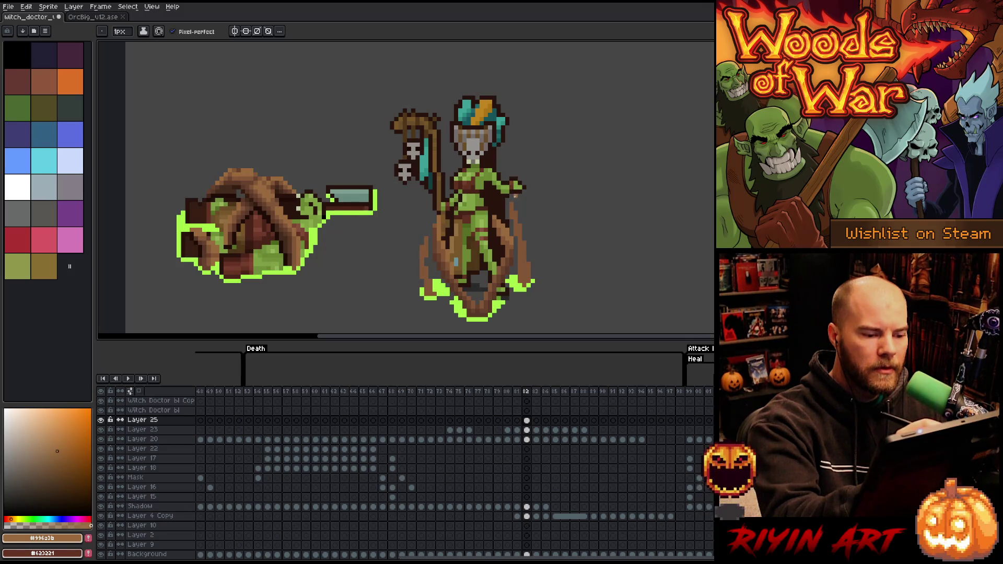
{"action": "left_click", "coordinate": [507, 235], "text": "alt"}
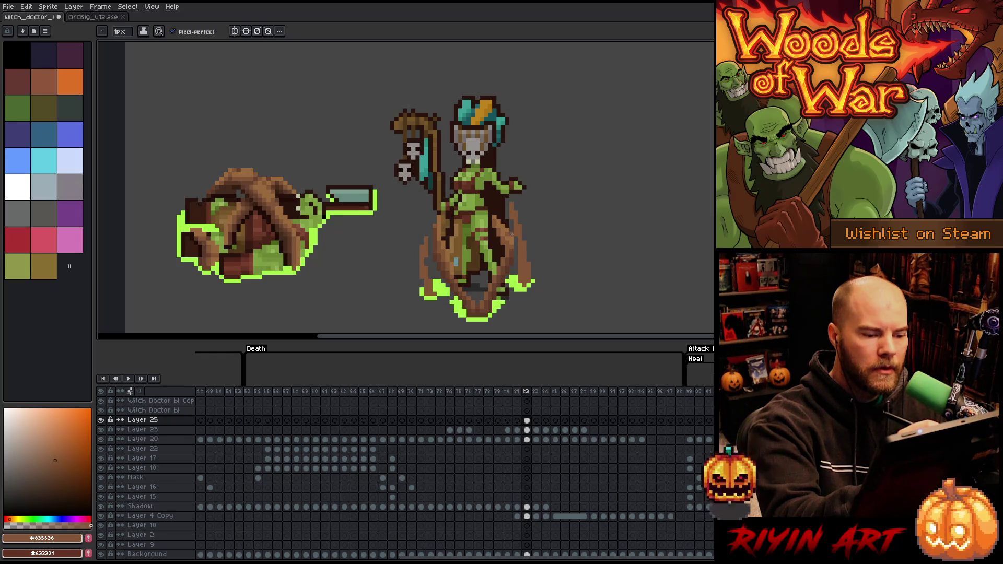
{"action": "left_click", "coordinate": [515, 221], "text": "alt"}
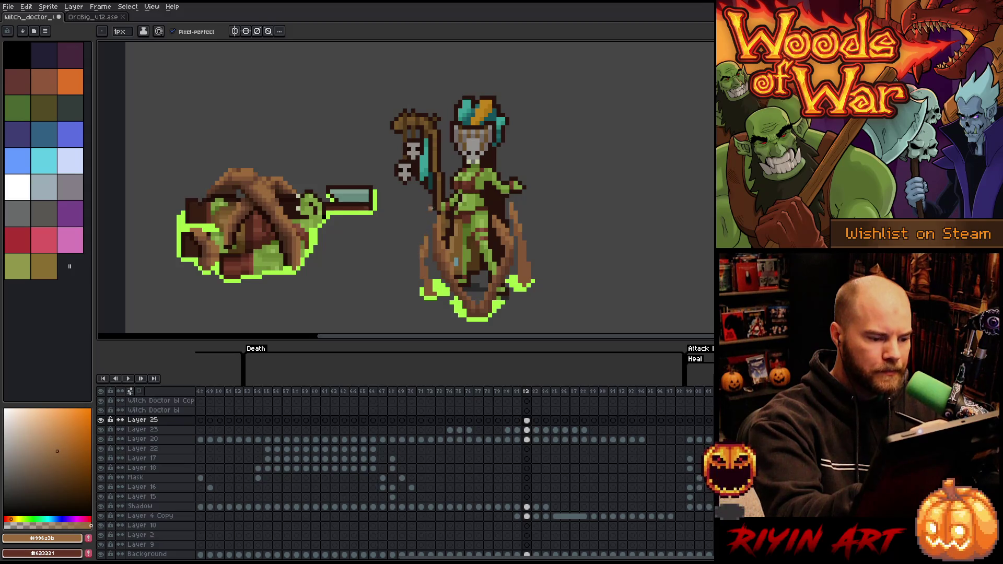
Add dark-brown strokes along the right root and the tendril near the glow.
{"action": "left_click", "coordinate": [520, 224], "text": "alt"}
{"action": "left_click_drag", "start_coordinate": [523, 243], "coordinate": [519, 283]}
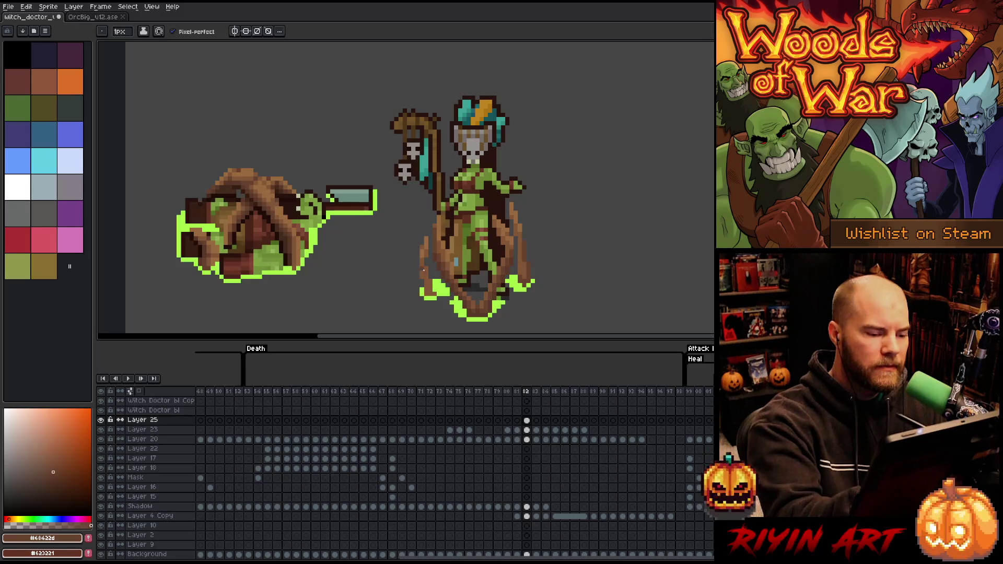
{"action": "left_click_drag", "start_coordinate": [424, 293], "coordinate": [431, 294]}
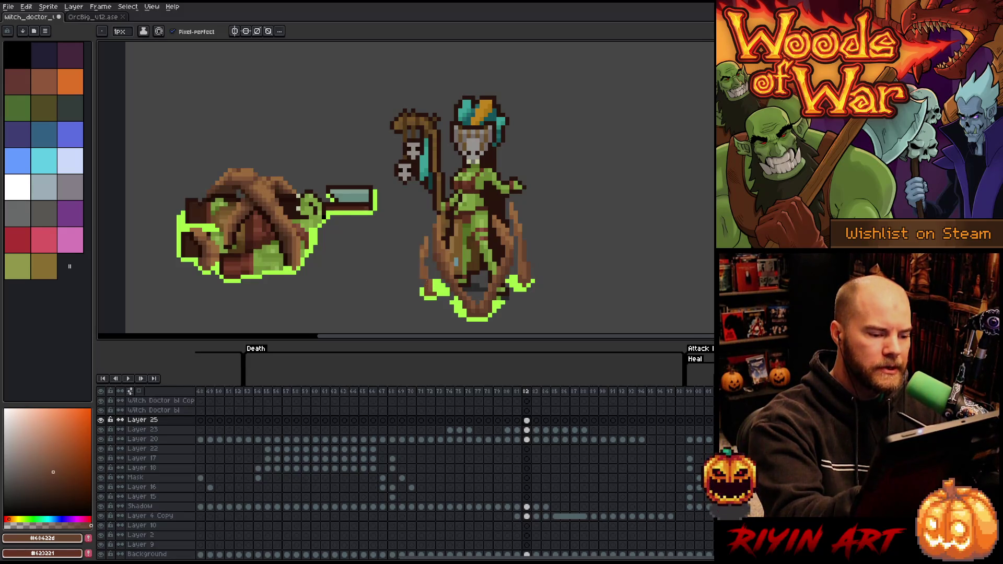
{"action": "left_click", "coordinate": [511, 259], "text": "alt"}
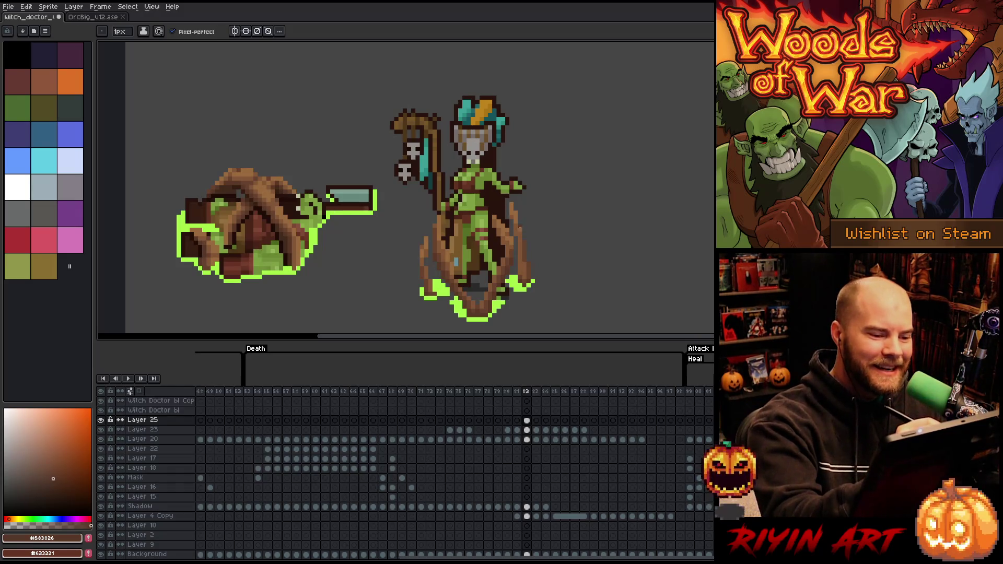
{"action": "left_click", "coordinate": [520, 225], "text": "alt"}
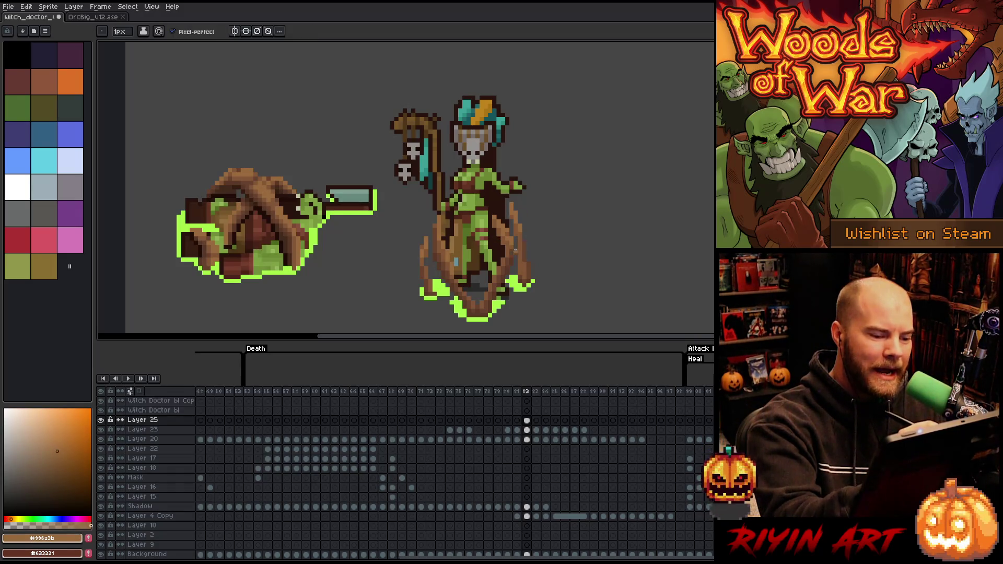
{"action": "left_click", "coordinate": [524, 265], "text": "alt"}
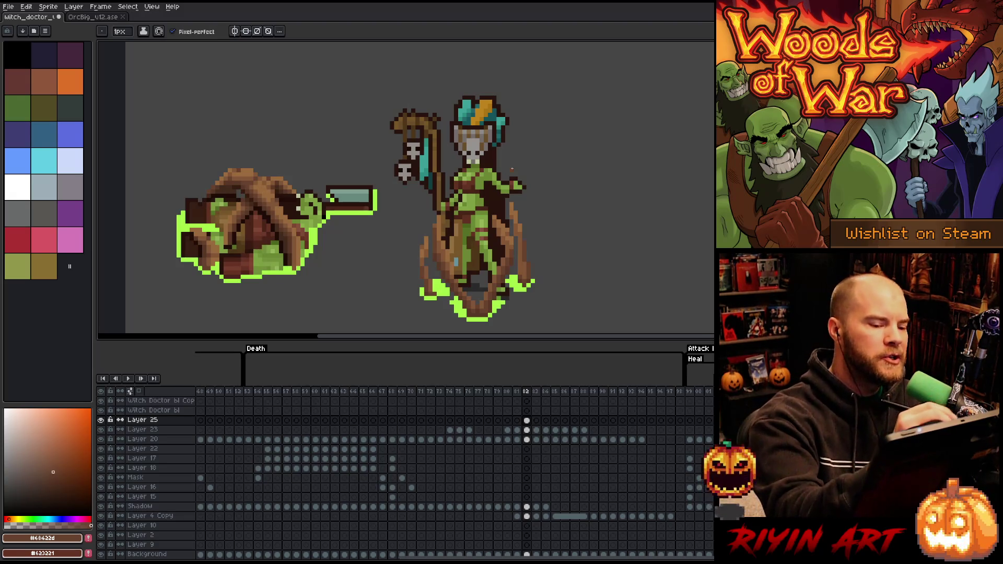
Erase stray tendril pixels and retouch them with the light and darker tendril browns.
{"action": "key", "text": "e"}
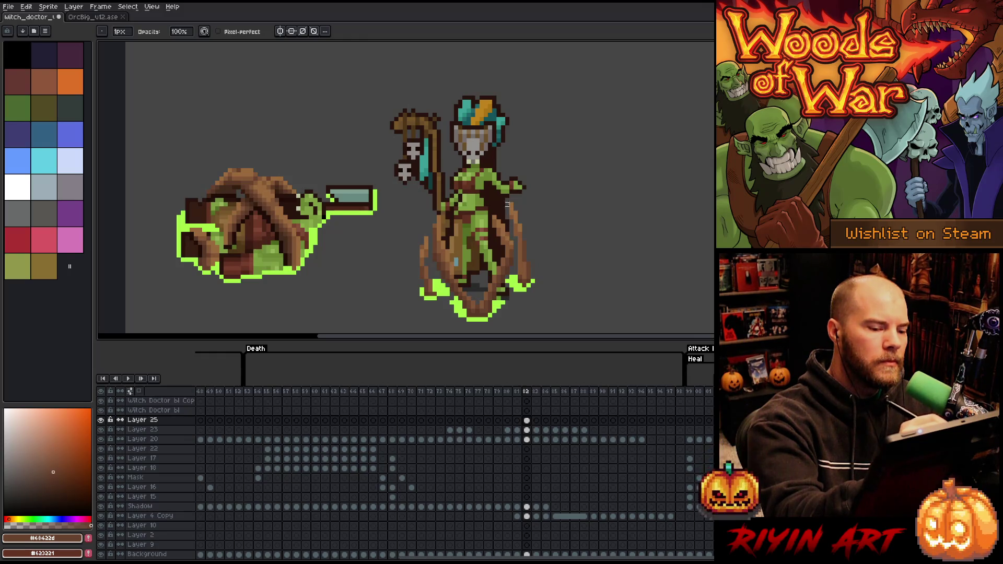
{"action": "key", "text": "b"}
{"action": "left_click", "coordinate": [512, 239], "text": "alt"}
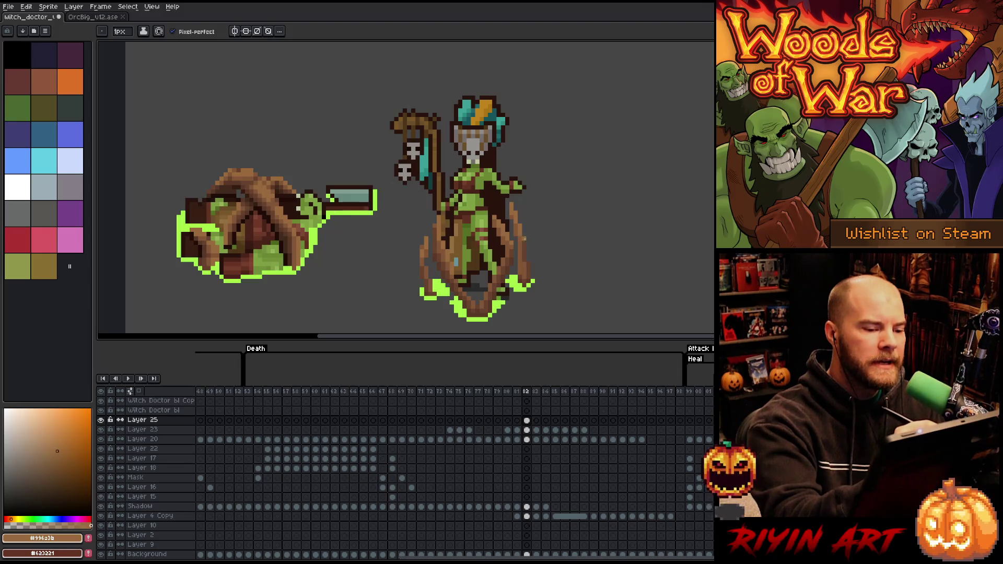
{"action": "left_click", "coordinate": [524, 180], "text": "alt"}
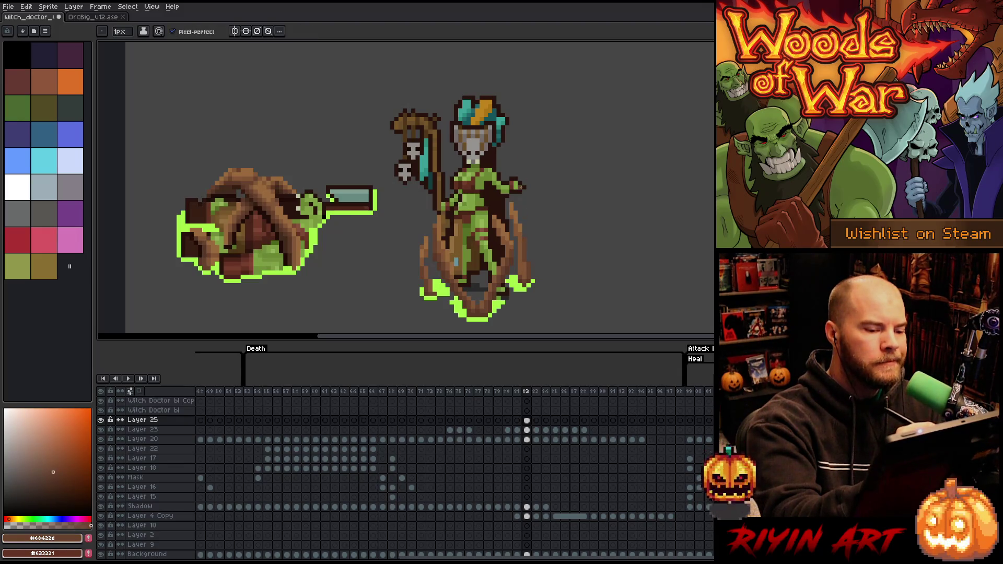
{"action": "left_click", "coordinate": [529, 271], "text": "alt"}
{"action": "left_click", "coordinate": [529, 271], "text": "alt"}
{"action": "left_click", "coordinate": [528, 272], "text": "alt"}
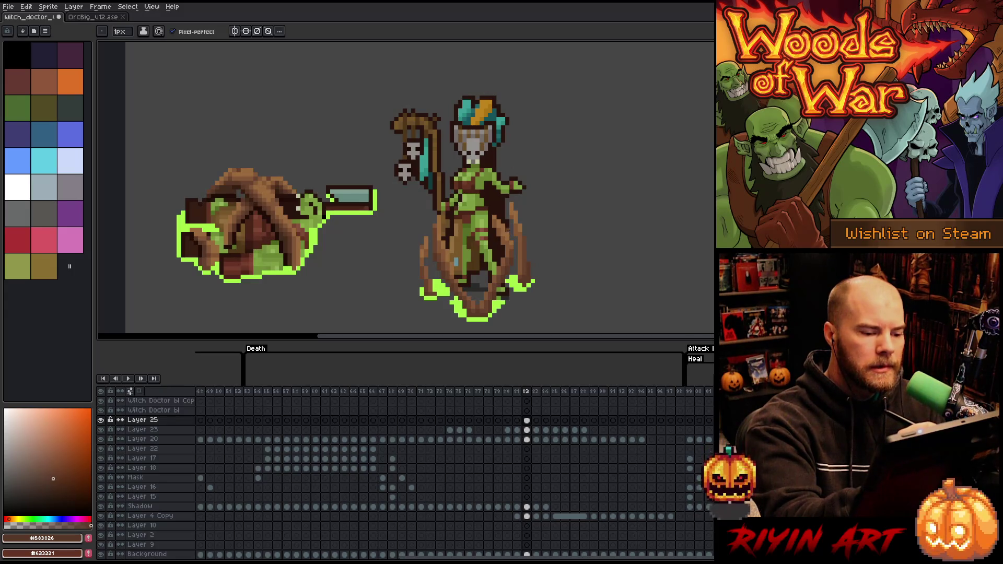
{"action": "key", "text": "e"}
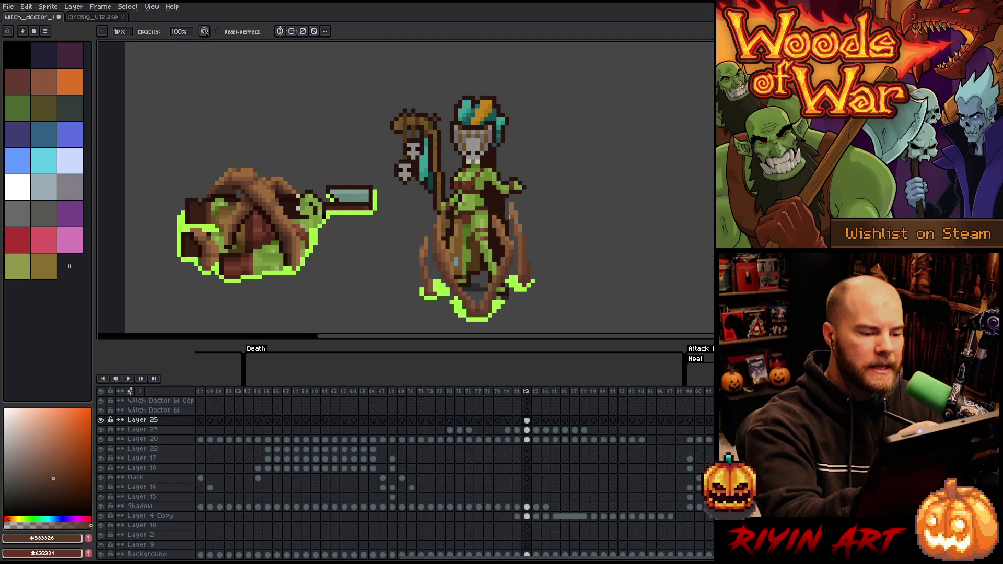
{"action": "key", "text": "v"}
{"action": "left_click", "coordinate": [510, 232]}
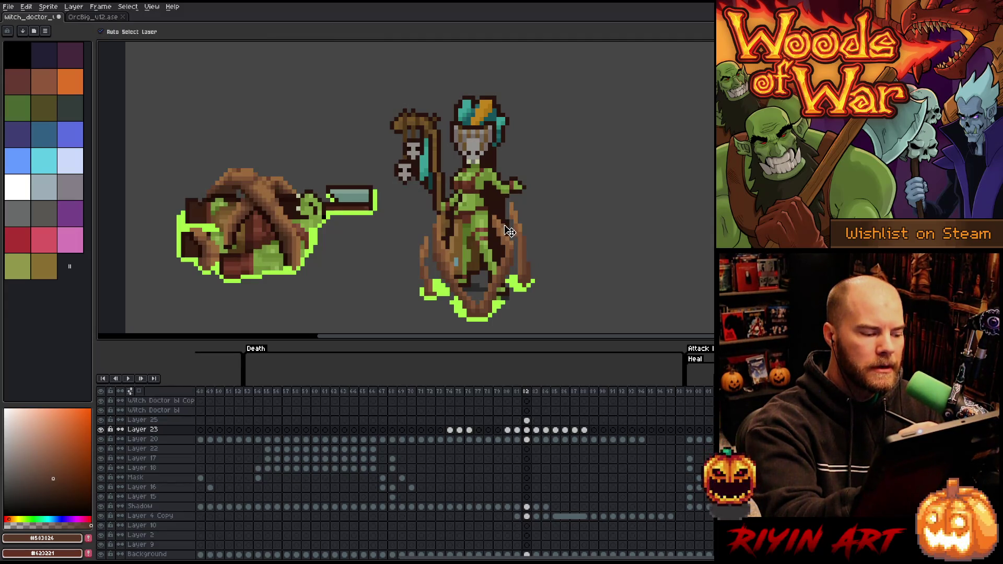
{"action": "left_click", "coordinate": [502, 224], "text": "alt"}
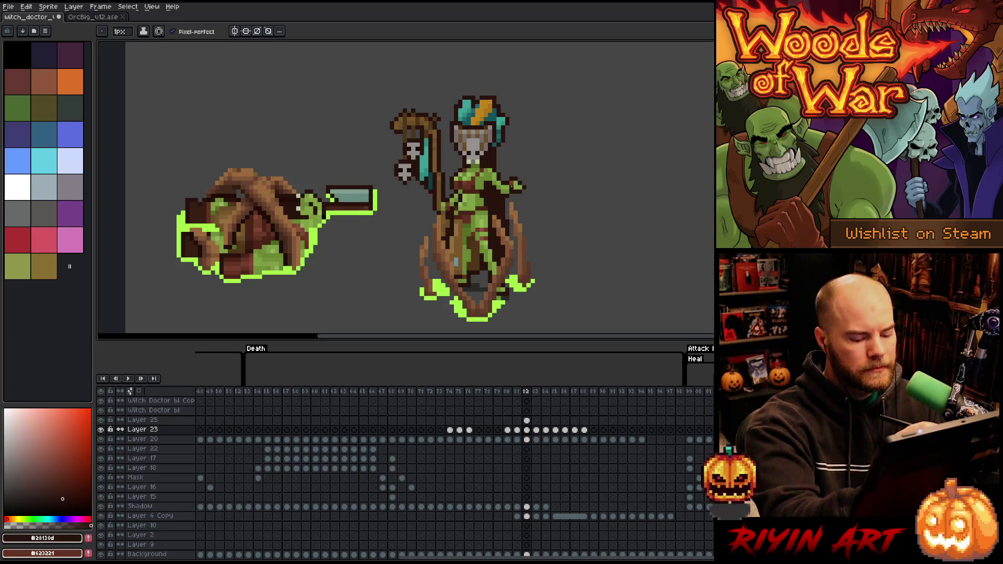
{"action": "key", "text": "period"}
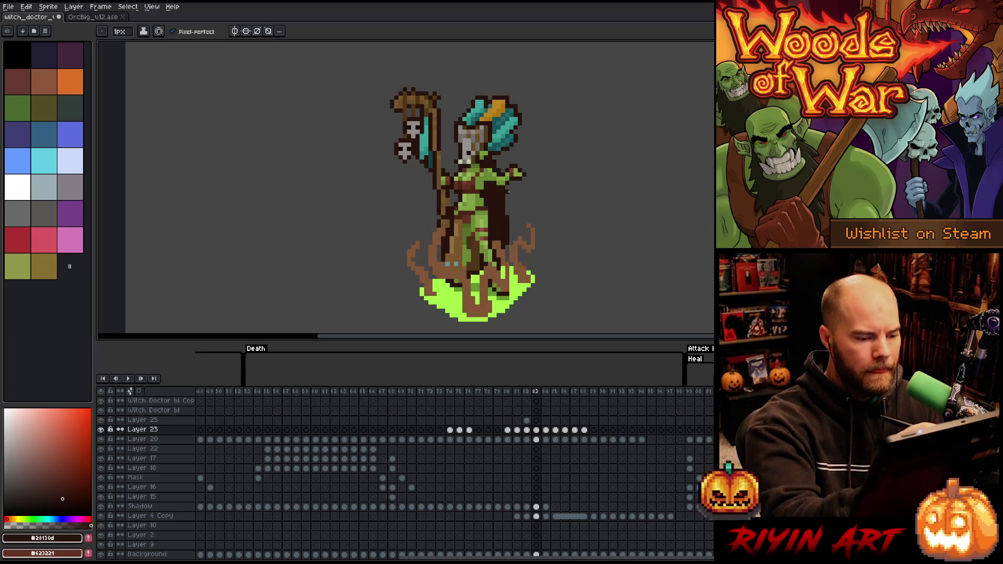
{"action": "left_click", "coordinate": [525, 424]}
{"action": "left_click", "coordinate": [527, 420]}
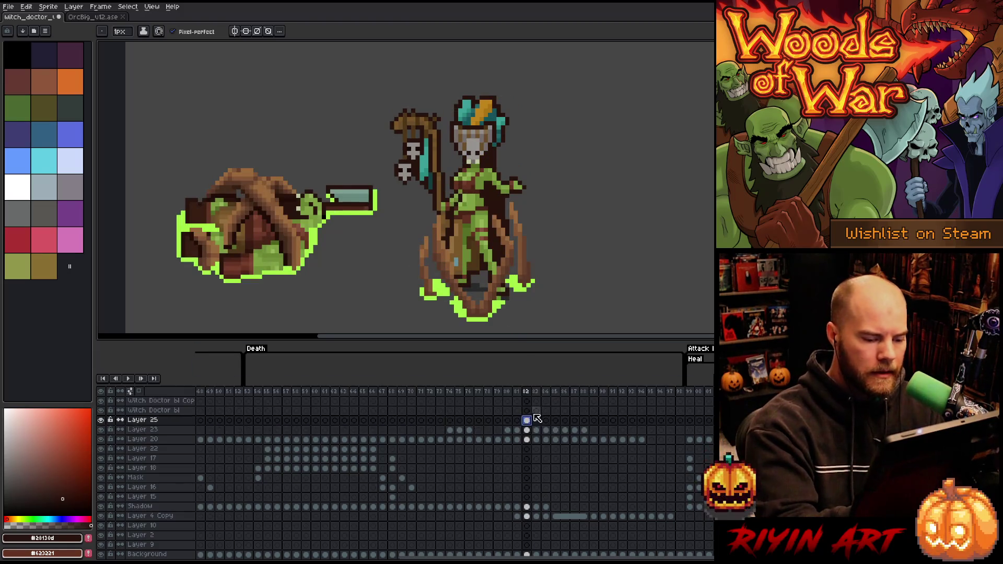
{"action": "left_click", "coordinate": [536, 420]}
{"action": "left_click", "coordinate": [536, 429]}
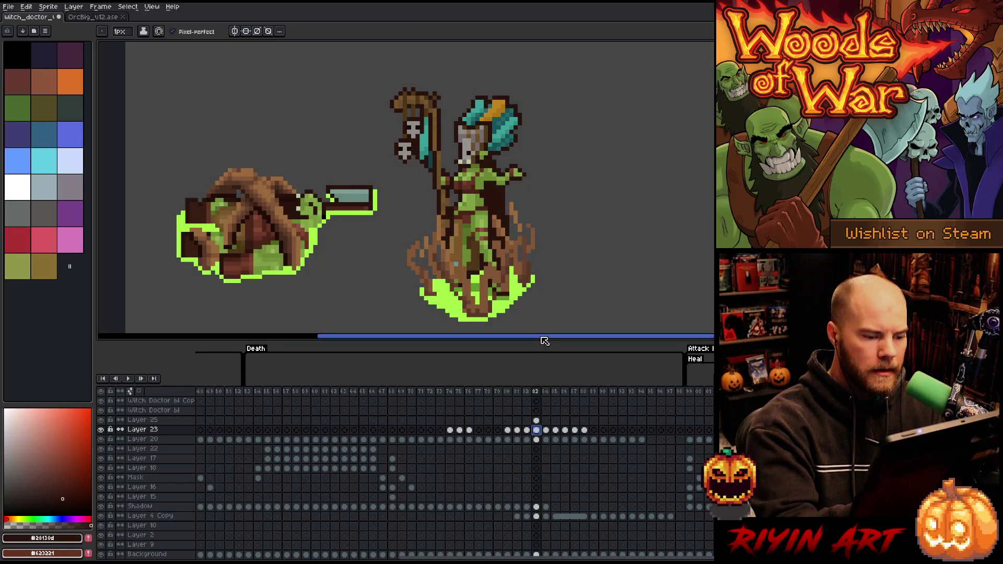
{"action": "left_click", "coordinate": [514, 243], "text": "alt"}
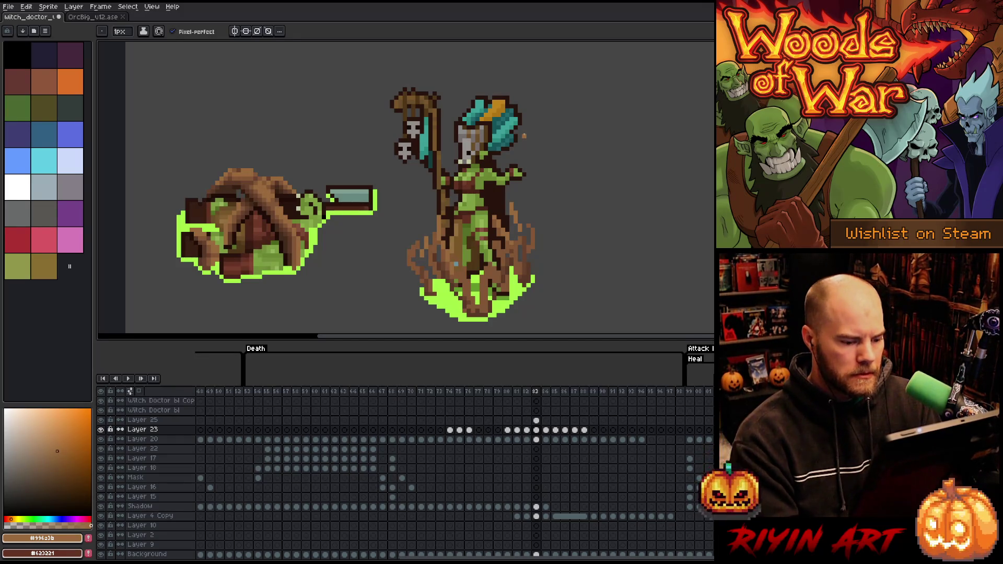
{"action": "key", "text": "Right"}
{"action": "key", "text": "Left"}
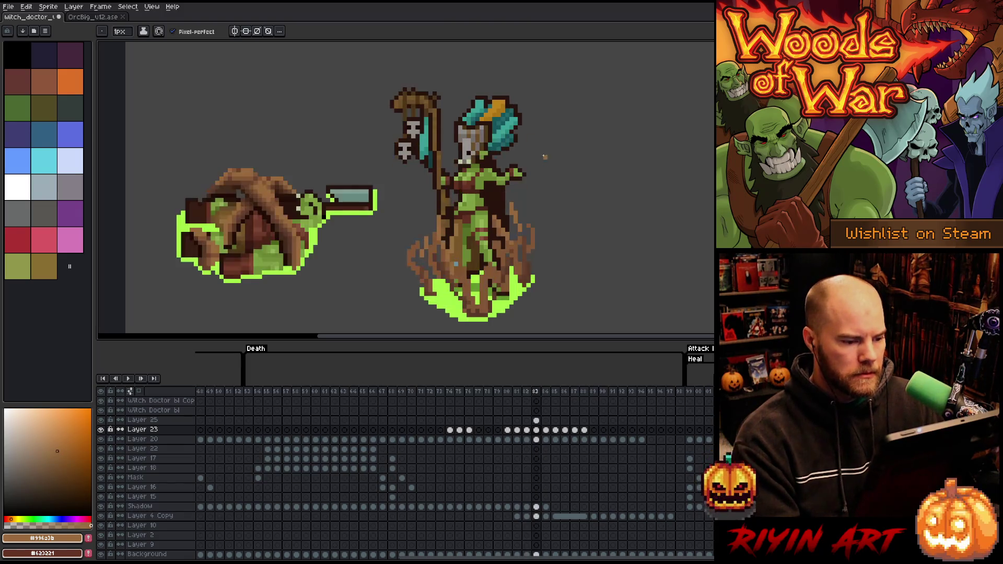
{"action": "key", "text": "Left"}
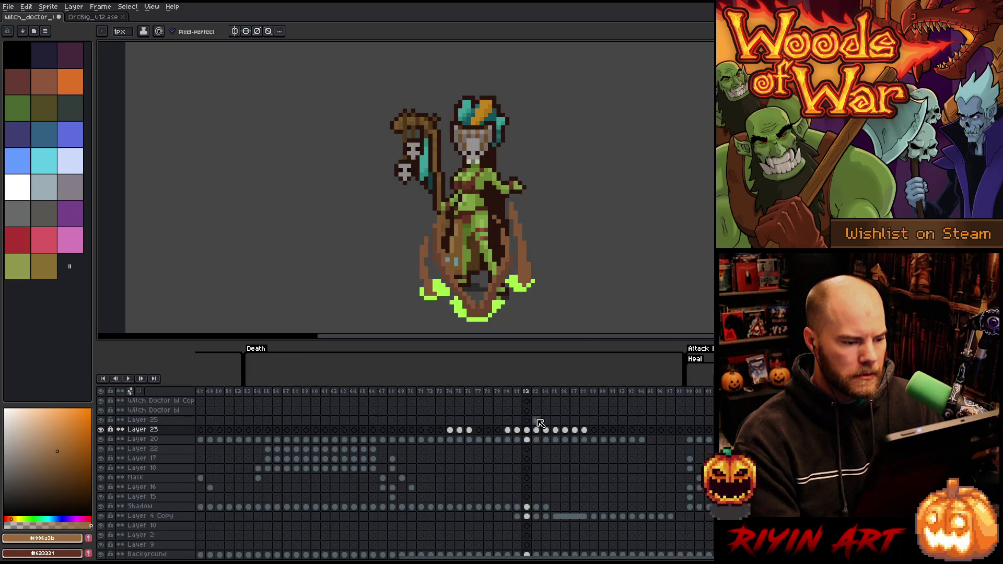
{"action": "left_click", "coordinate": [528, 421]}
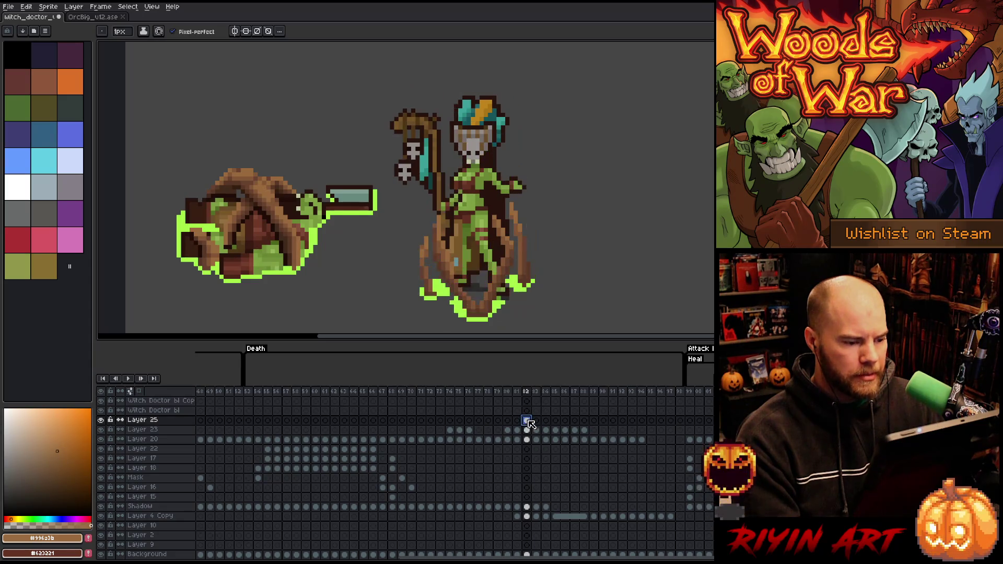
Marquee-select the witch doctor's body and carry the selection between Layers 23 and 25 on frame 82.
{"action": "key", "text": "m"}
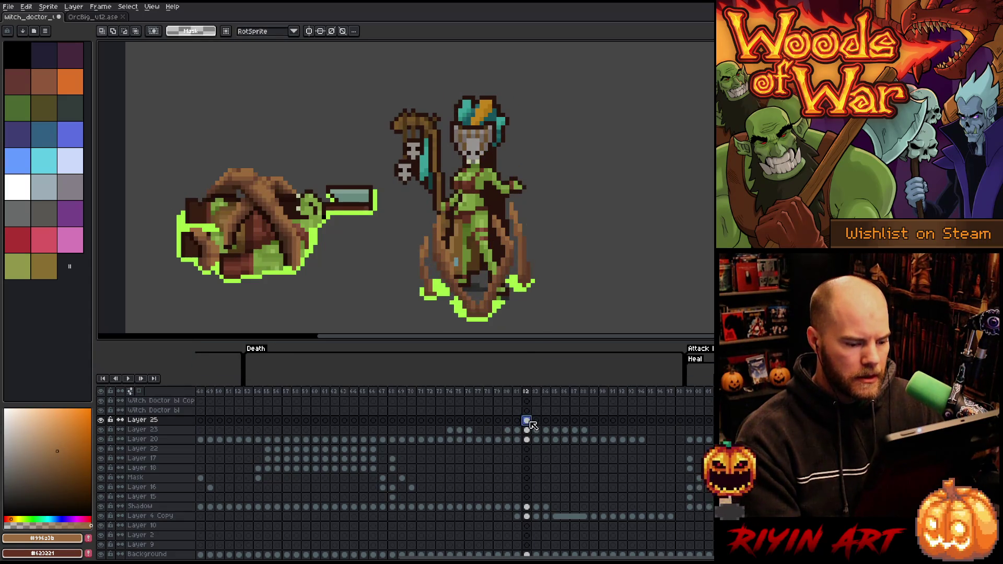
{"action": "left_click_drag", "start_coordinate": [558, 166], "coordinate": [409, 289]}
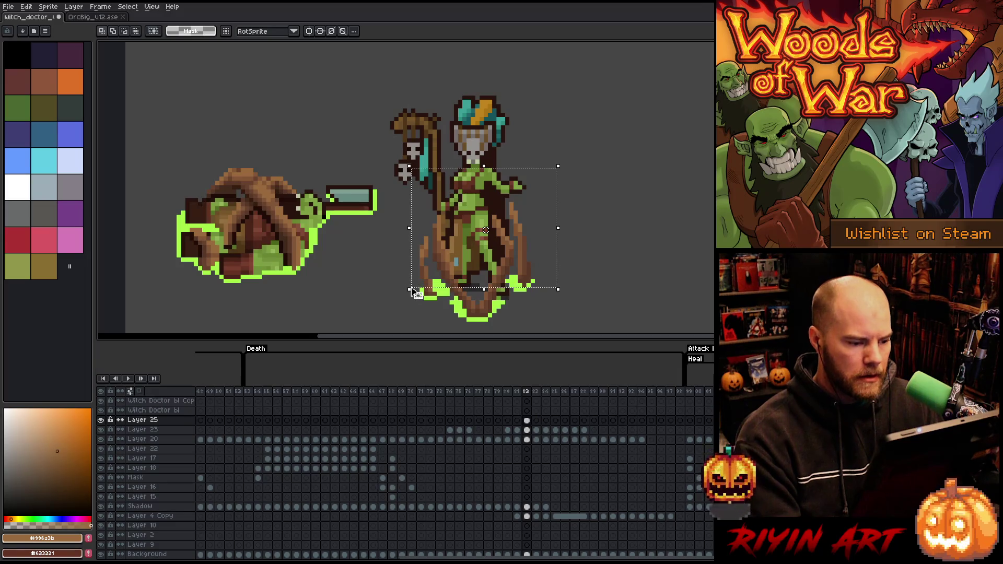
{"action": "left_click", "coordinate": [412, 292]}
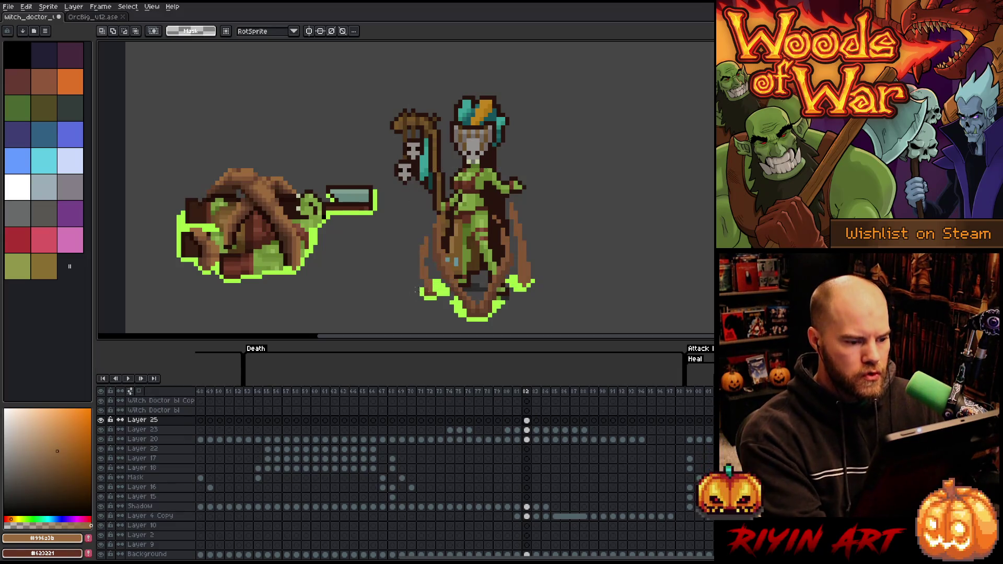
{"action": "left_click", "coordinate": [526, 430]}
{"action": "key", "text": "ctrl+shift+d"}
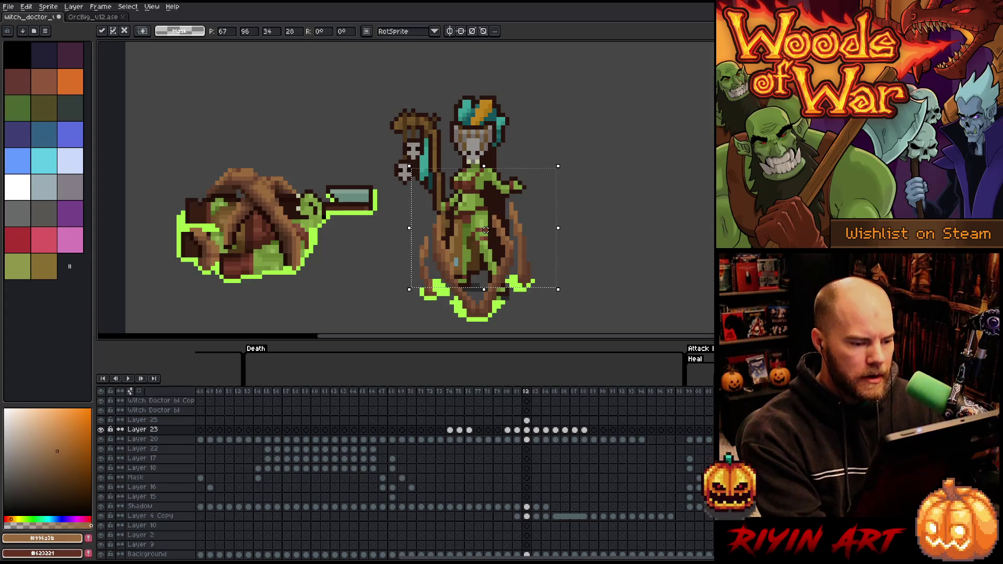
{"action": "left_click", "coordinate": [531, 420]}
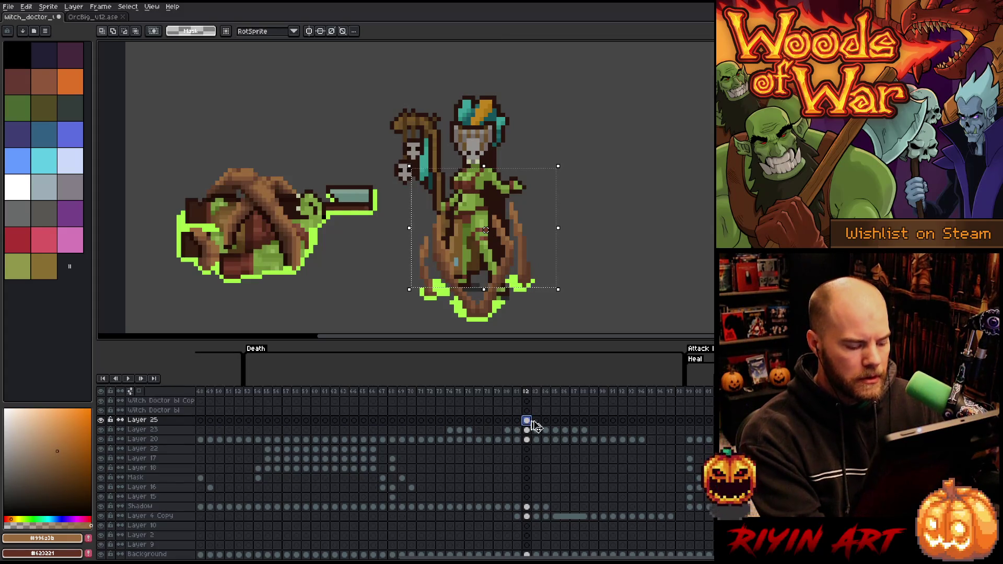
{"action": "key", "text": "ctrl+d"}
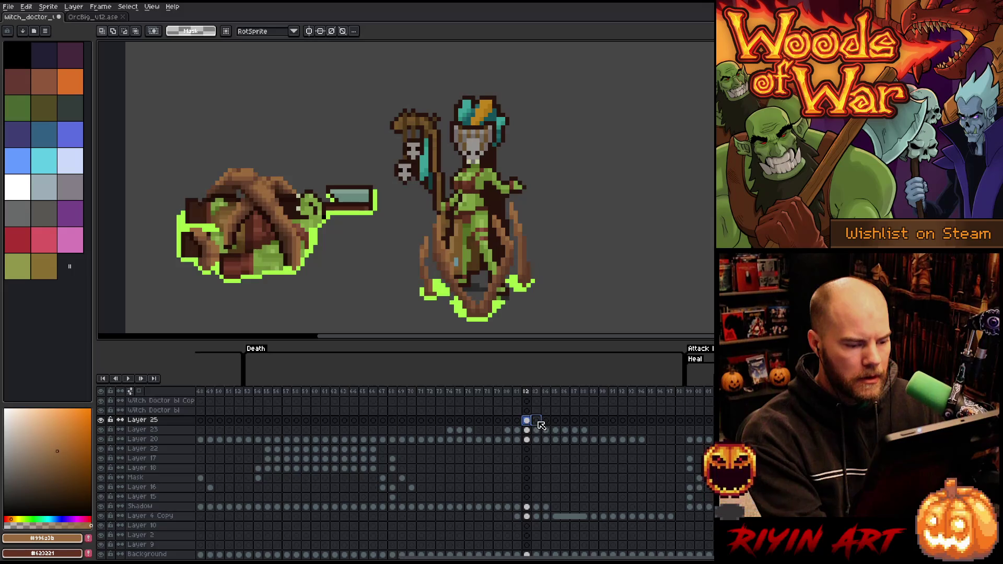
Check frame 83 on Layers 25 and 23, then return to frame 82 with the Eraser.
{"action": "left_click", "coordinate": [536, 420]}
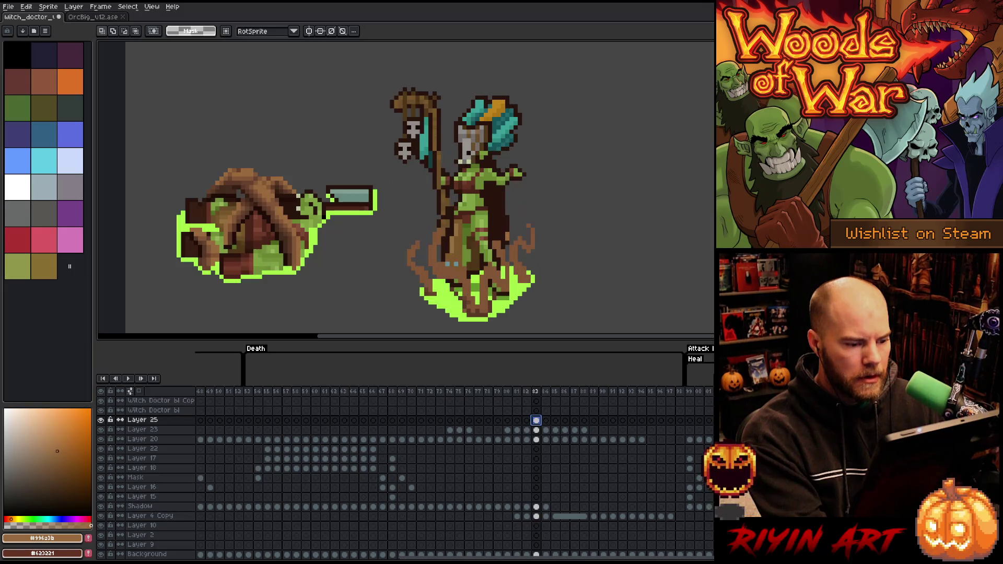
{"action": "left_click", "coordinate": [536, 430]}
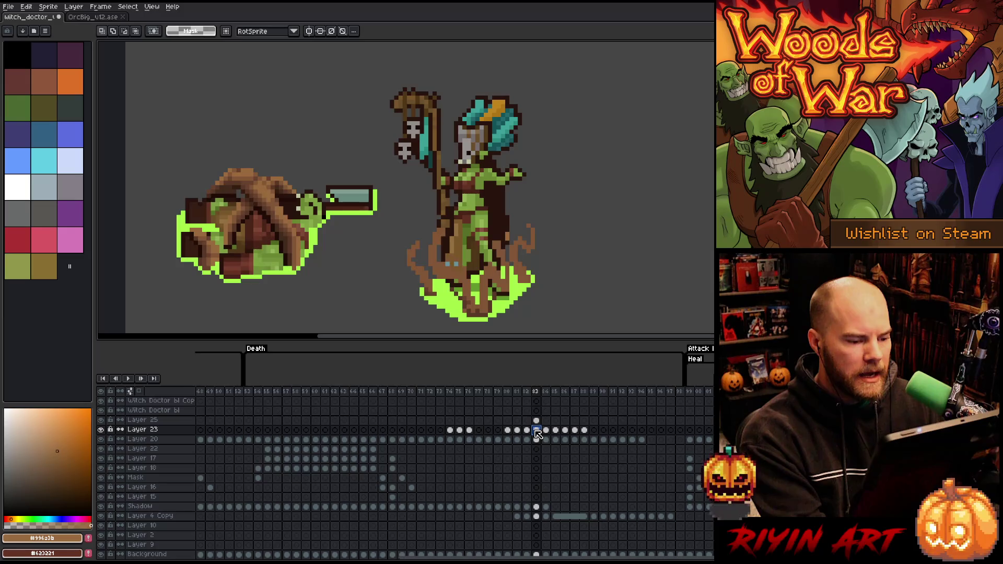
{"action": "key", "text": "b"}
{"action": "key", "text": "e"}
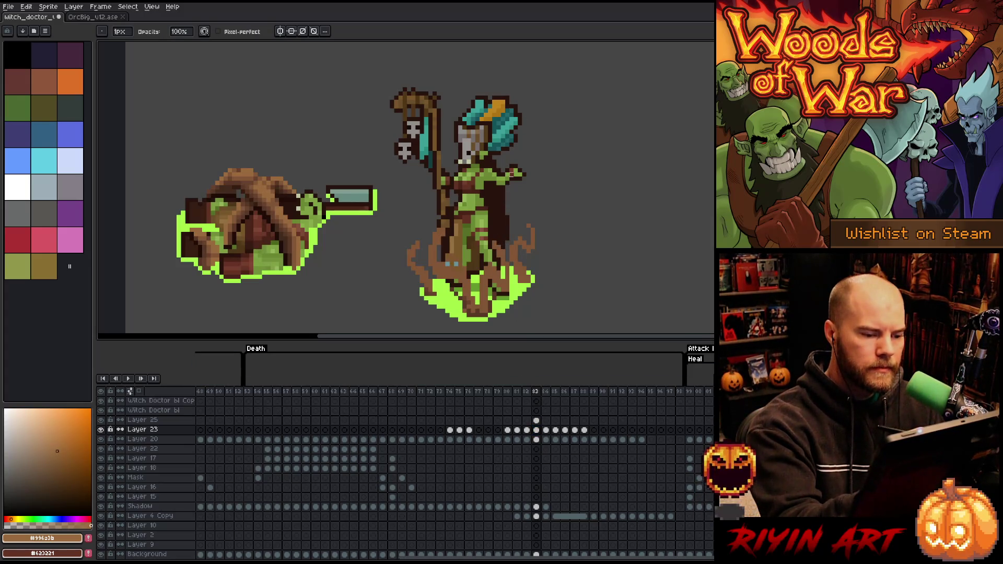
{"action": "left_click", "coordinate": [527, 430]}
Return to frame 83 and darken the brown drawing colour in the colour field.
{"action": "key", "text": "w"}
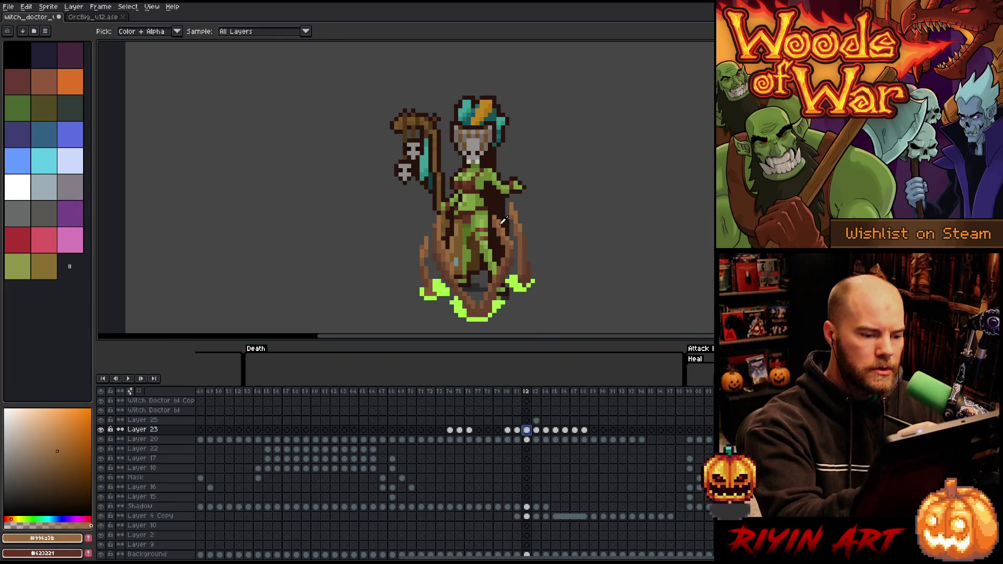
{"action": "key", "text": "e"}
{"action": "left_click", "coordinate": [536, 429]}
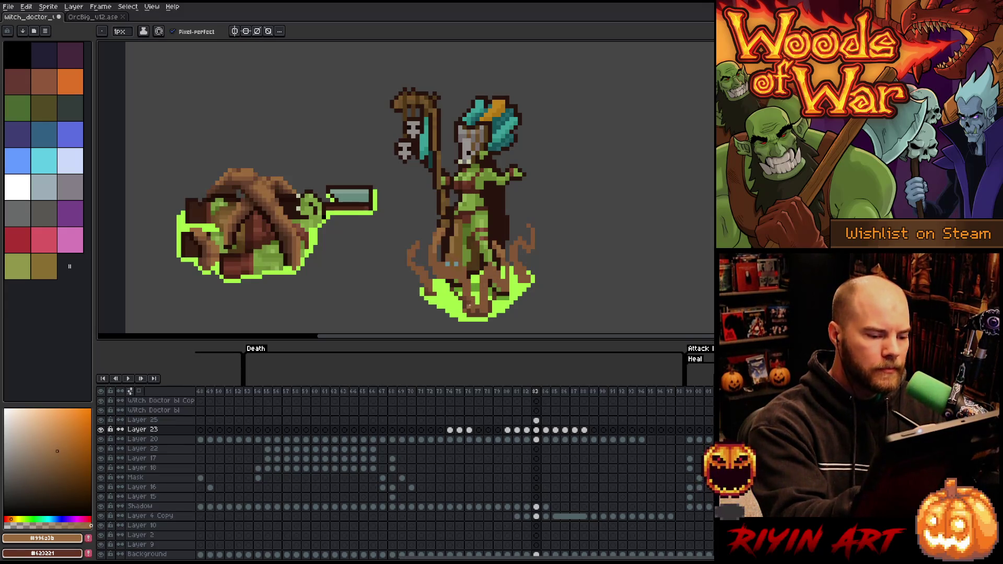
{"action": "left_click", "coordinate": [53, 471]}
{"action": "left_click", "coordinate": [53, 478]}
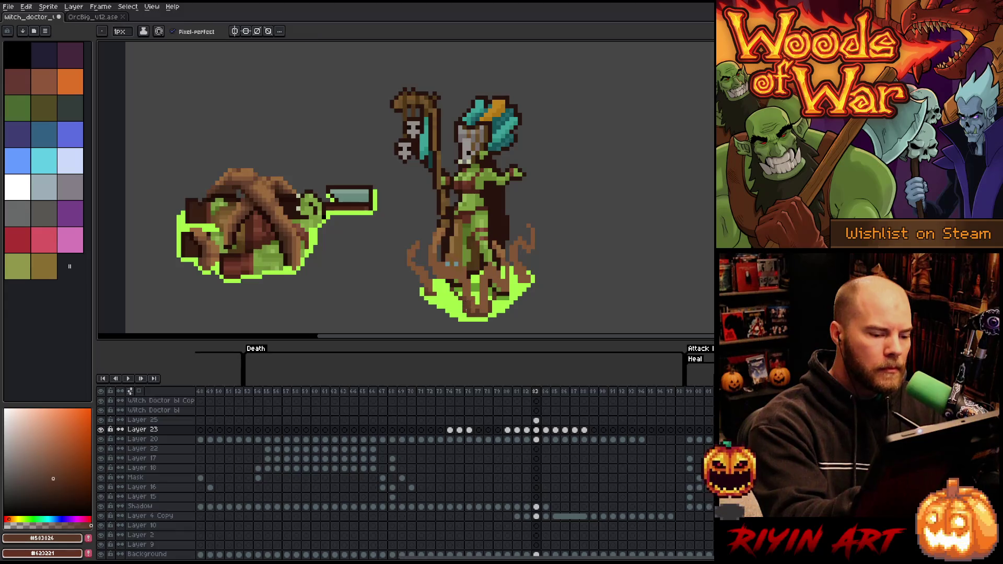
{"action": "left_click", "coordinate": [473, 311], "text": "alt"}
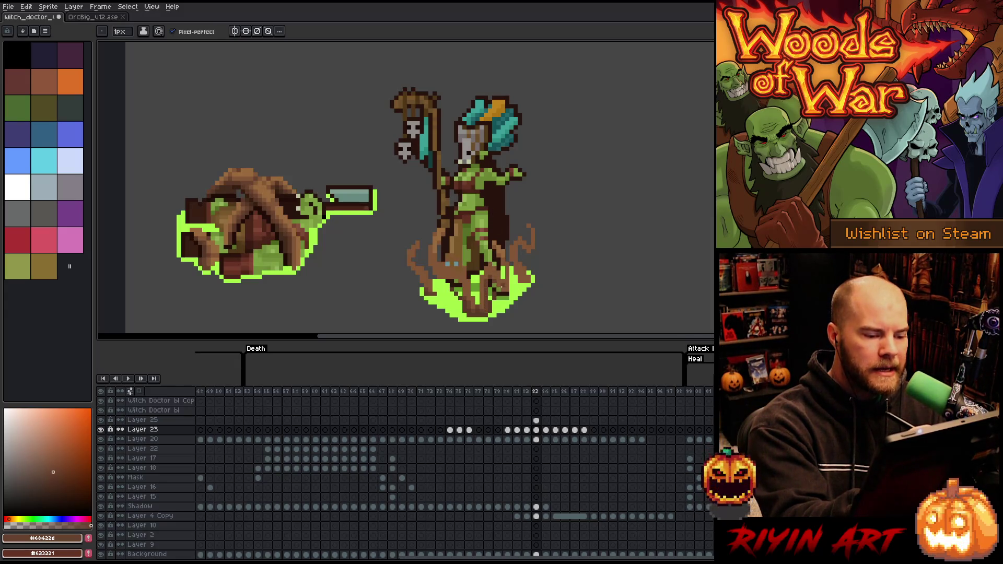
Sample the dark tendril brown #583826 from the sprite and check Layer 23's content by hiding it.
{"action": "key", "text": "e"}
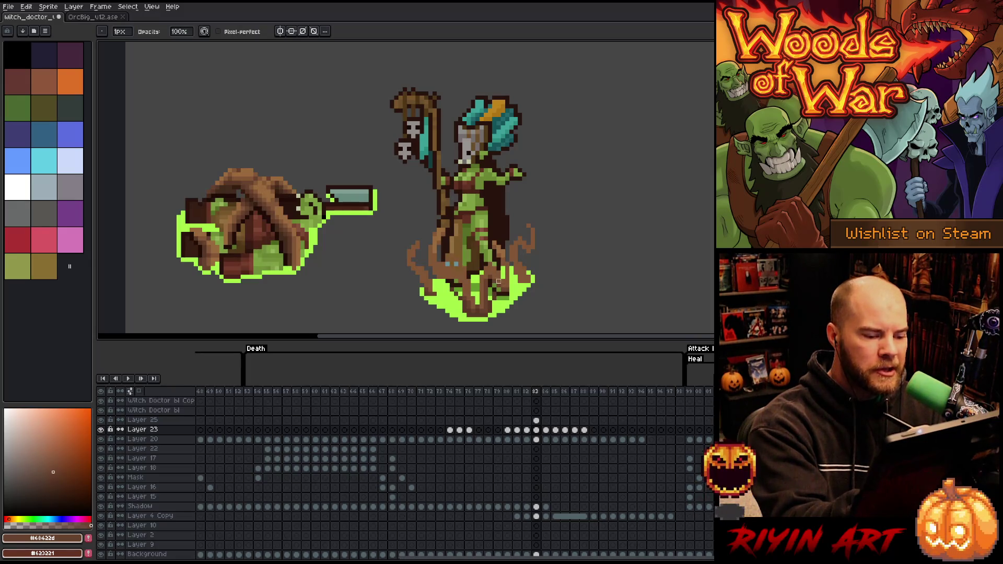
{"action": "key", "text": "i"}
{"action": "key", "text": "b"}
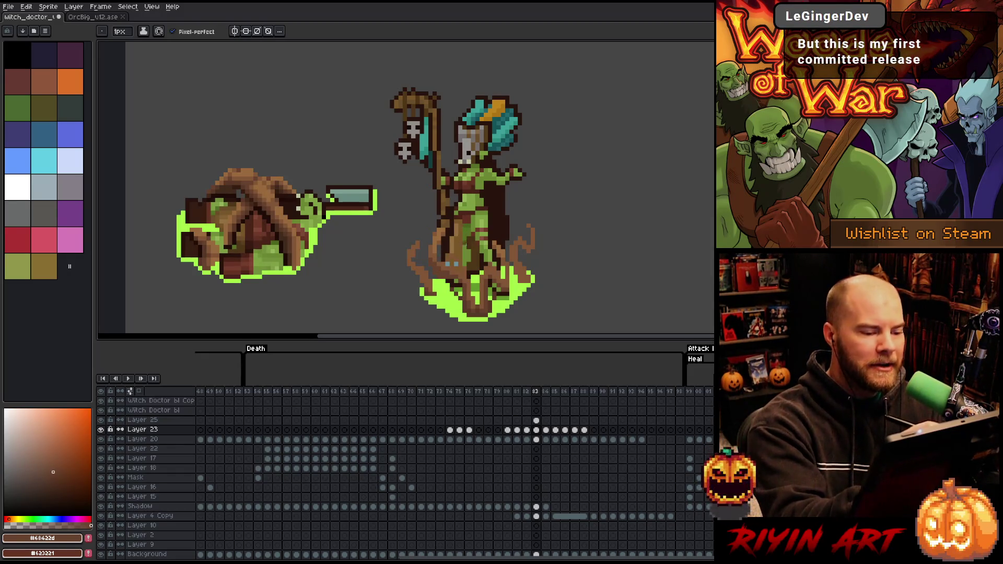
{"action": "left_click", "coordinate": [455, 284], "text": "alt"}
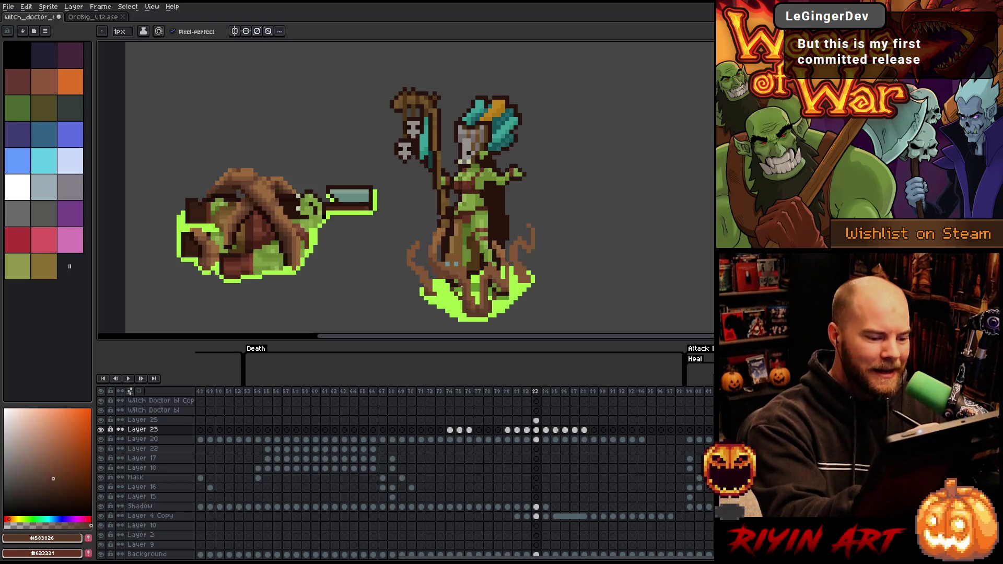
{"action": "key", "text": "e"}
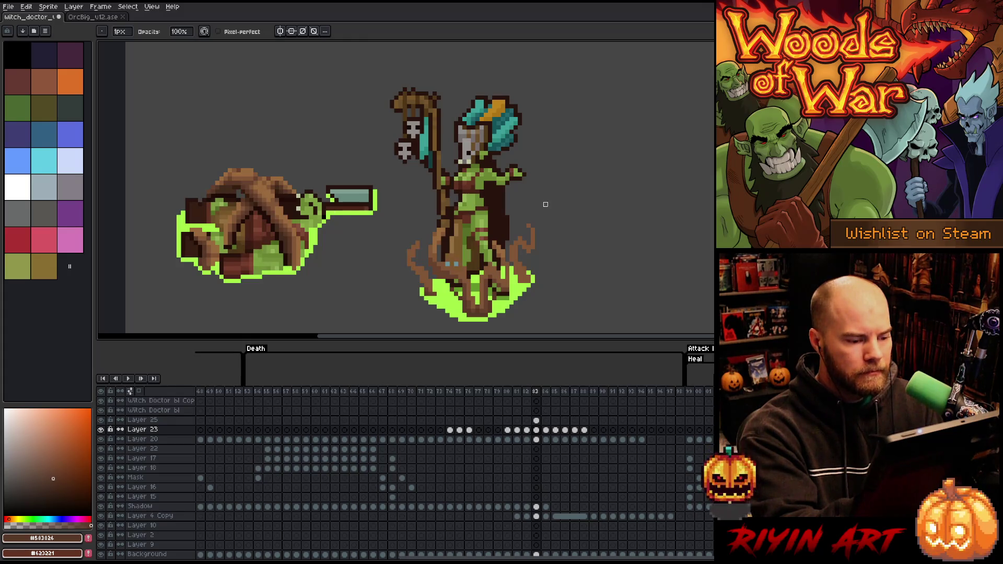
{"action": "left_click", "coordinate": [101, 430]}
{"action": "left_click", "coordinate": [100, 434]}
Toggle Layer 23 and Layer 20 visibility to check their content, then select Layer 25.
{"action": "left_click", "coordinate": [100, 434]}
{"action": "left_click", "coordinate": [100, 434]}
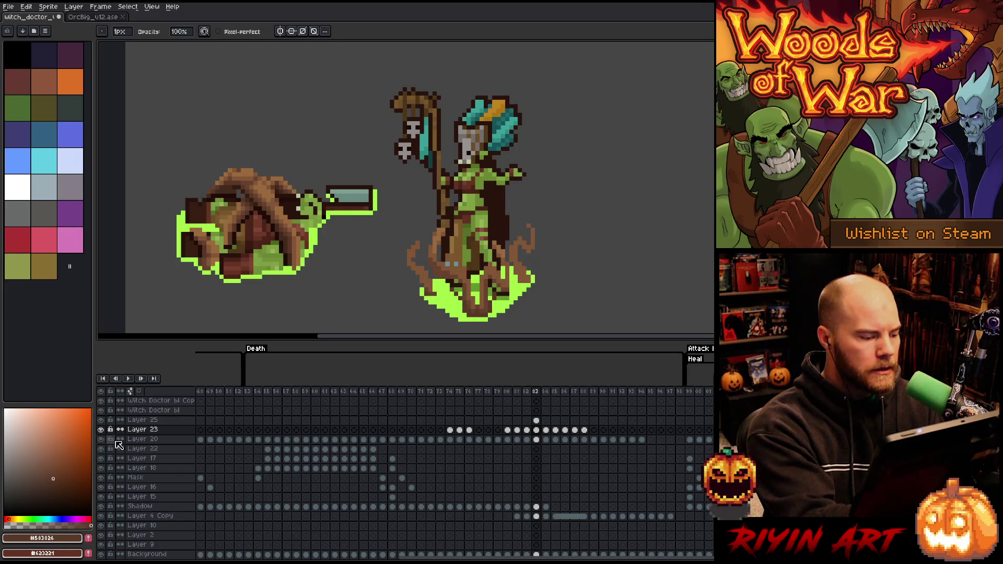
{"action": "left_click", "coordinate": [102, 440]}
{"action": "left_click", "coordinate": [101, 441]}
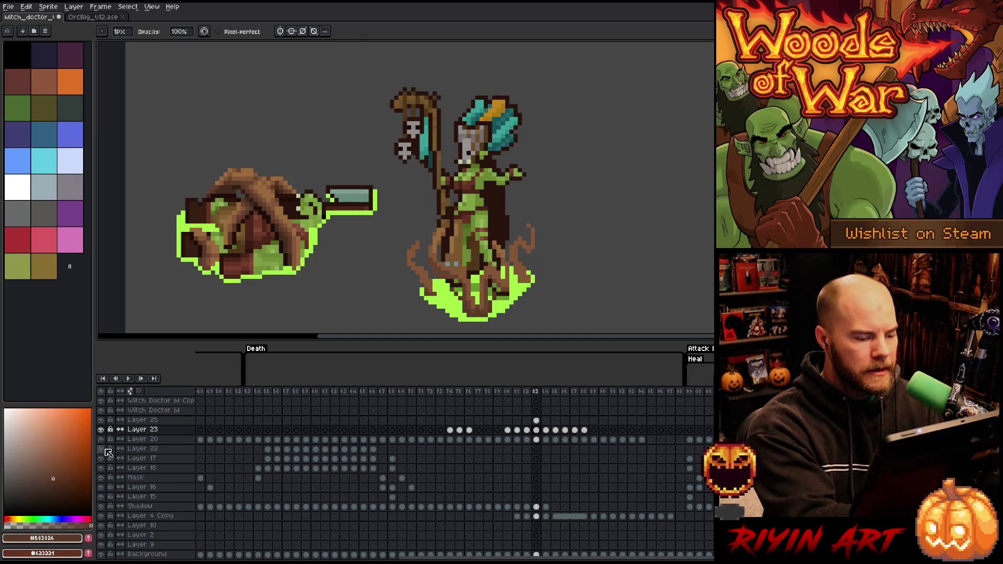
{"action": "left_click", "coordinate": [102, 440]}
{"action": "left_click", "coordinate": [102, 440]}
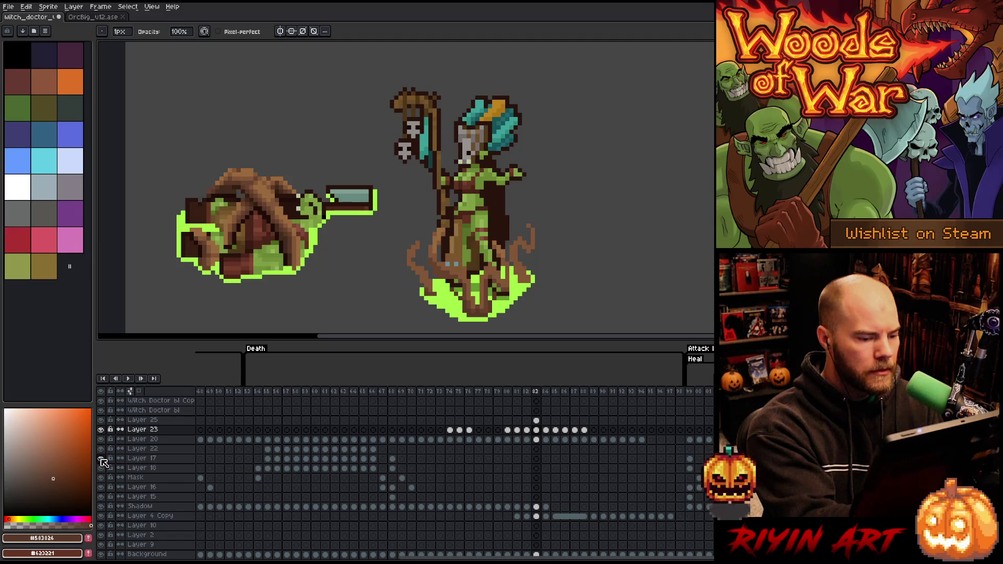
{"action": "left_click", "coordinate": [461, 300], "text": "ctrl"}
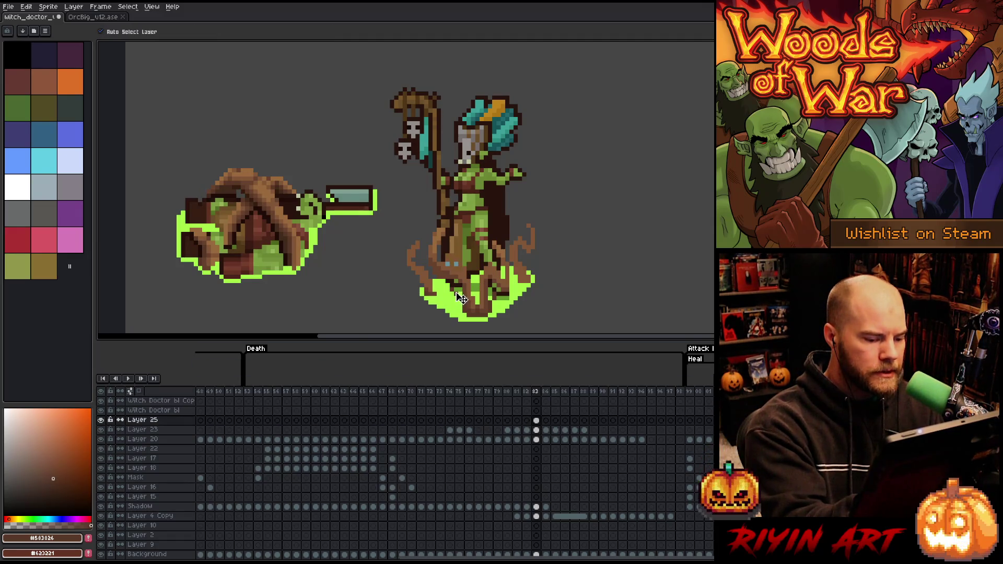
Check Layer 25's content and marquee the glow around the witch's feet.
{"action": "left_click", "coordinate": [101, 421]}
{"action": "left_click", "coordinate": [101, 420]}
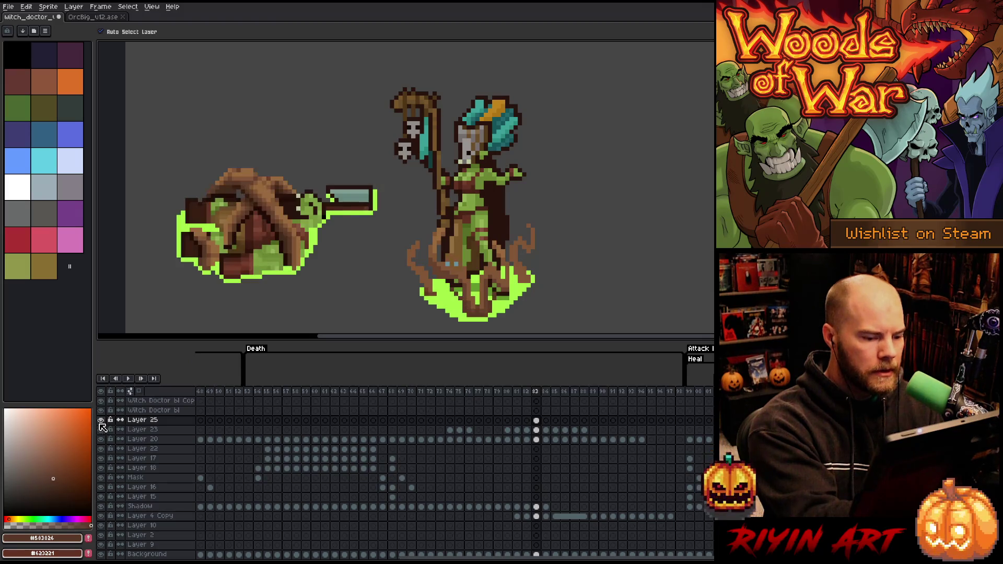
{"action": "key", "text": "m"}
{"action": "left_click_drag", "start_coordinate": [524, 264], "coordinate": [439, 317]}
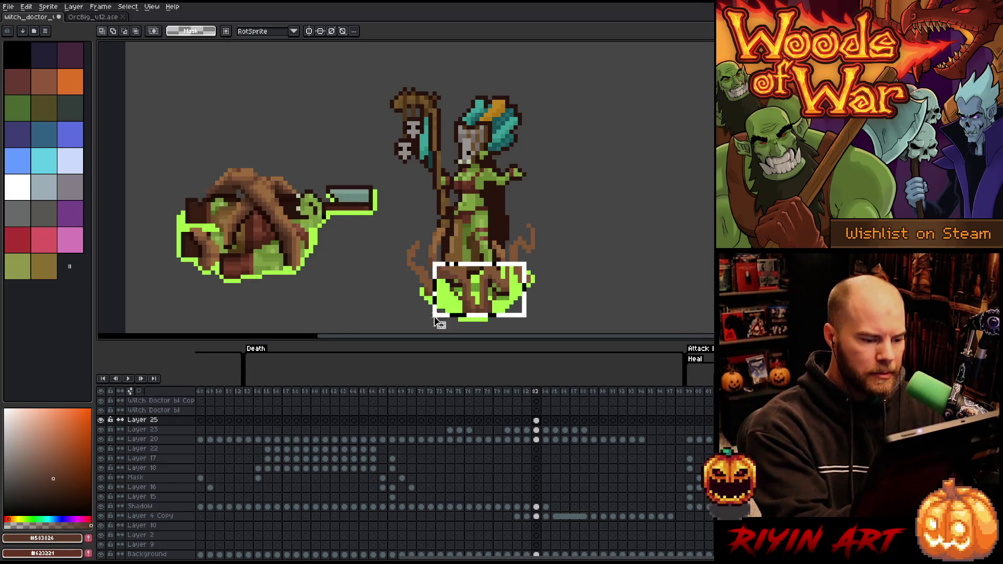
{"action": "left_click", "coordinate": [436, 316]}
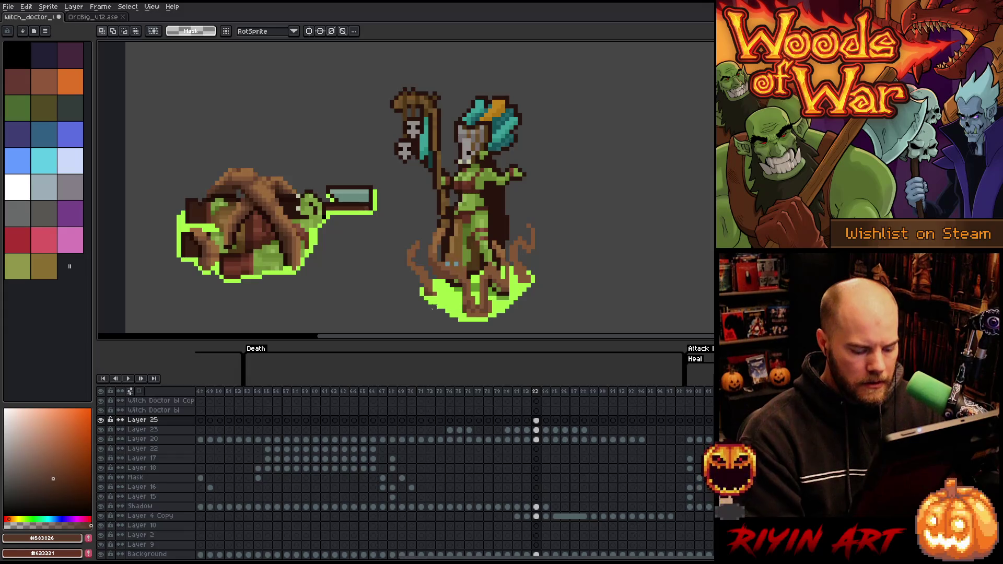
Reapply the feet selection on frame 82, compare with frame 83, and return to the Pencil.
{"action": "key", "text": "comma"}
{"action": "key", "text": "ctrl+shift+d"}
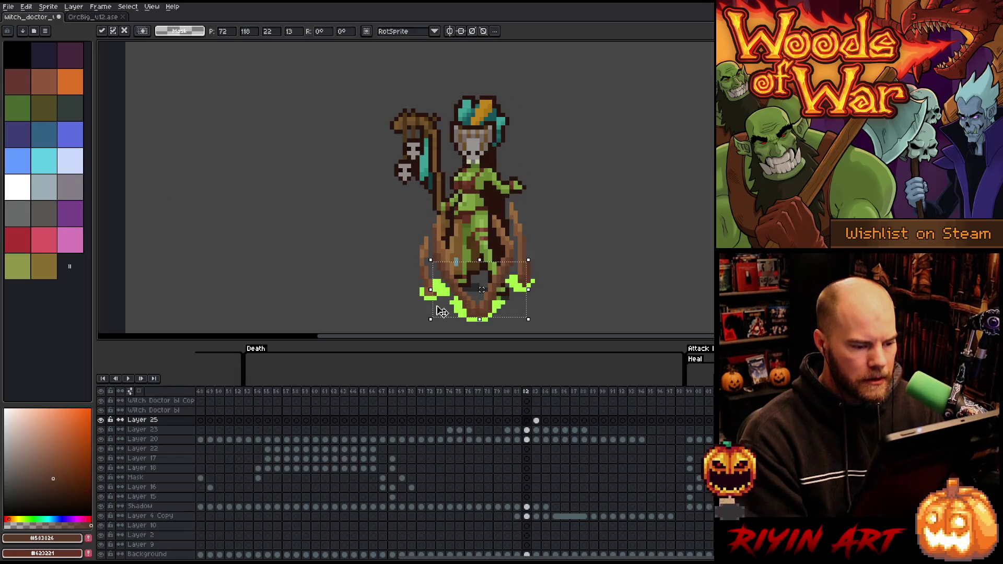
{"action": "key", "text": "Return"}
{"action": "key", "text": "period"}
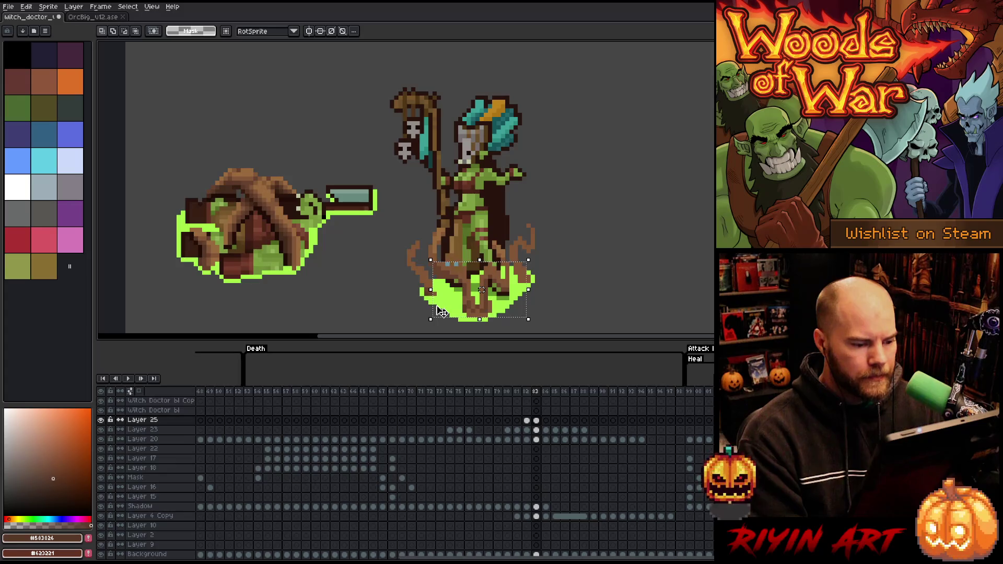
{"action": "key", "text": "ctrl+d"}
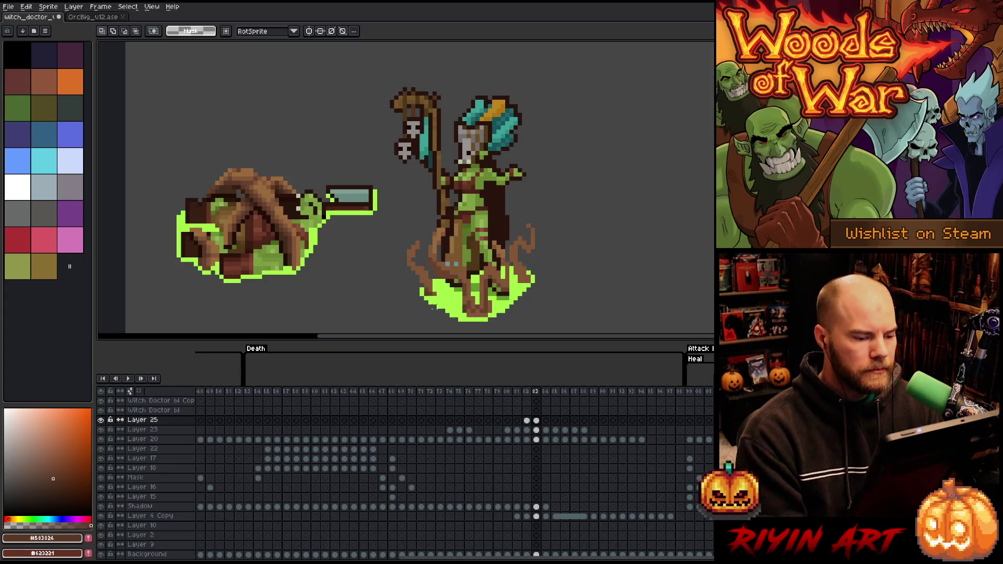
{"action": "key", "text": "comma"}
{"action": "key", "text": "b"}
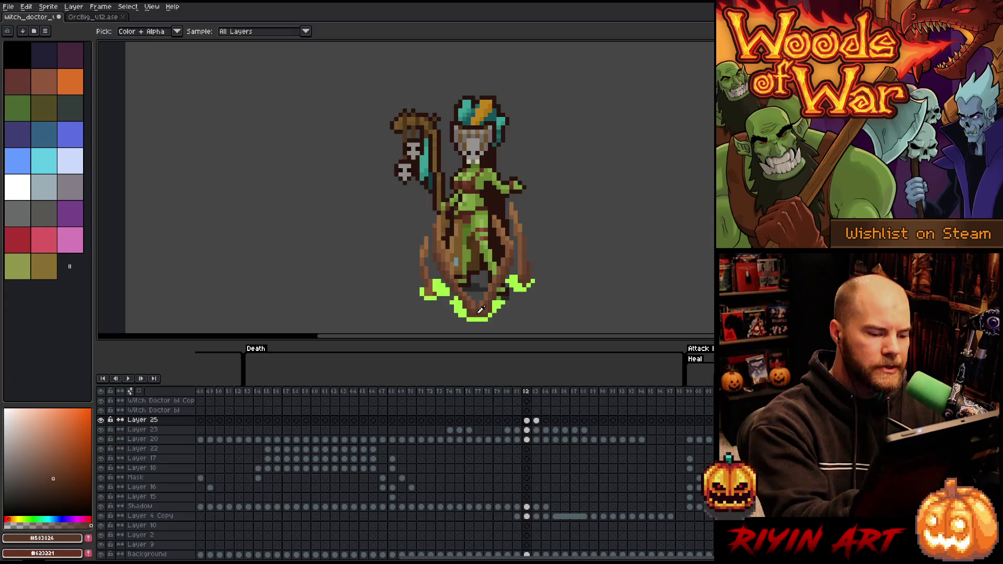
{"action": "key", "text": "period"}
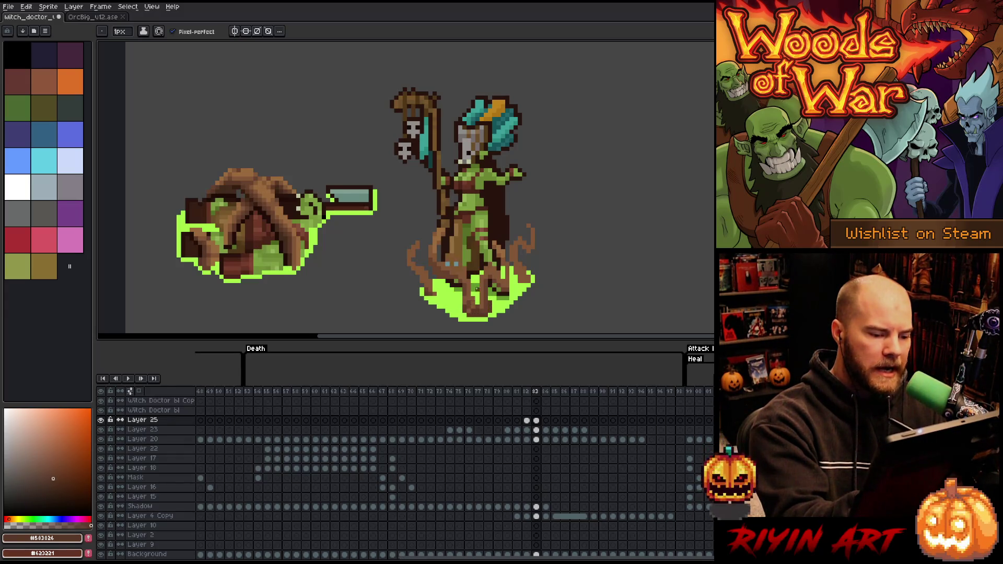
Sample mid, darker and lighter tendril browns, ending on #835636, saving the file twice.
{"action": "left_click", "coordinate": [469, 260], "text": "alt"}
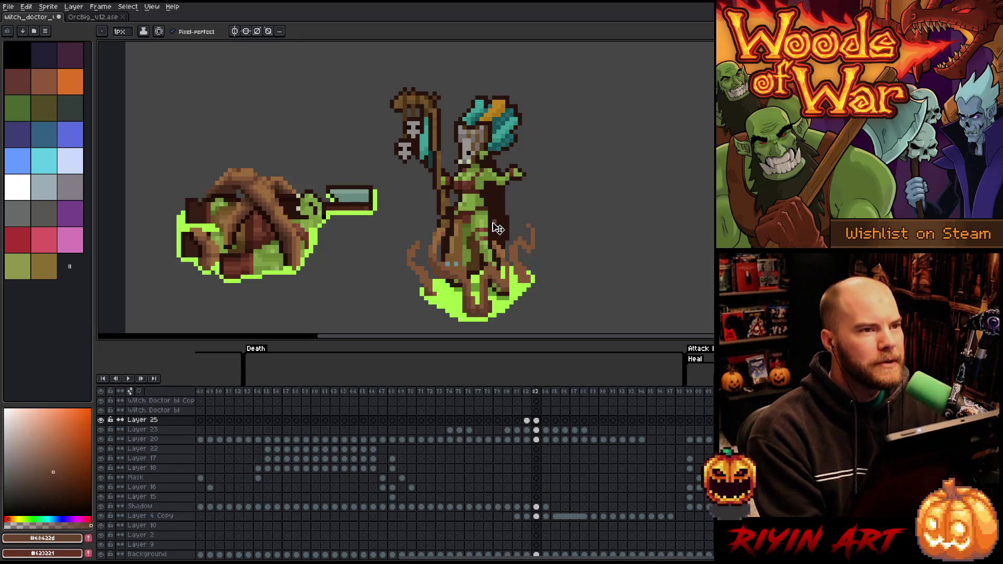
{"action": "key", "text": "ctrl+s"}
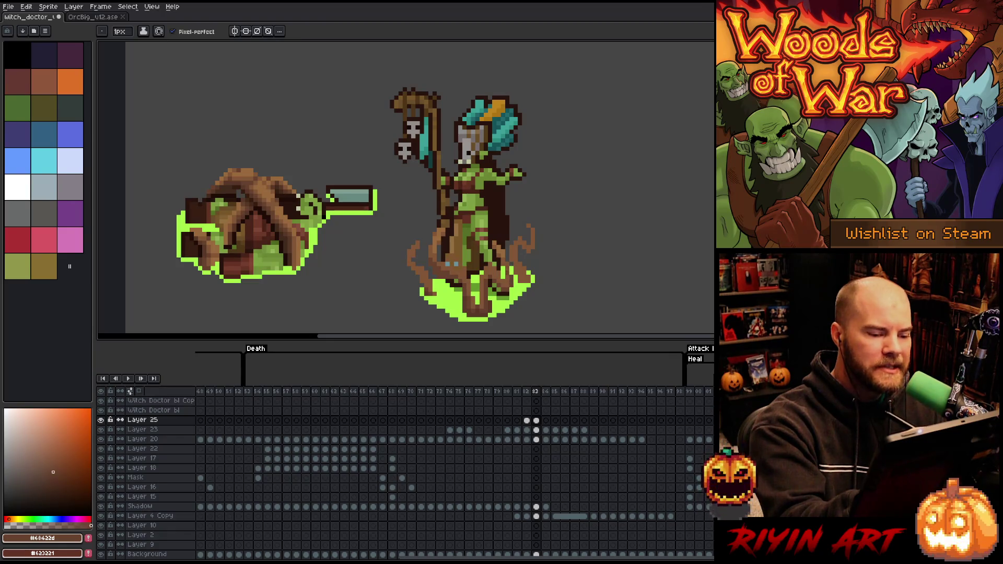
{"action": "left_click", "coordinate": [512, 266], "text": "alt"}
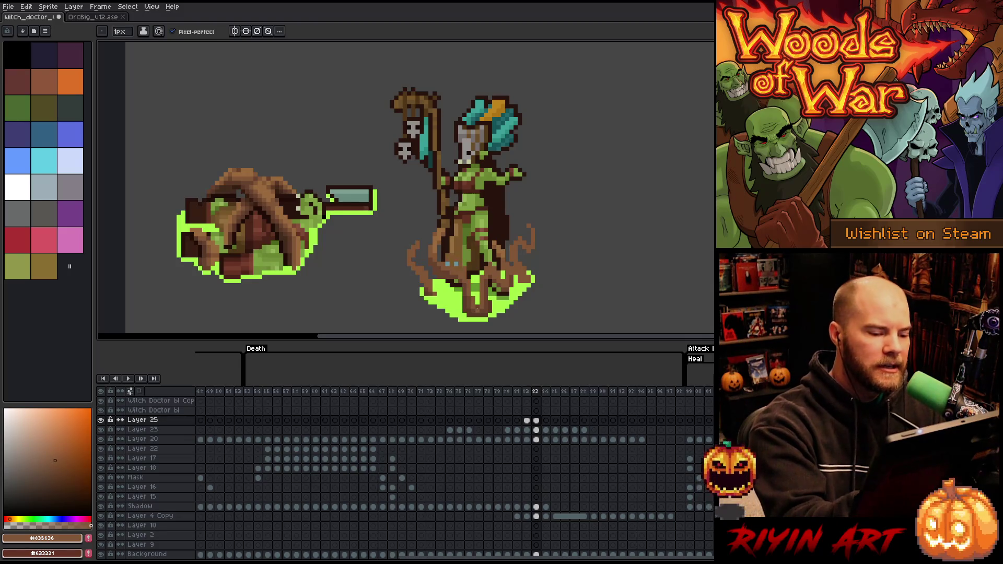
{"action": "left_click", "coordinate": [481, 265], "text": "alt"}
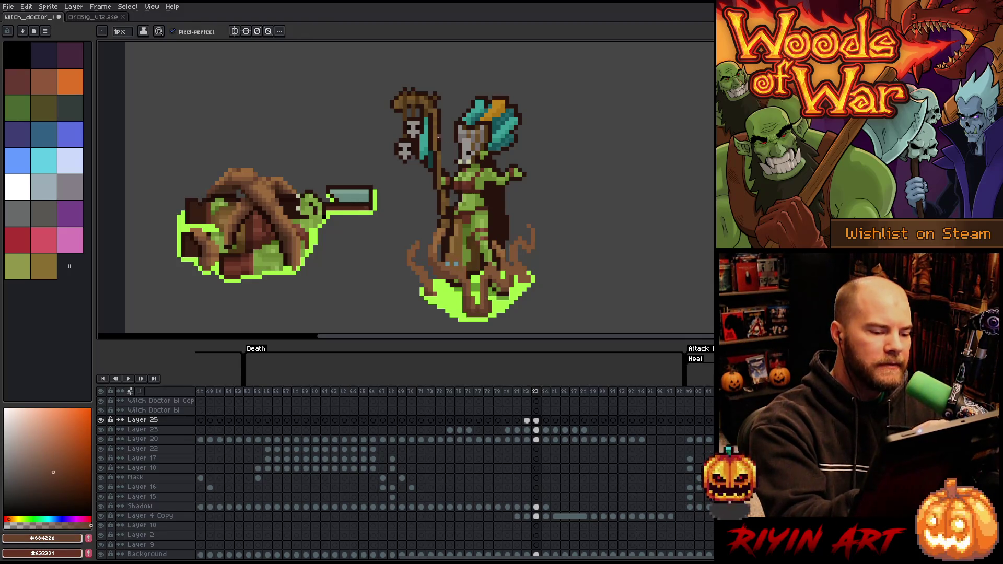
{"action": "left_click", "coordinate": [435, 289], "text": "alt"}
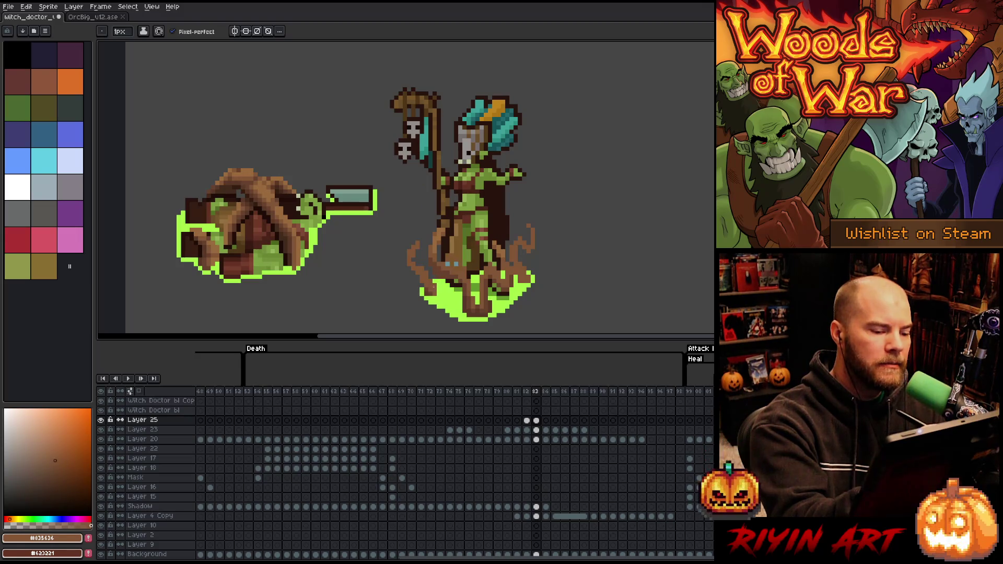
{"action": "key", "text": "ctrl+s"}
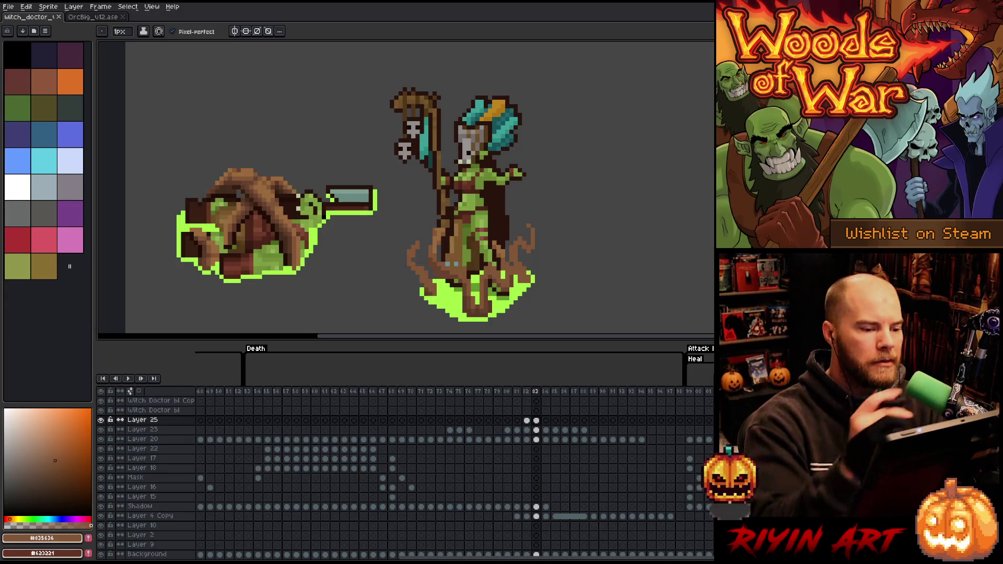
Select Layer 23, return to the Pencil, and eyedrop the dark root brown #583826 from the sprite.
{"action": "key", "text": "e"}
{"action": "left_click", "coordinate": [439, 230], "text": "ctrl"}
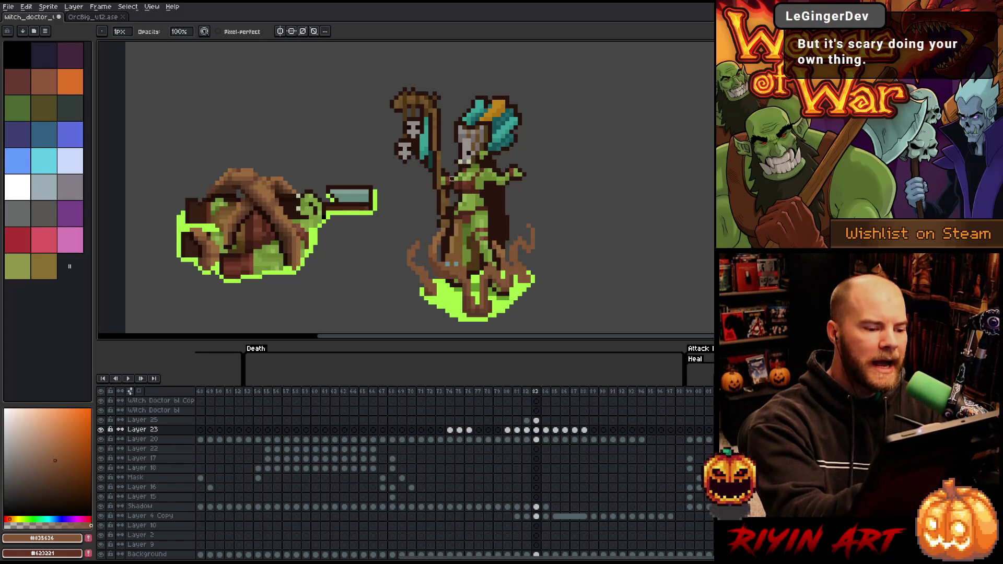
{"action": "key", "text": "b"}
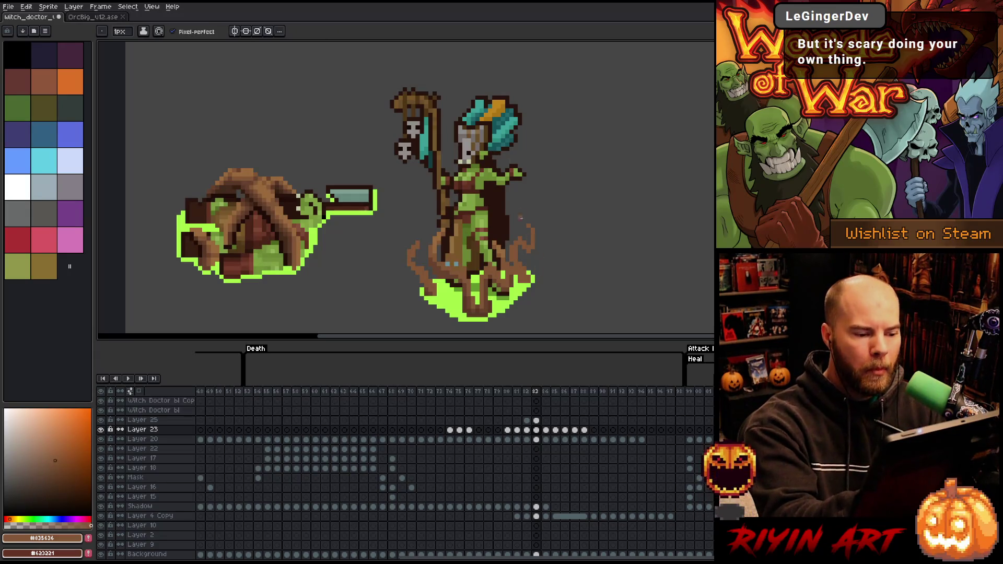
{"action": "left_click", "coordinate": [52, 471]}
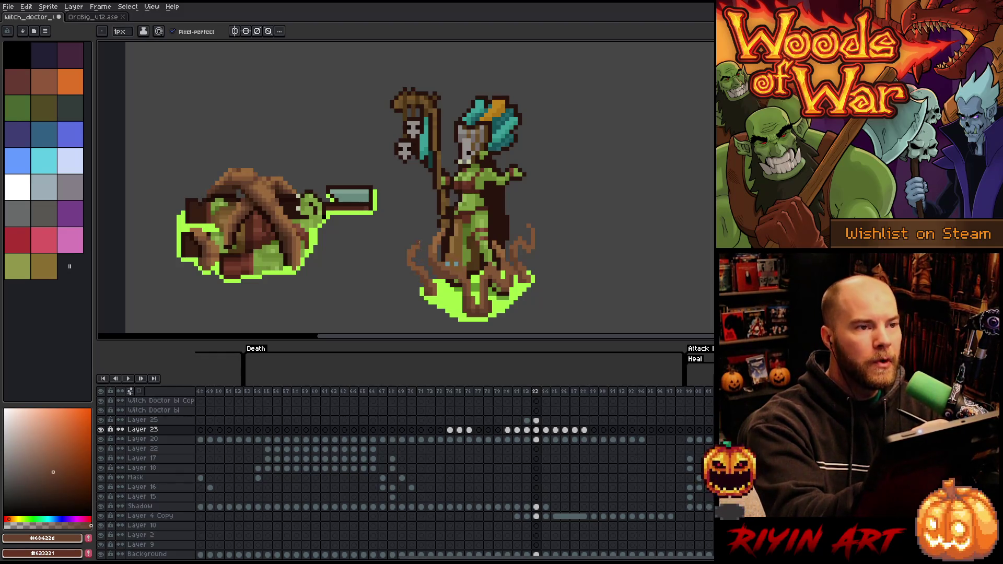
{"action": "left_click", "coordinate": [428, 245], "text": "alt"}
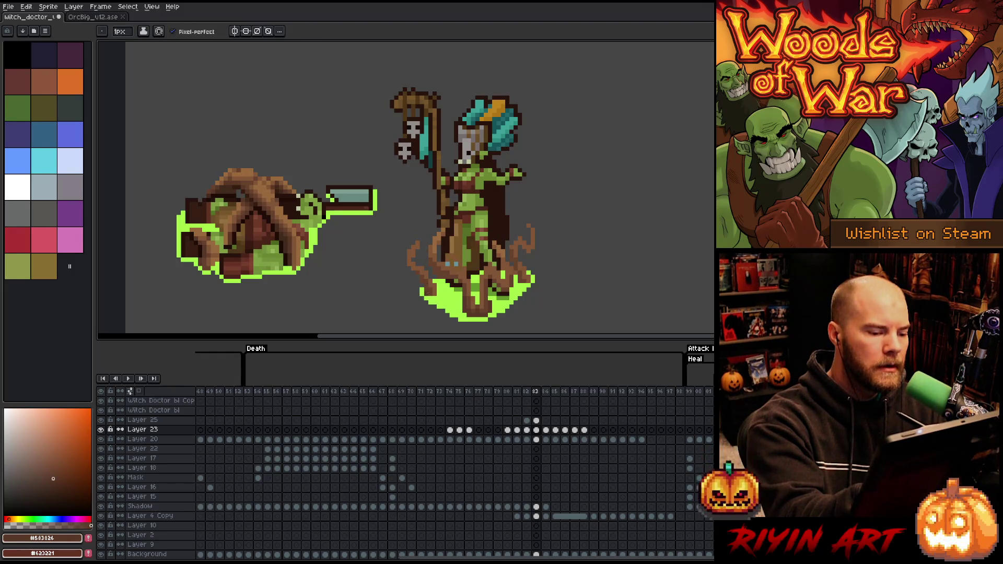
Toggle Layer 25's visibility off and back on to compare the sprites.
{"action": "left_click", "coordinate": [537, 421]}
{"action": "left_click", "coordinate": [101, 420]}
{"action": "left_click", "coordinate": [100, 421]}
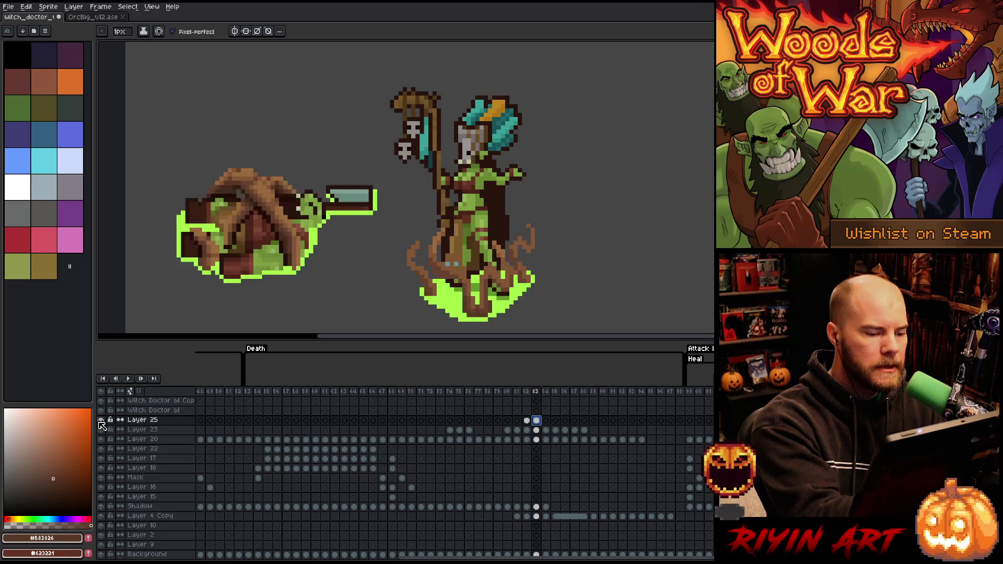
Lasso the witch doctor's lower body and roots, then drop the selection.
{"action": "key", "text": "m"}
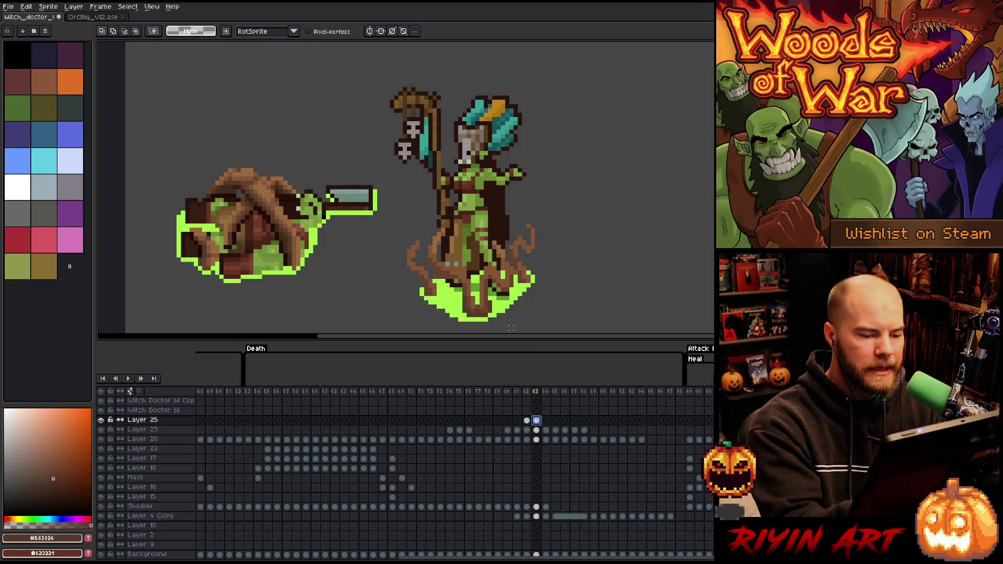
{"action": "mouse_move", "coordinate": [579, 276]}
{"action": "left_mouse_down"}
{"action": "mouse_move", "coordinate": [535, 303]}
{"action": "mouse_move", "coordinate": [402, 282]}
{"action": "mouse_move", "coordinate": [601, 261]}
{"action": "left_mouse_up"}
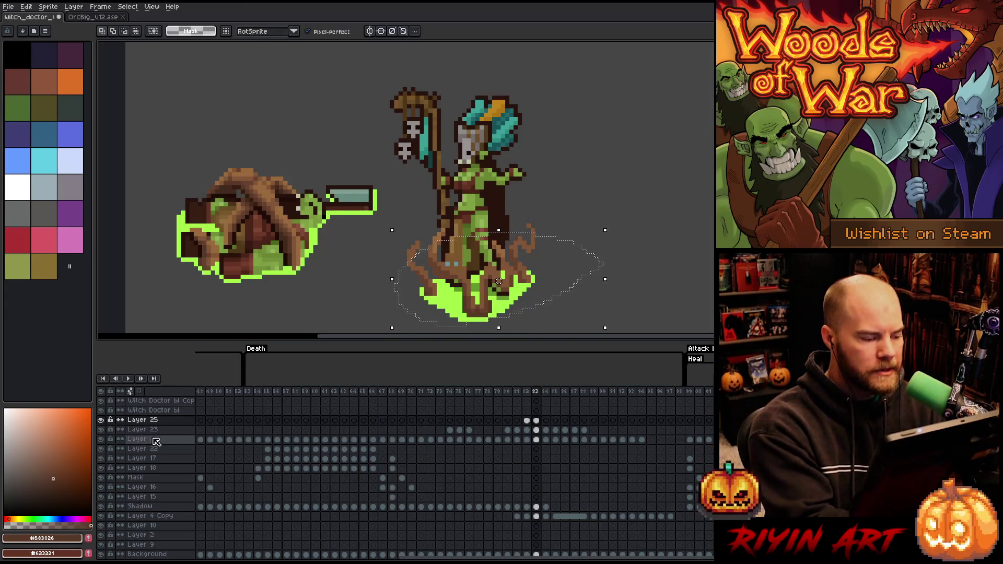
{"action": "key", "text": "ctrl+d"}
Compare Layer 23 on frame 82 against frame 83, clearing the selection.
{"action": "left_click", "coordinate": [537, 430]}
{"action": "key", "text": "ctrl+shift+d"}
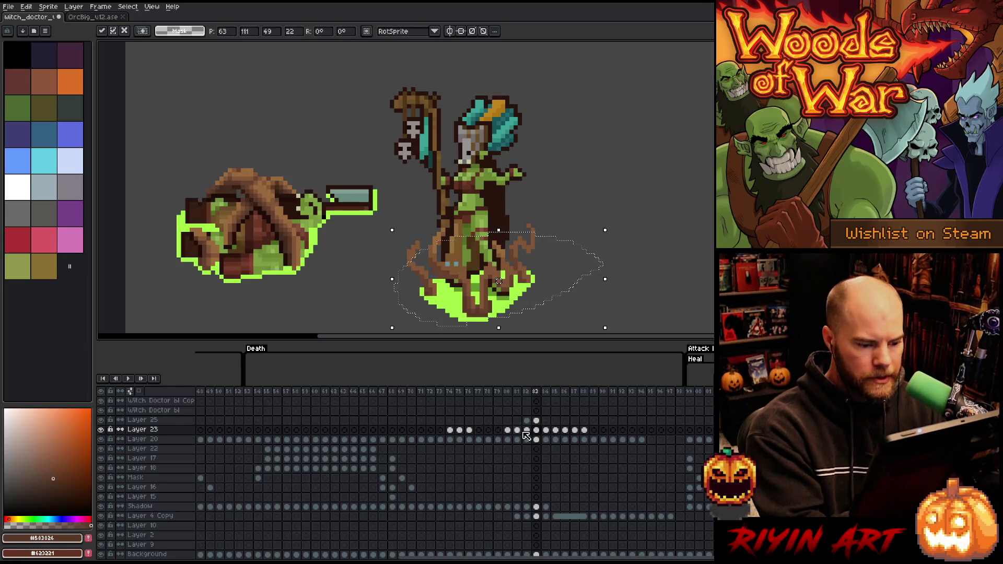
{"action": "left_click", "coordinate": [527, 421]}
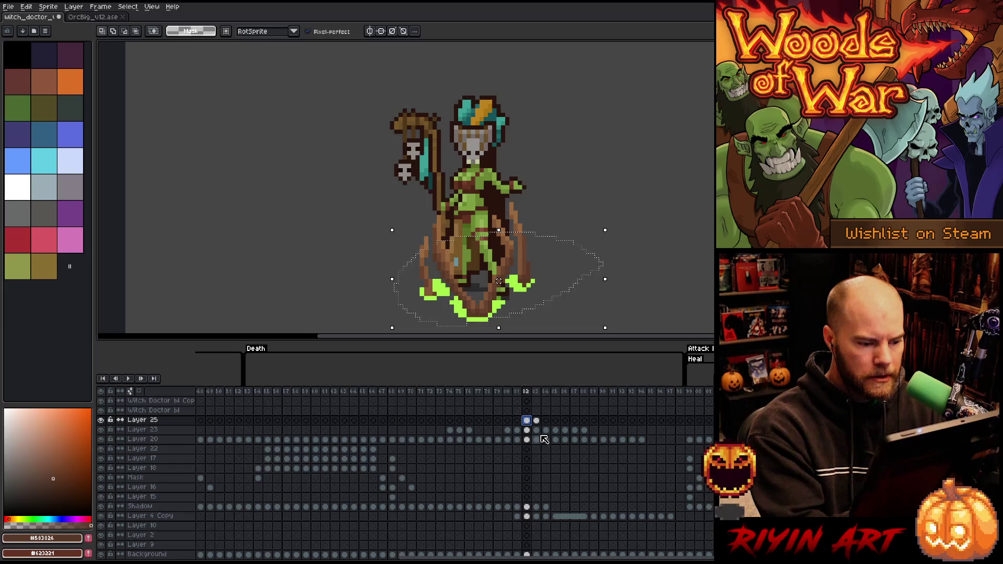
{"action": "key", "text": "ctrl+d"}
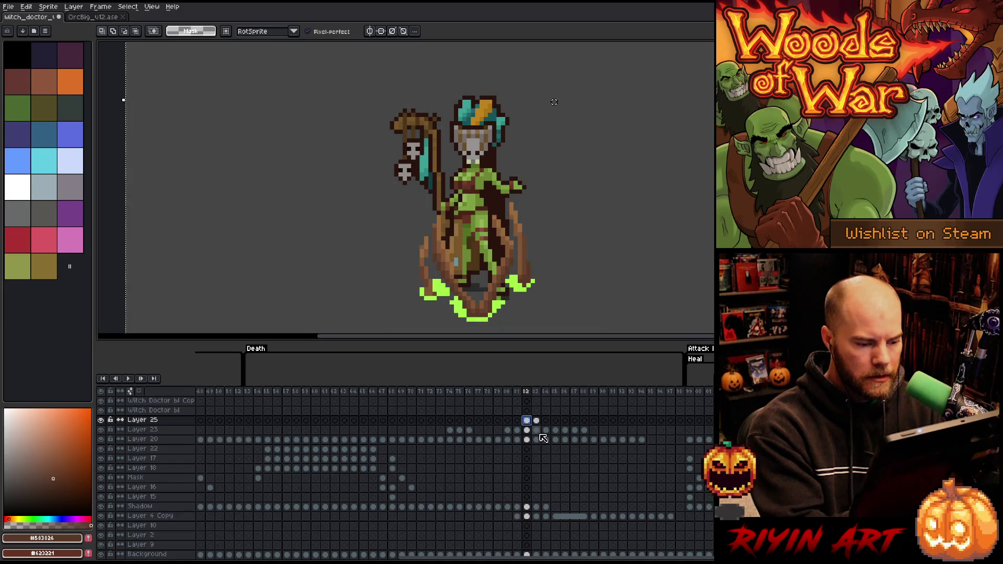
{"action": "left_click", "coordinate": [526, 430]}
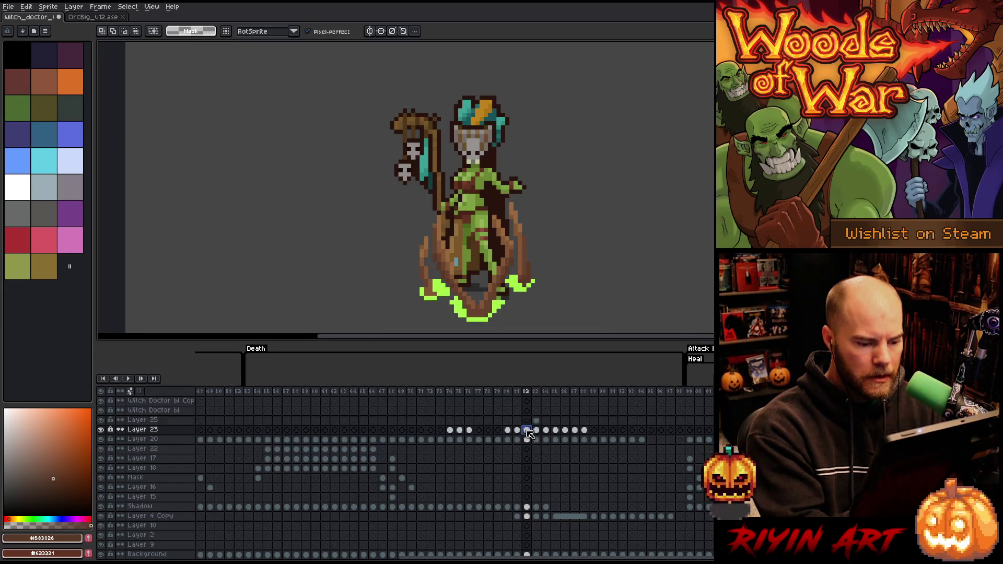
Briefly view Layer 25 alone on frame 83, then make Layer 23's frame 83 cel active.
{"action": "left_click", "coordinate": [536, 420]}
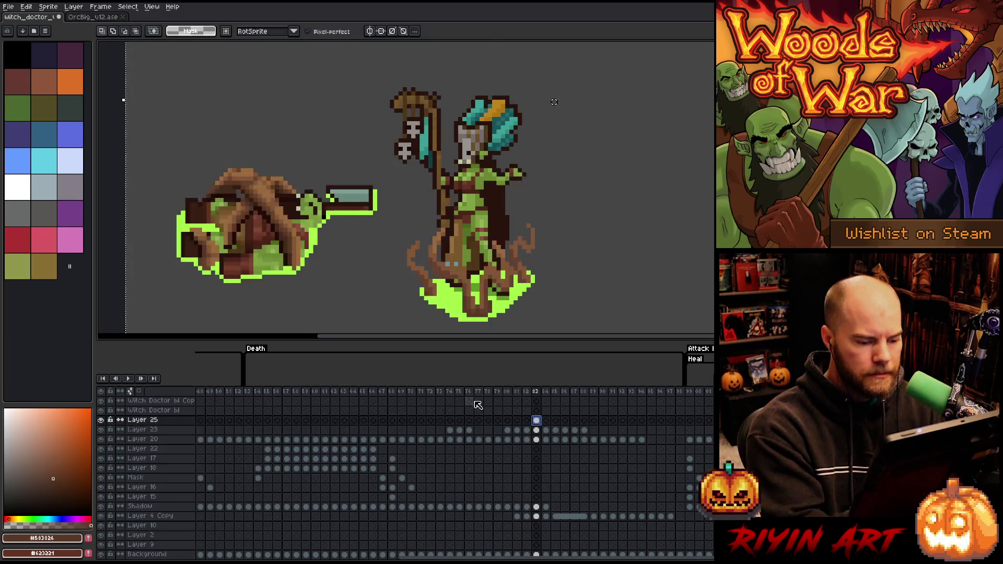
{"action": "left_click", "coordinate": [102, 420], "text": "alt"}
{"action": "left_click", "coordinate": [101, 420], "text": "alt"}
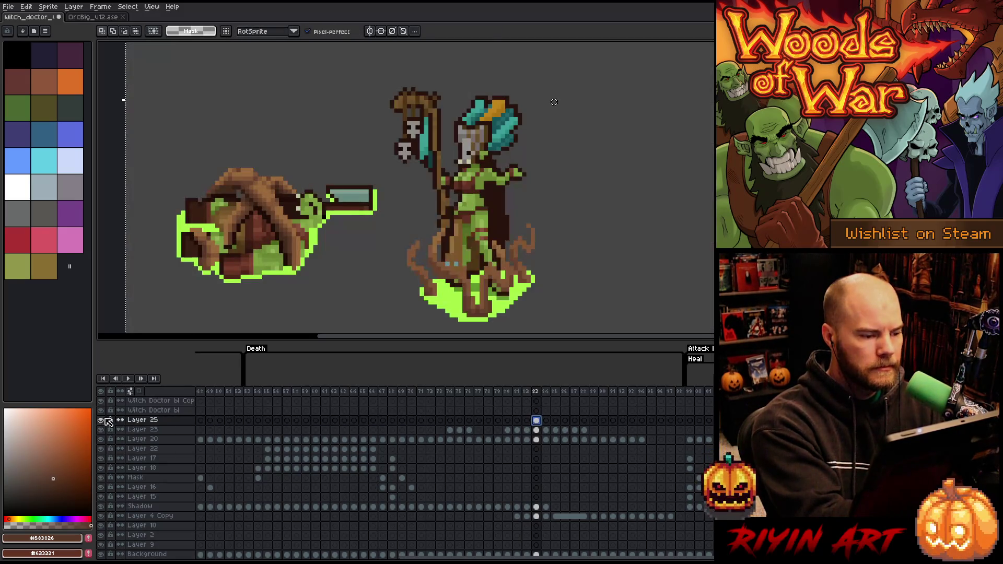
{"action": "left_click", "coordinate": [535, 430]}
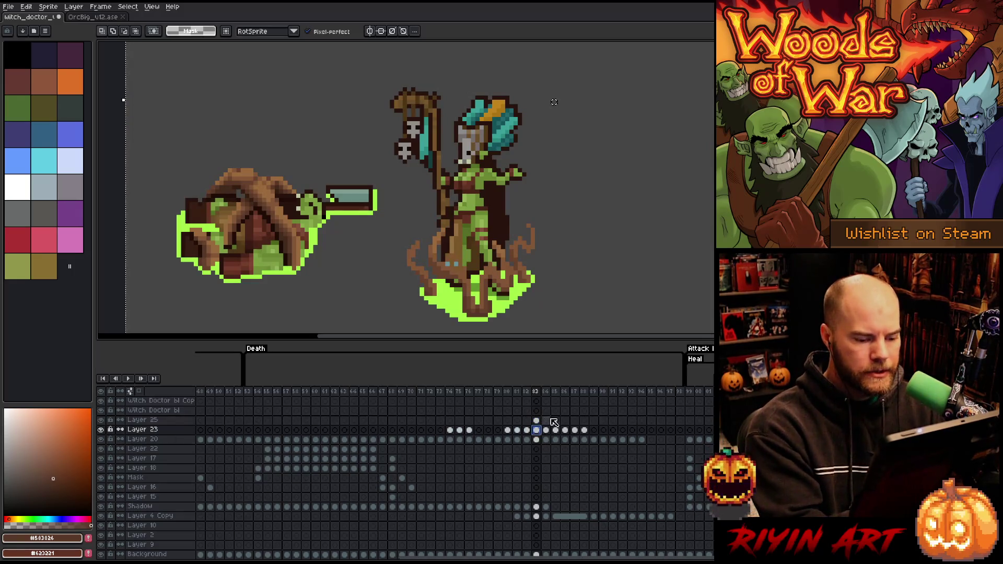
With the pencil, reshade the root pixels using sampled browns #996a3b, #835636, #583826 and #63422d.
{"action": "key", "text": "b"}
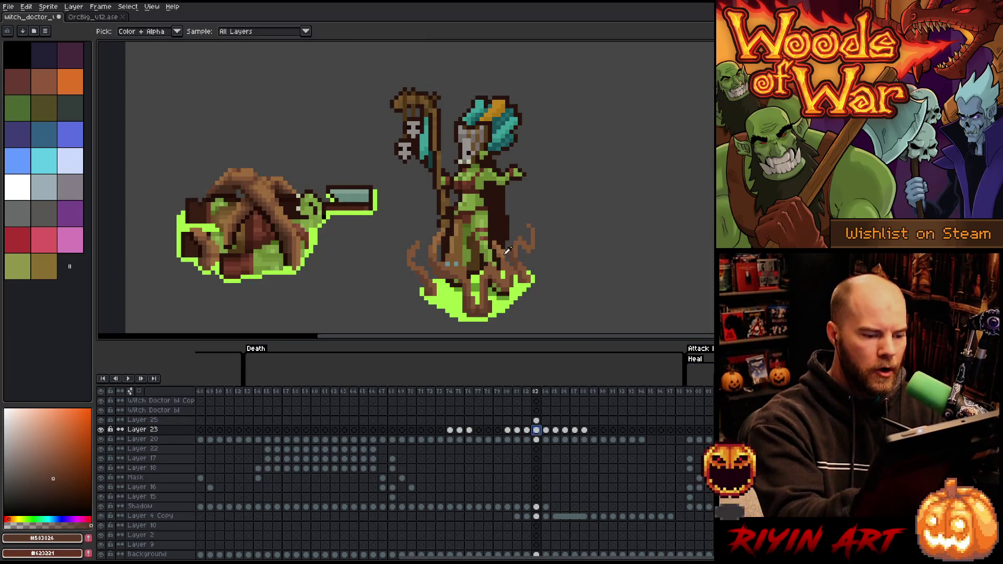
{"action": "left_click", "coordinate": [506, 259], "text": "alt"}
{"action": "left_click", "coordinate": [506, 259]}
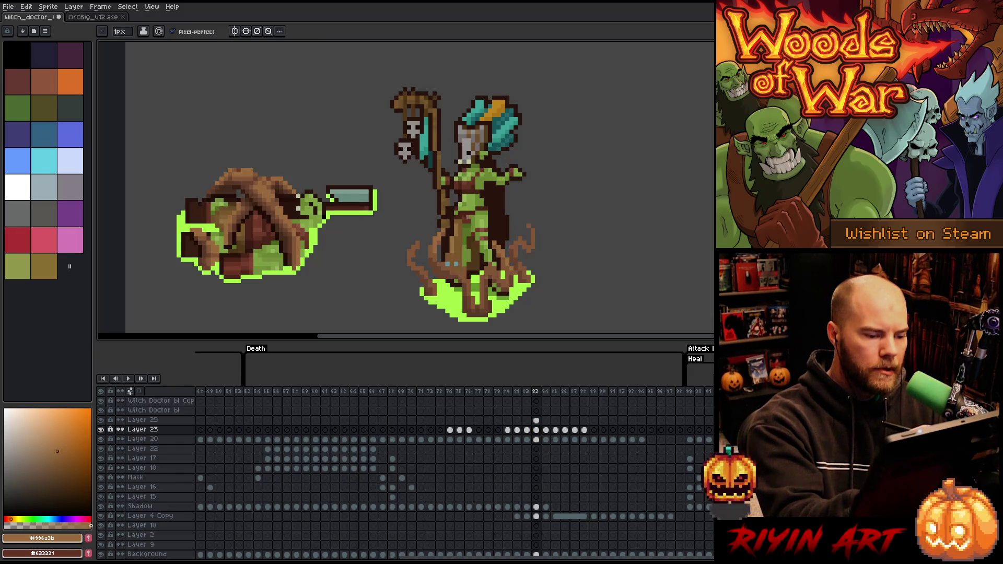
{"action": "left_click", "coordinate": [445, 267], "text": "alt"}
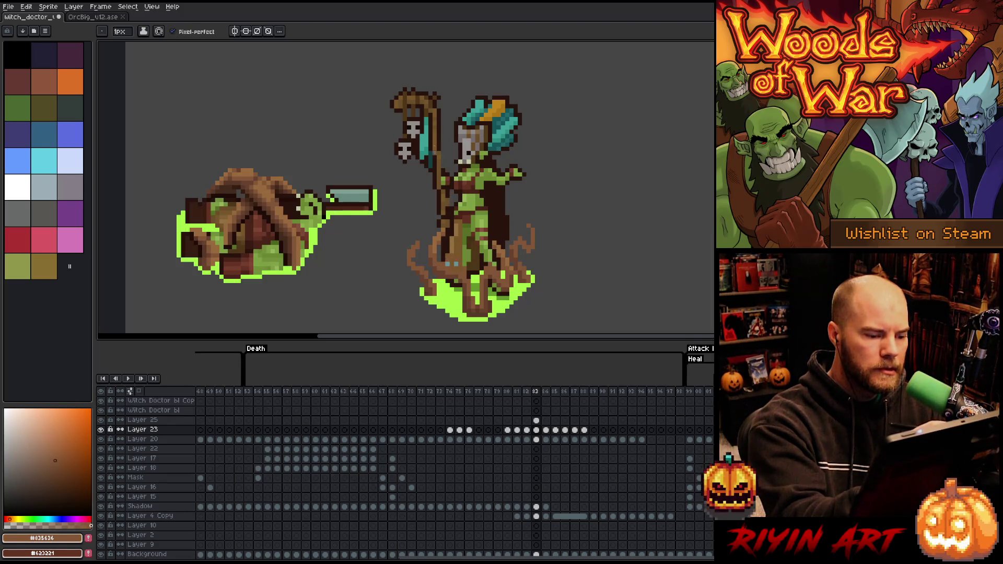
{"action": "left_click", "coordinate": [421, 268], "text": "alt"}
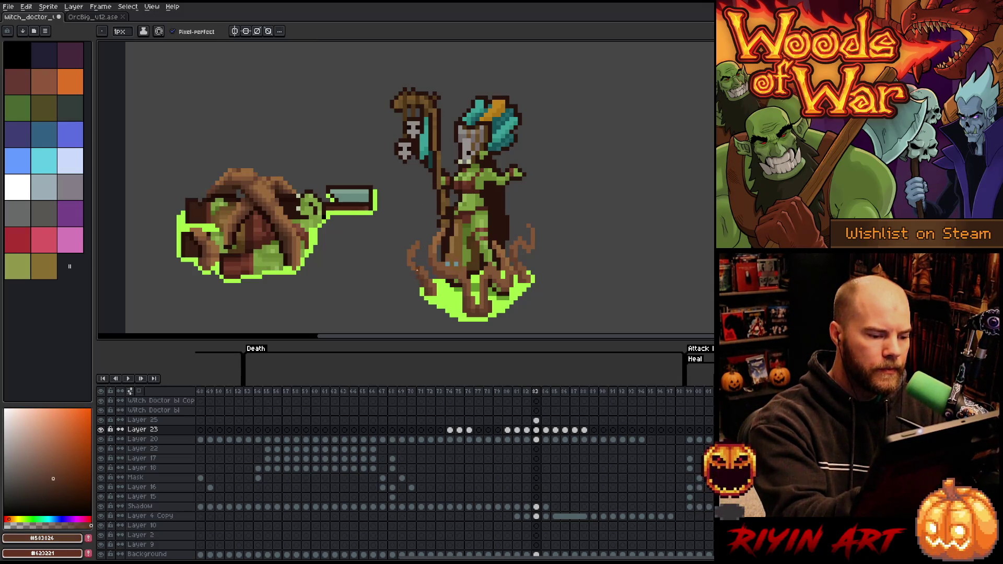
{"action": "left_click", "coordinate": [413, 253], "text": "alt"}
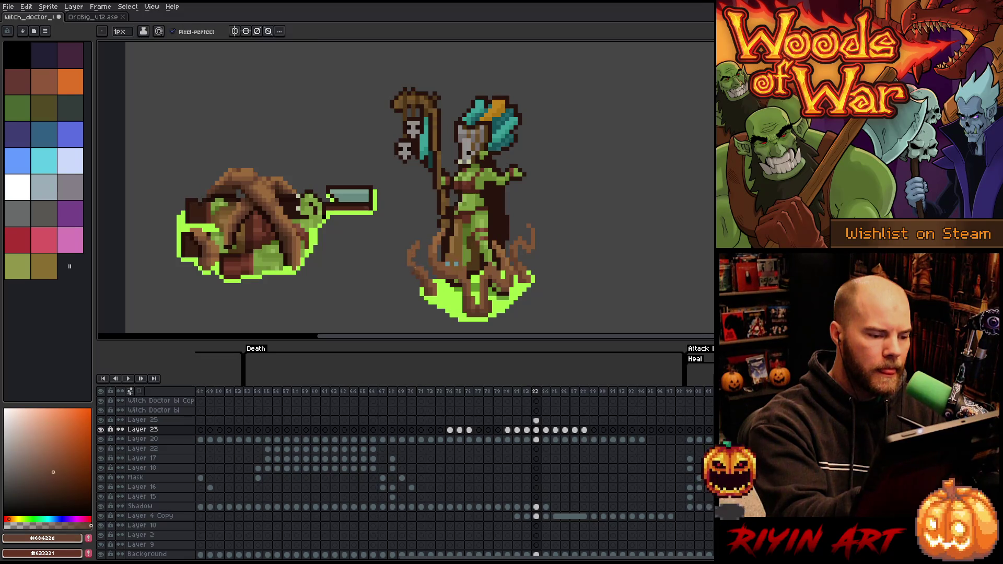
Add #996a3b highlights and #63422d / #583826 shadows to the roots around her feet.
{"action": "left_click", "coordinate": [413, 170], "text": "alt"}
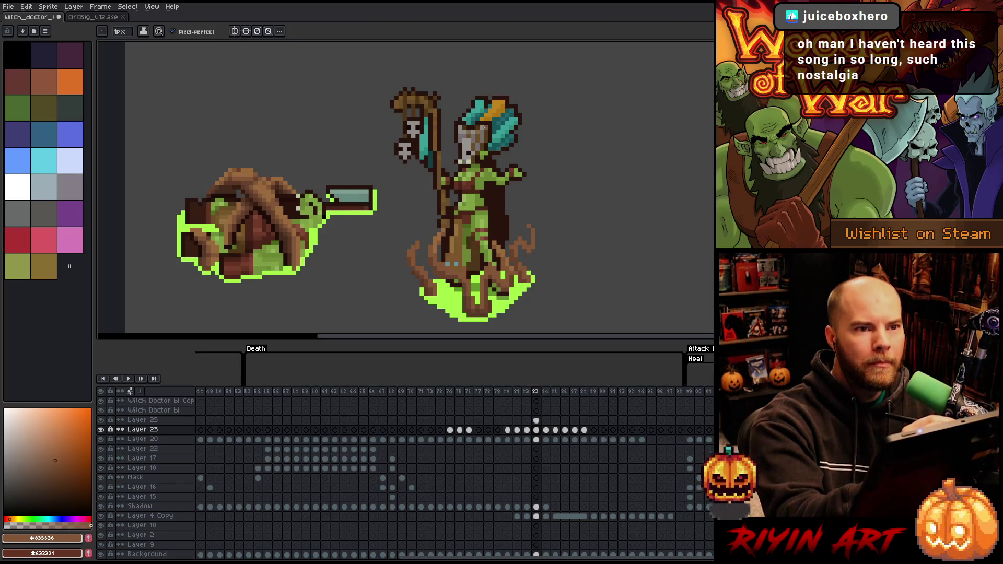
{"action": "left_click", "coordinate": [506, 258], "text": "alt"}
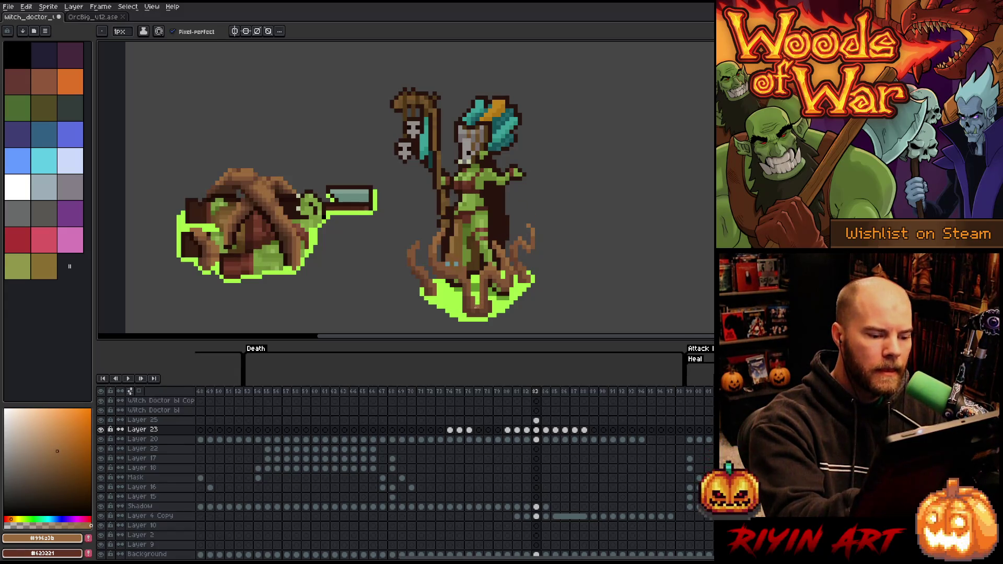
{"action": "left_click", "coordinate": [488, 281], "text": "alt"}
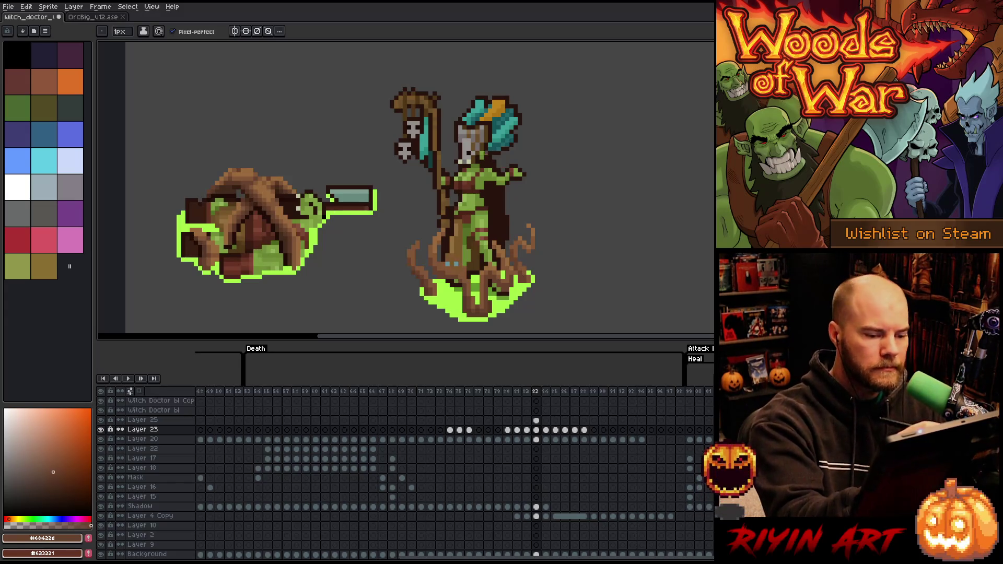
{"action": "left_click", "coordinate": [497, 302], "text": "alt"}
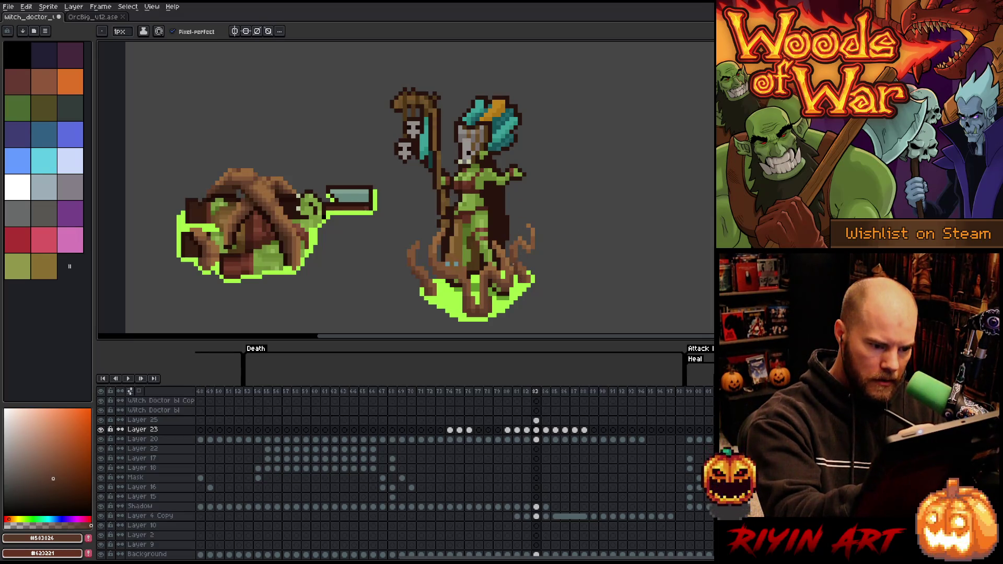
{"action": "left_click", "coordinate": [518, 261], "text": "alt"}
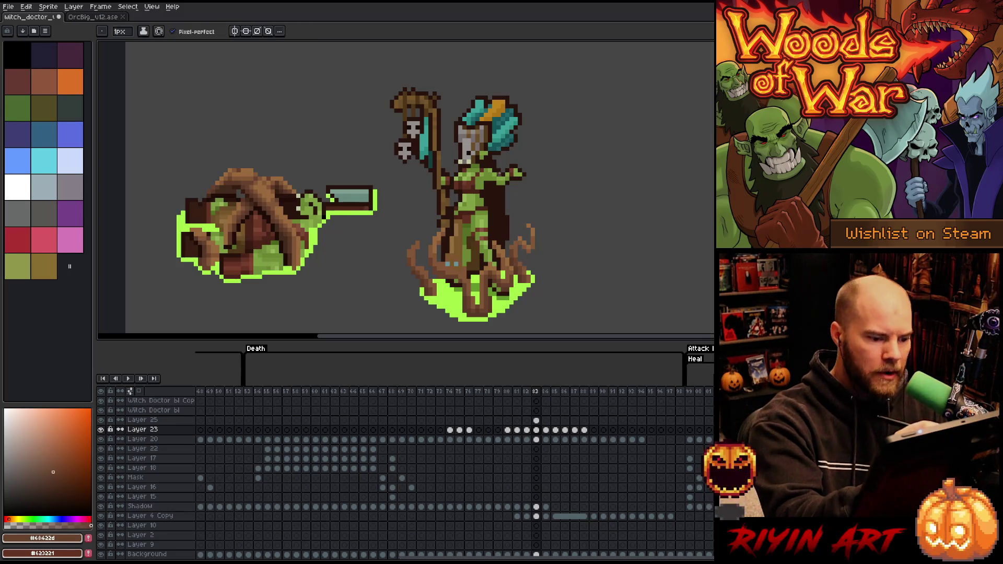
{"action": "left_click", "coordinate": [475, 313], "text": "alt"}
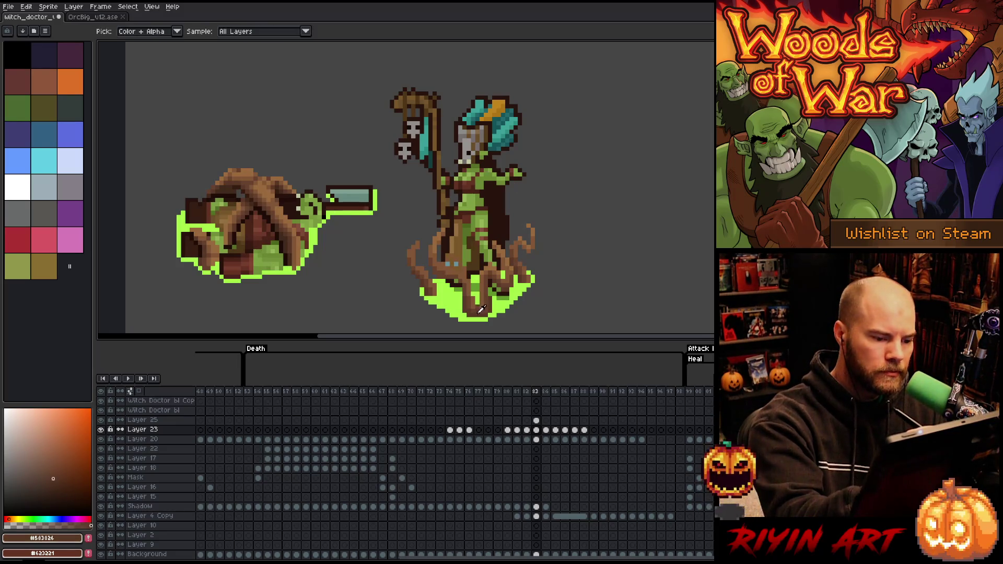